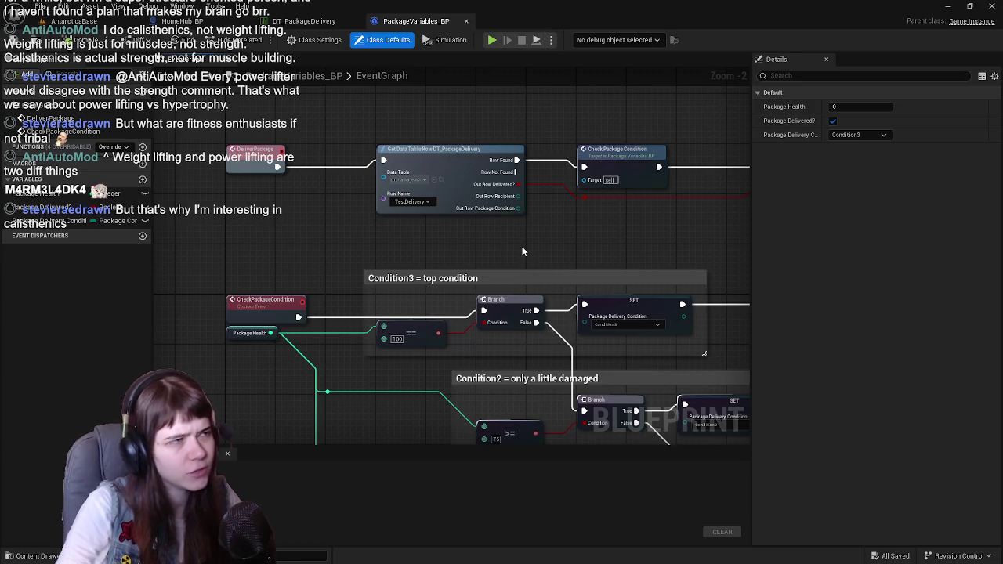
# - Look over the PackageVariables_BP graph, then return to HomeHub_BP's Deliver Package to Set Visibility nodes
pyautogui.click(188, 20)
pyautogui.moveTo(404, 291)
pyautogui.mouseDown()
pyautogui.moveTo(515, 274)
pyautogui.moveTo(492, 243)
pyautogui.moveTo(388, 300)
pyautogui.mouseUp()
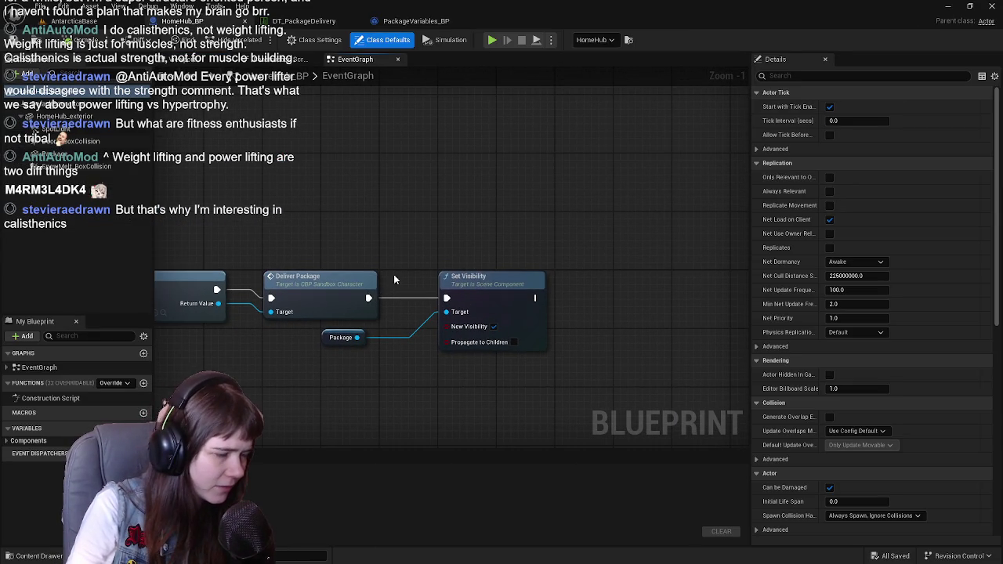
pyautogui.click(416, 21)
pyautogui.moveTo(417, 224); pyautogui.dragTo(372, 273)
pyautogui.hotkey('ctrl', 'Tab')
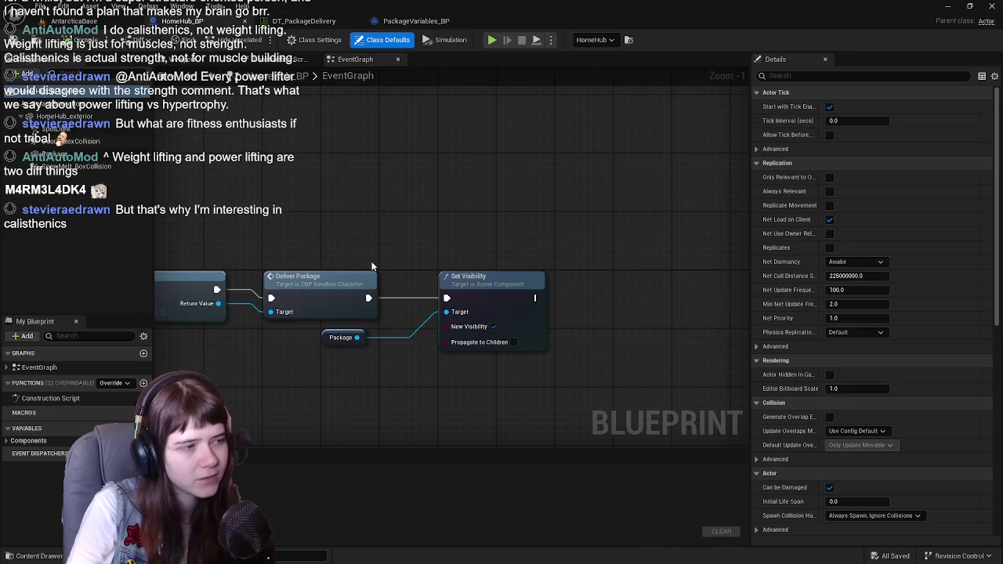
pyautogui.rightClick(396, 199)
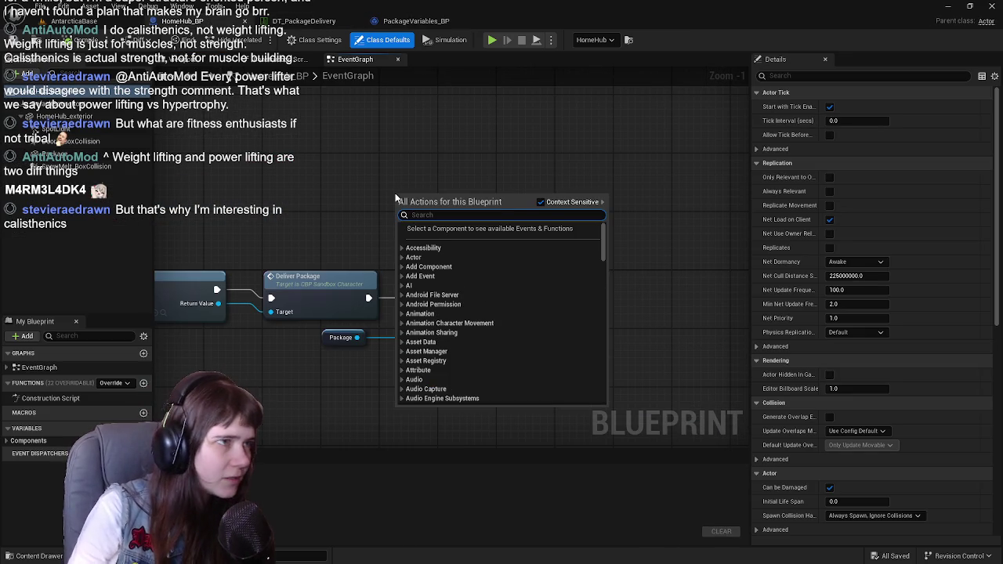
pyautogui.write('get actor of class')
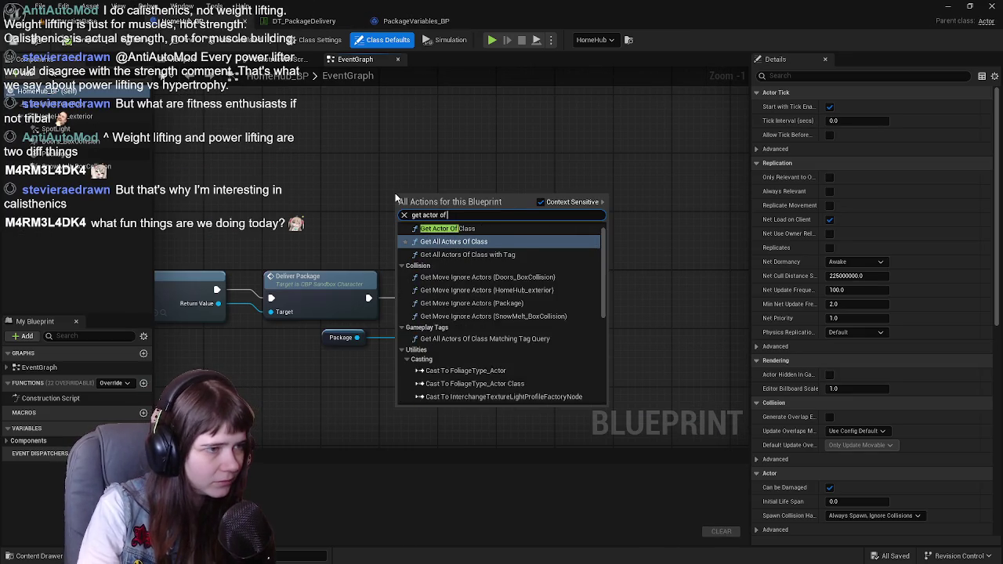
pyautogui.click(451, 237)
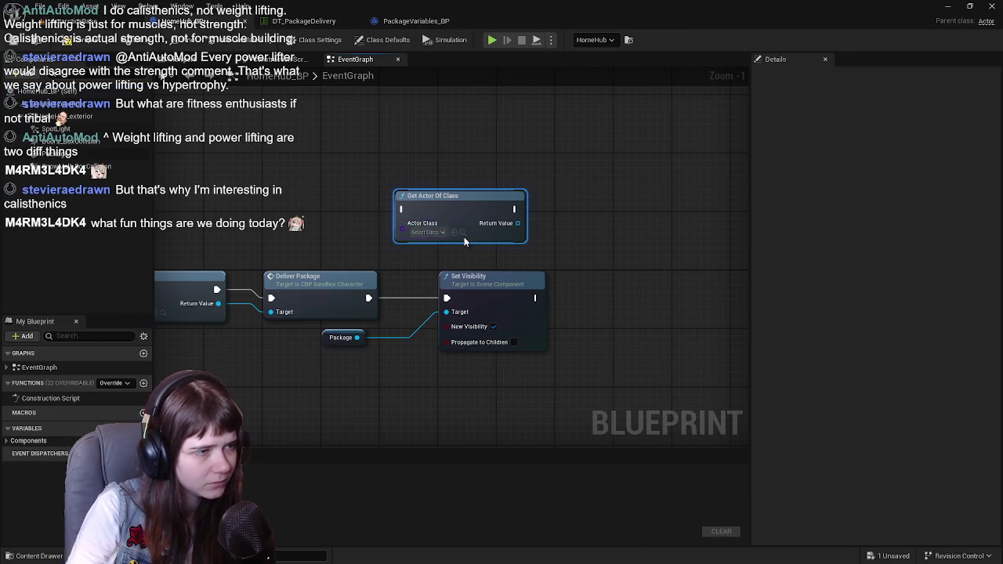
pyautogui.click(435, 233)
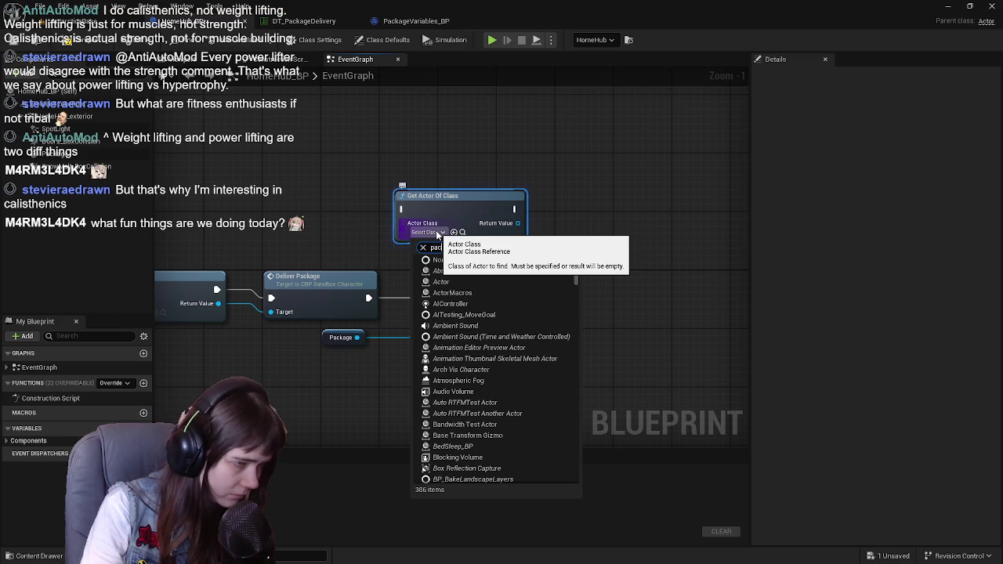
pyautogui.write('package')
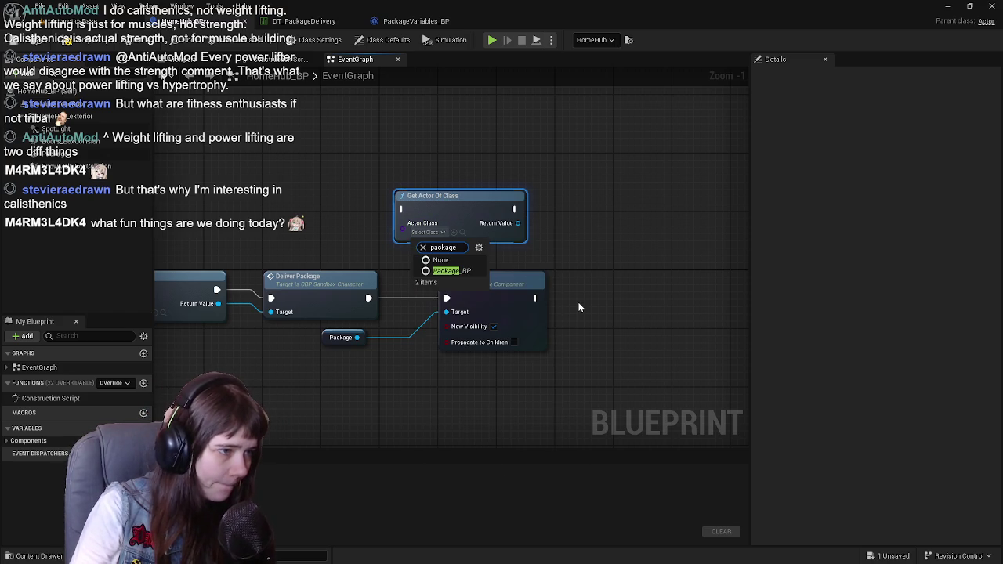
pyautogui.press('Escape')
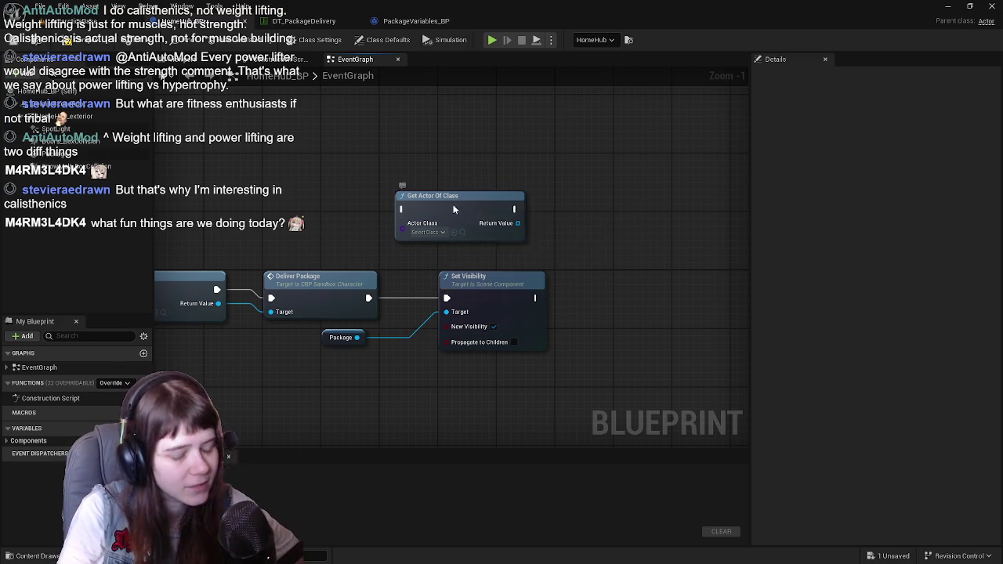
pyautogui.press('Delete')
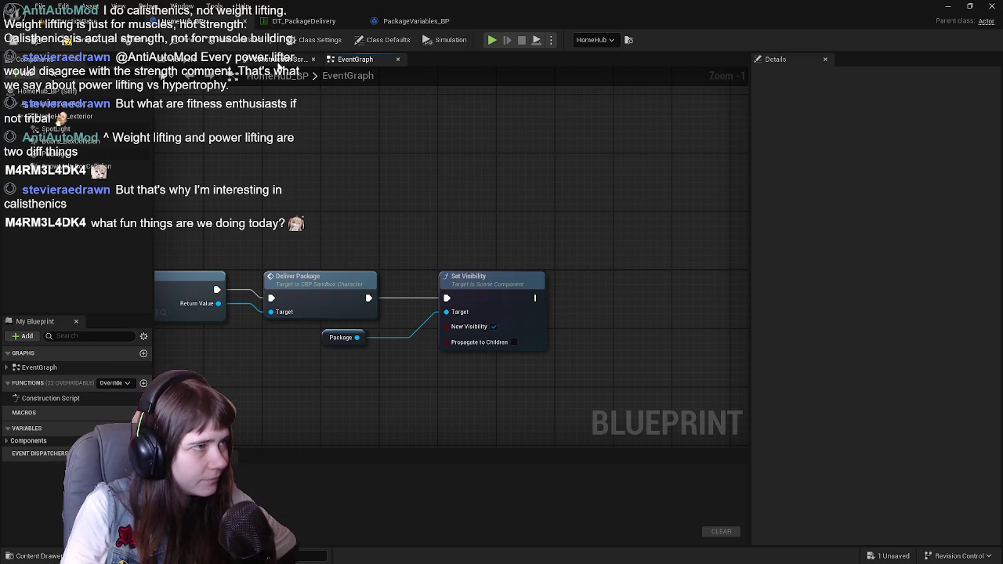
# - Open Package_BP from the Blueprints/Package folder in the Content Drawer and frame its pickup logic
pyautogui.click(410, 21)
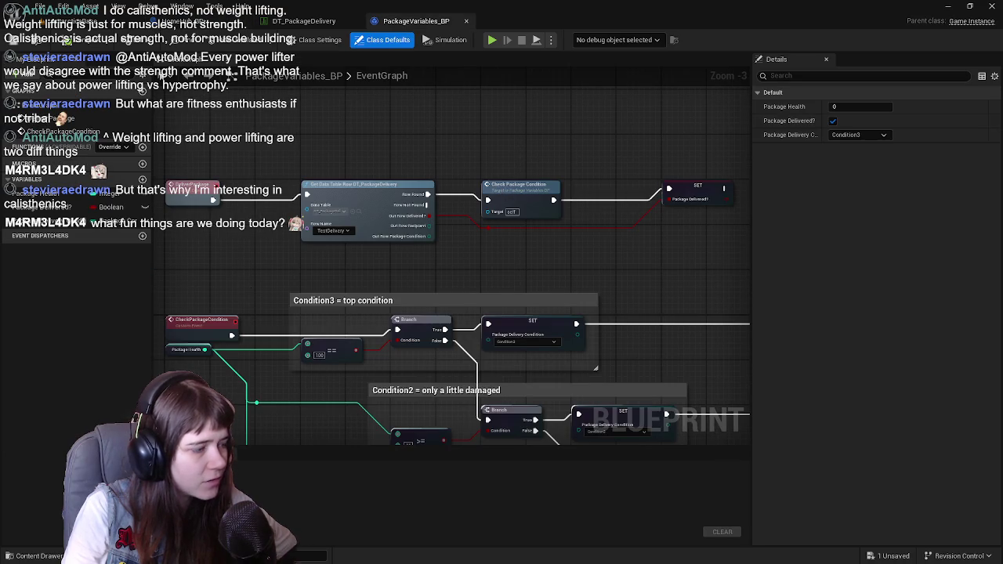
pyautogui.click(27, 556)
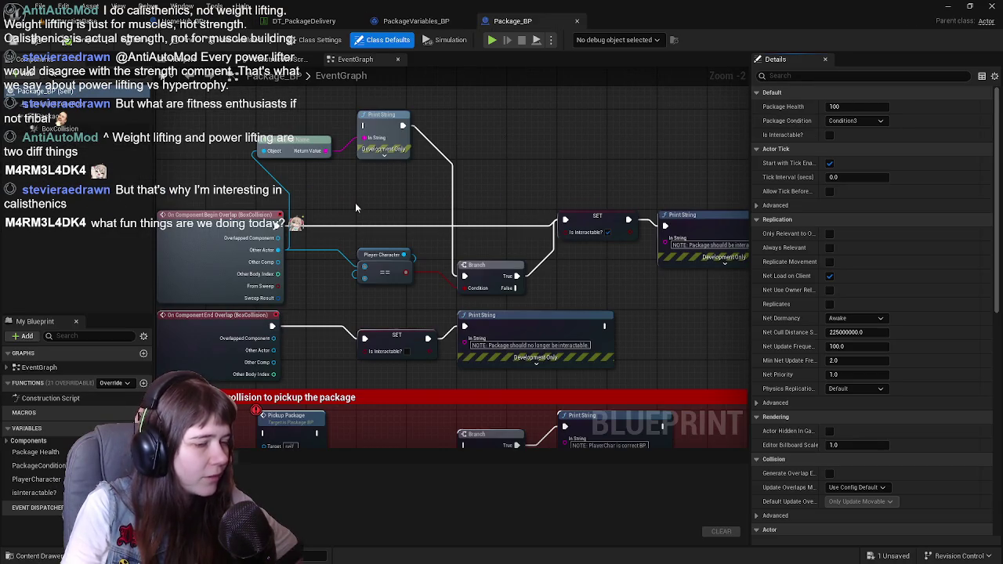
pyautogui.moveTo(355, 207)
pyautogui.mouseDown()
pyautogui.moveTo(360, 184)
pyautogui.moveTo(462, 47)
pyautogui.moveTo(396, 227)
pyautogui.mouseUp()
pyautogui.scroll(3, 402, 222)
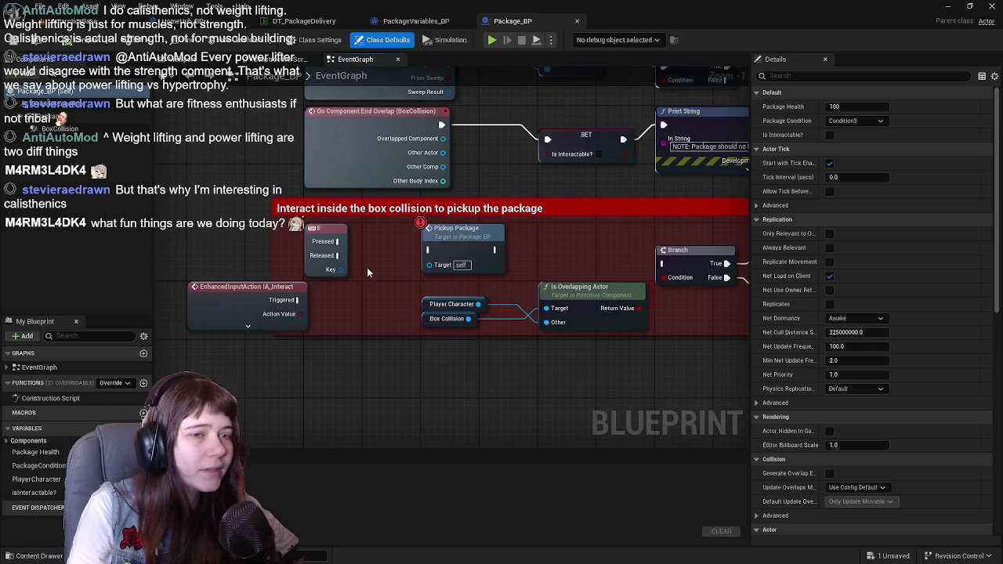
# - Review Package_BP's PickupPackage and overlap event nodes, then return to PackageVariables_BP
pyautogui.scroll(-3, 367, 272)
pyautogui.moveTo(383, 270)
pyautogui.mouseDown()
pyautogui.moveTo(408, 196)
pyautogui.moveTo(356, 196)
pyautogui.mouseUp()
pyautogui.scroll(3, 417, 220)
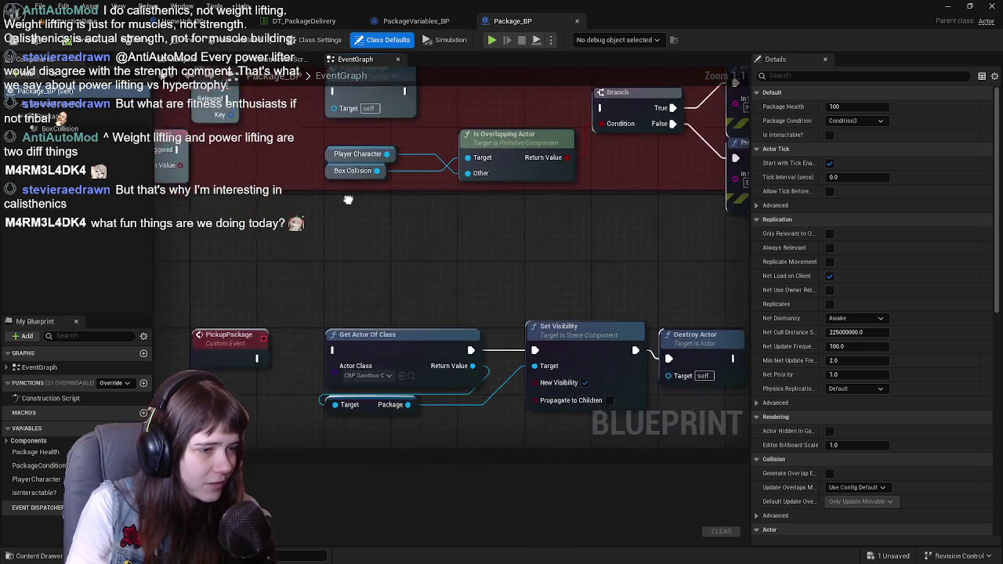
pyautogui.scroll(-1, 352, 195)
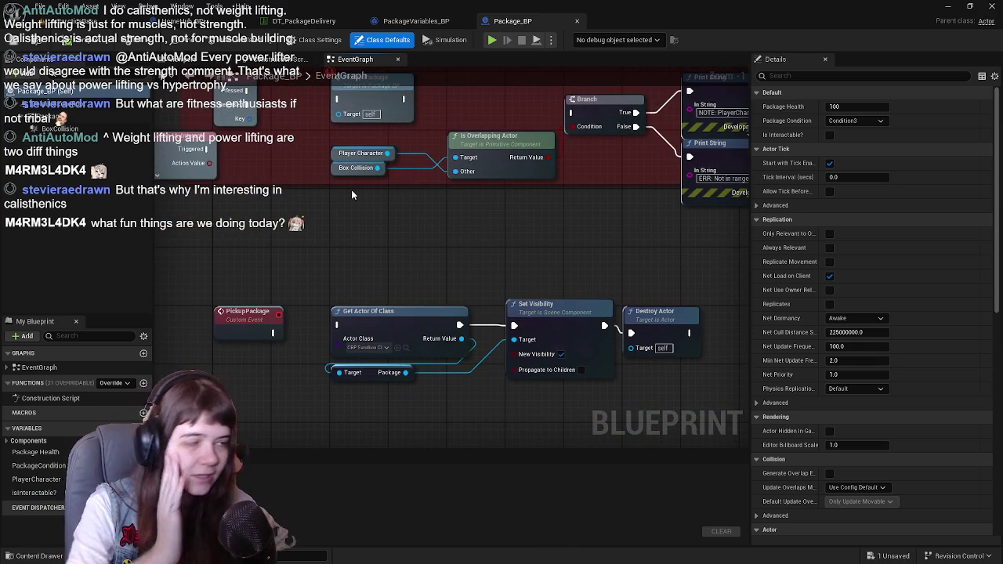
pyautogui.moveTo(352, 194)
pyautogui.mouseDown()
pyautogui.moveTo(504, 248)
pyautogui.moveTo(495, 347)
pyautogui.moveTo(444, 323)
pyautogui.moveTo(492, 306)
pyautogui.moveTo(434, 316)
pyautogui.mouseUp()
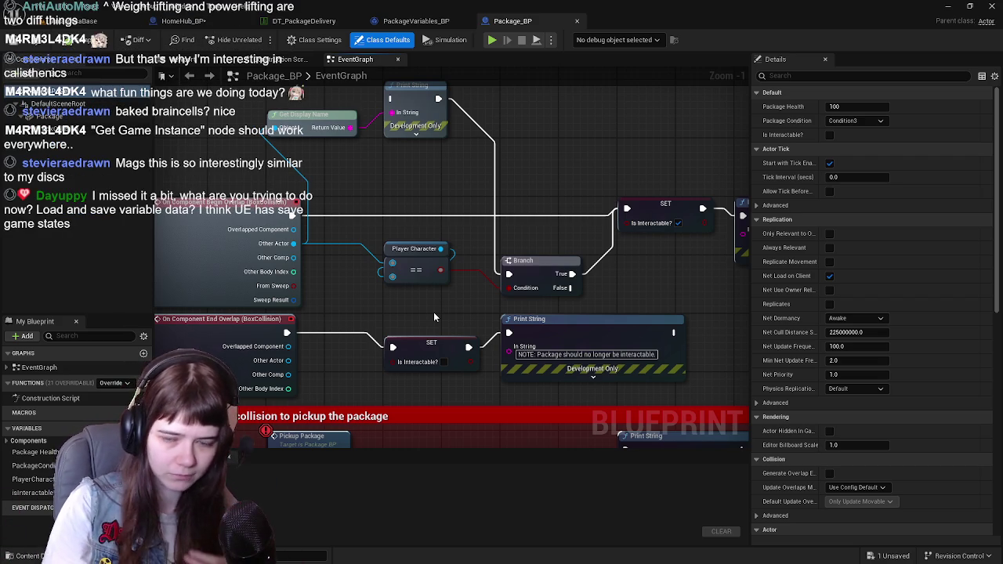
pyautogui.moveTo(433, 310)
pyautogui.mouseDown()
pyautogui.moveTo(474, 311)
pyautogui.moveTo(498, 326)
pyautogui.mouseUp()
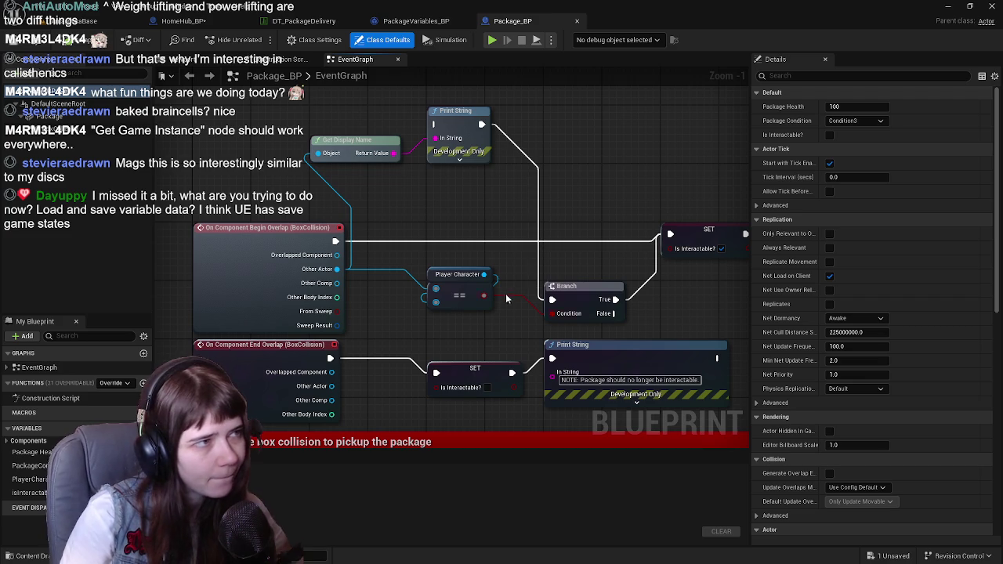
pyautogui.click(416, 21)
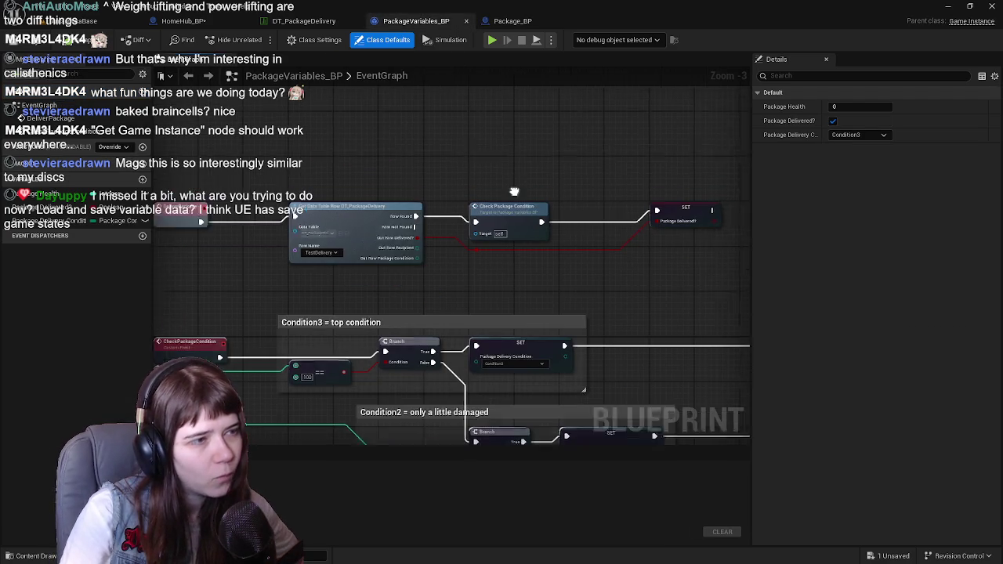
# - Survey Package_BP's PickupPackage, overlap, SET and Print String nodes and its red pickup comment
pyautogui.scroll(1, 482, 223)
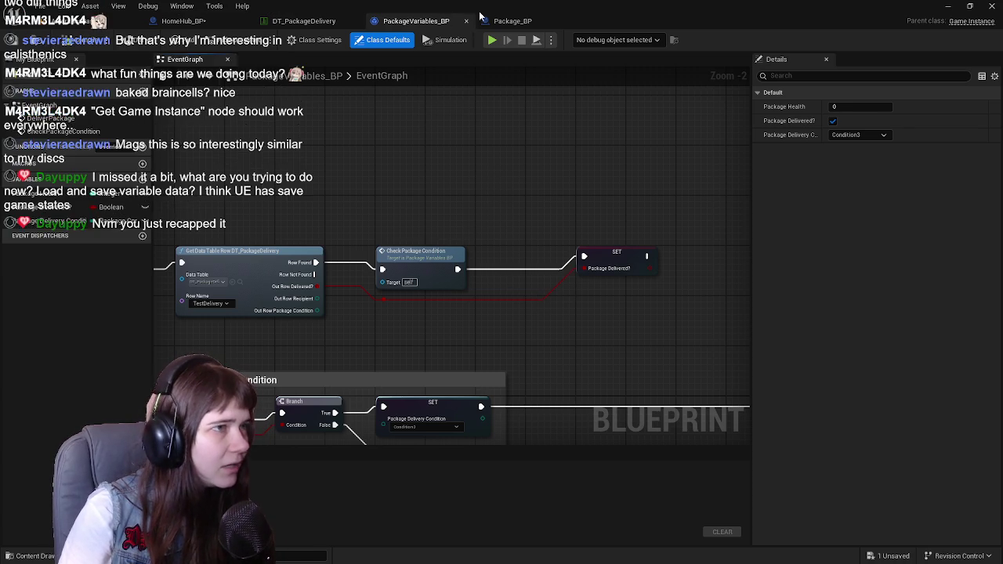
pyautogui.click(513, 21)
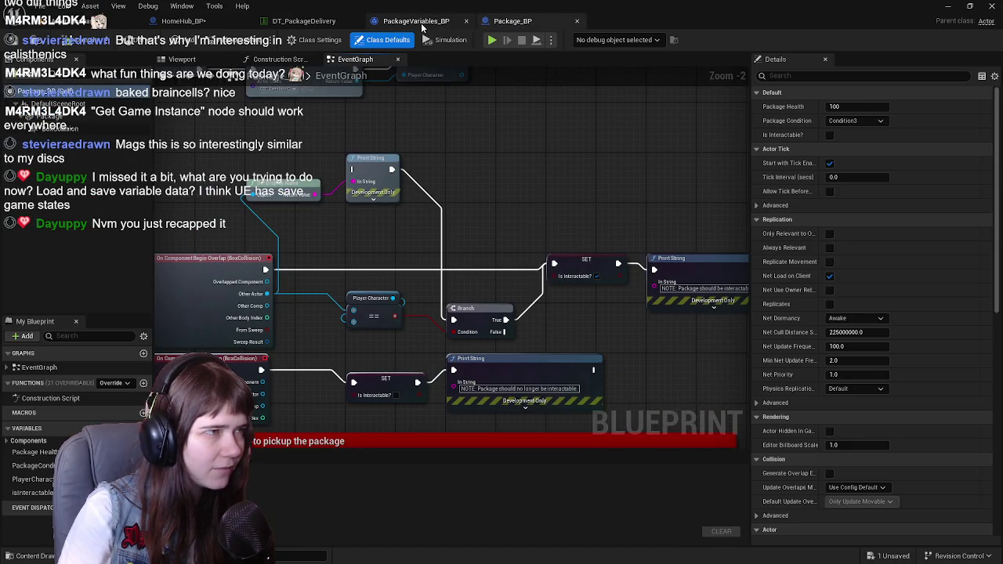
pyautogui.click(421, 22)
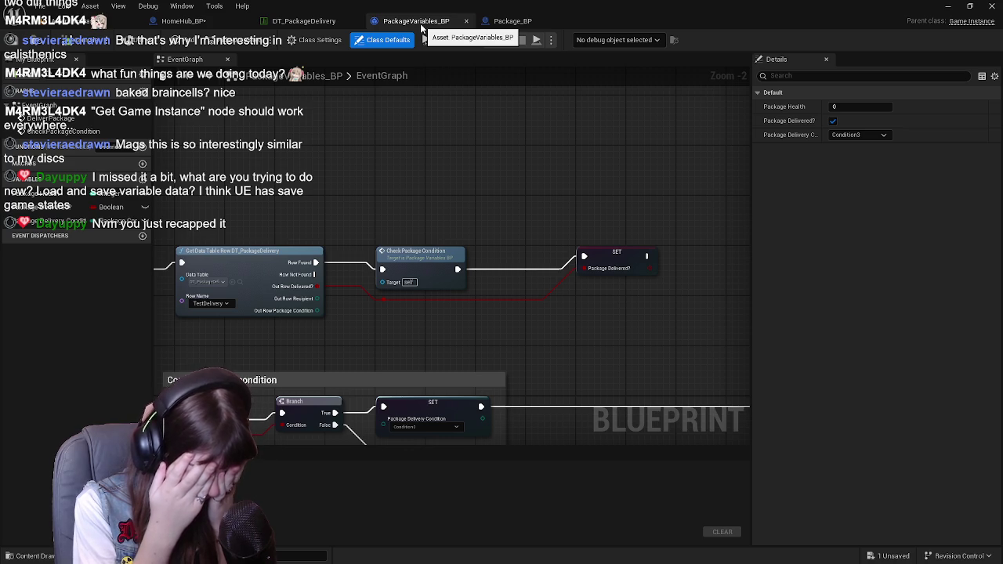
pyautogui.click(511, 21)
pyautogui.moveTo(467, 186); pyautogui.dragTo(467, 155)
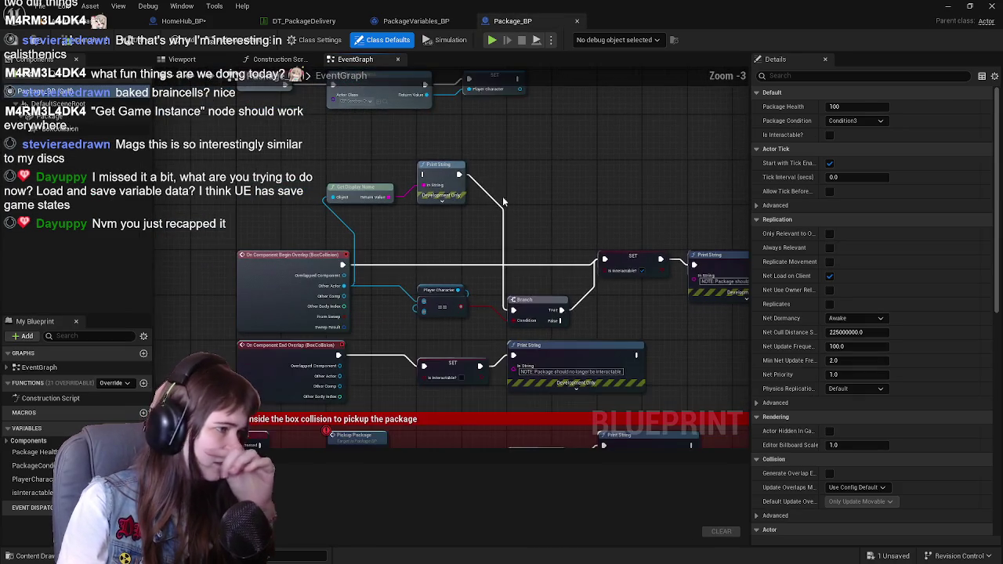
pyautogui.moveTo(447, 392)
pyautogui.mouseDown()
pyautogui.moveTo(447, 200)
pyautogui.moveTo(443, 208)
pyautogui.mouseUp()
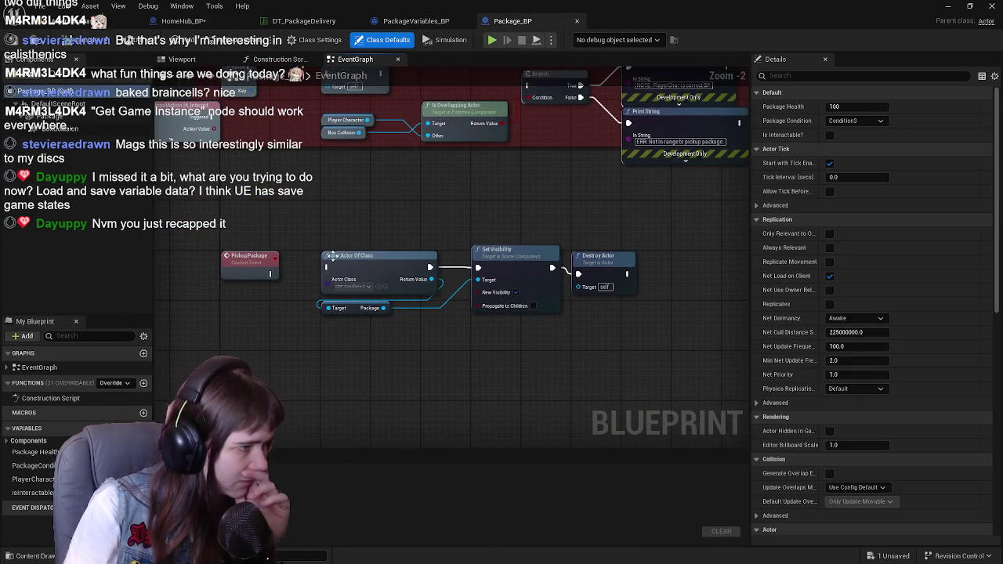
pyautogui.scroll(-2, 372, 242)
pyautogui.moveTo(372, 243); pyautogui.dragTo(400, 367)
pyautogui.scroll(2, 380, 197)
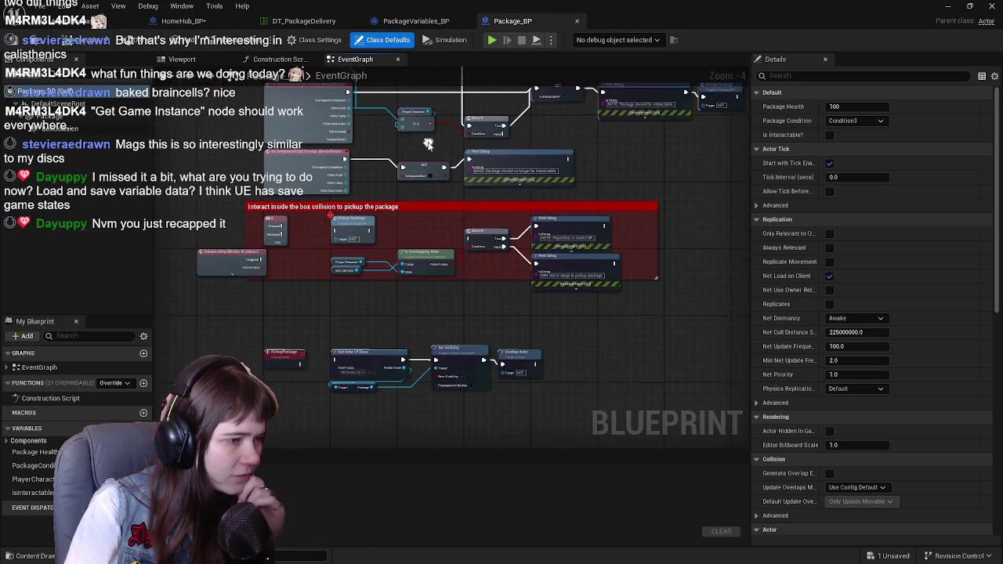
pyautogui.moveTo(408, 222); pyautogui.dragTo(432, 382)
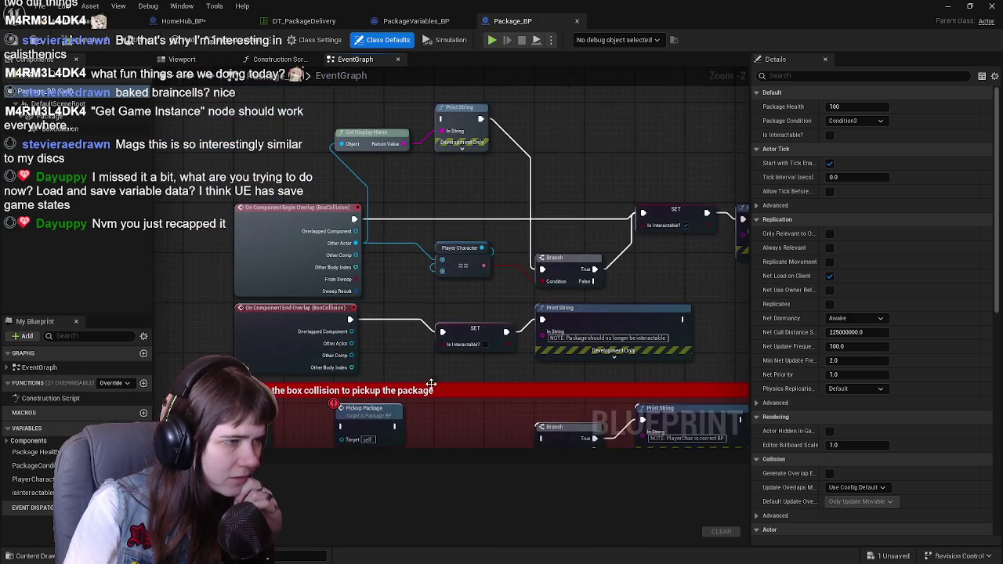
pyautogui.moveTo(448, 252); pyautogui.dragTo(486, 358)
pyautogui.scroll(-2, 374, 220)
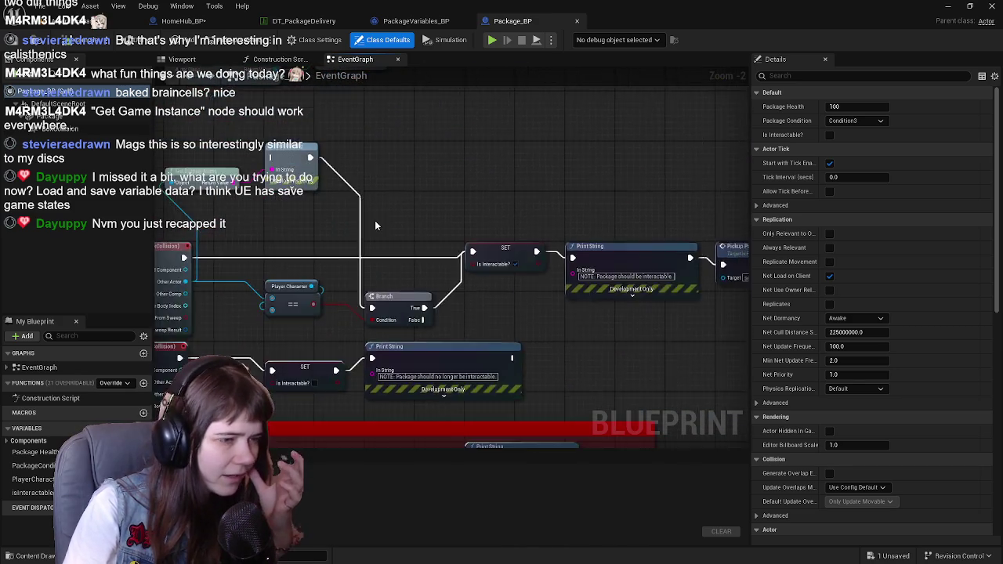
pyautogui.moveTo(375, 220); pyautogui.dragTo(378, 74)
pyautogui.moveTo(433, 234); pyautogui.dragTo(436, 60)
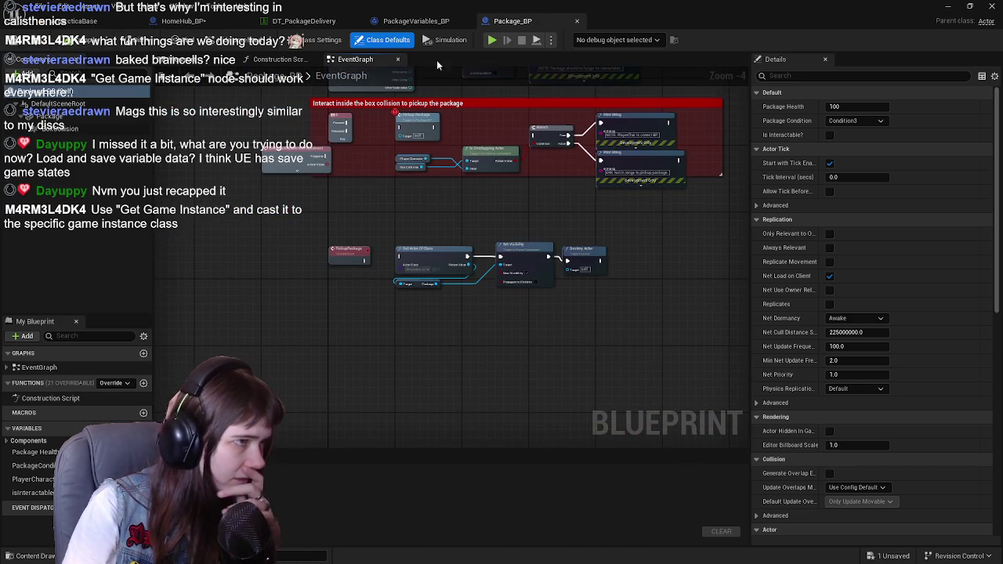
# - In PackageVariables_BP, box-select DeliverPackage, Get Data Table Row, Check Package Condition and SET nodes
pyautogui.click(417, 21)
pyautogui.moveTo(368, 219); pyautogui.dragTo(516, 1)
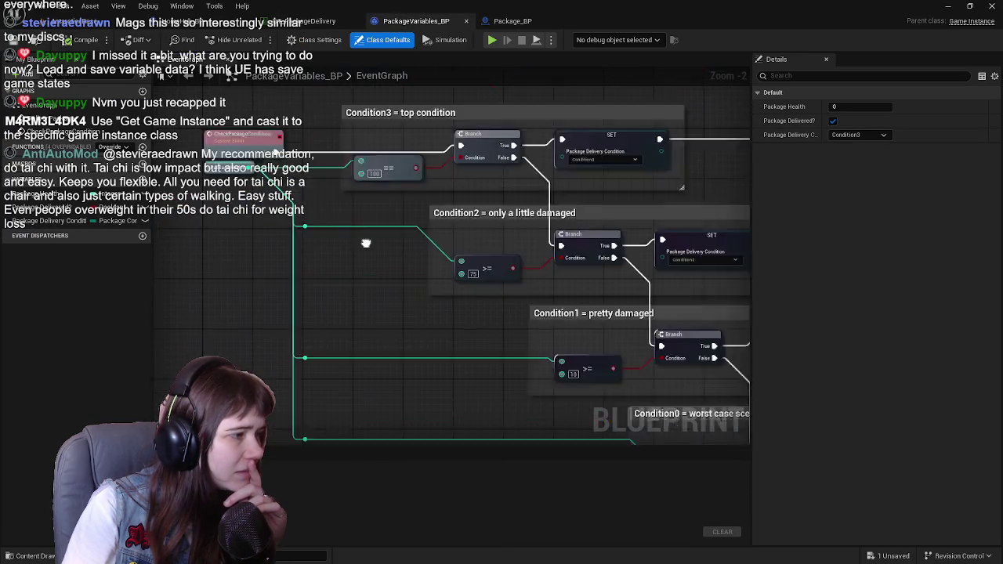
pyautogui.moveTo(369, 242)
pyautogui.mouseDown()
pyautogui.moveTo(436, 357)
pyautogui.moveTo(353, 293)
pyautogui.moveTo(457, 270)
pyautogui.moveTo(333, 253)
pyautogui.mouseUp()
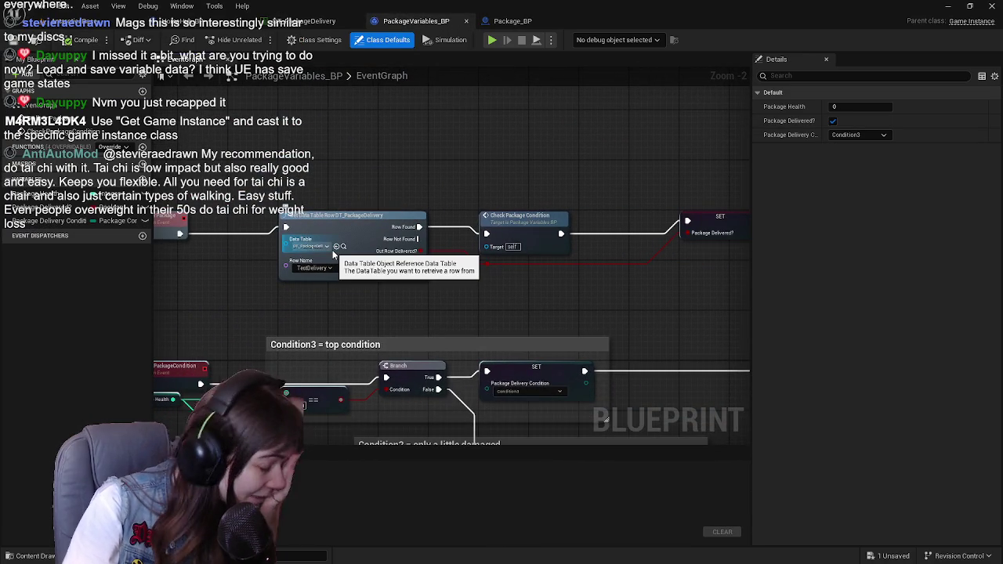
pyautogui.moveTo(467, 200); pyautogui.dragTo(602, 171)
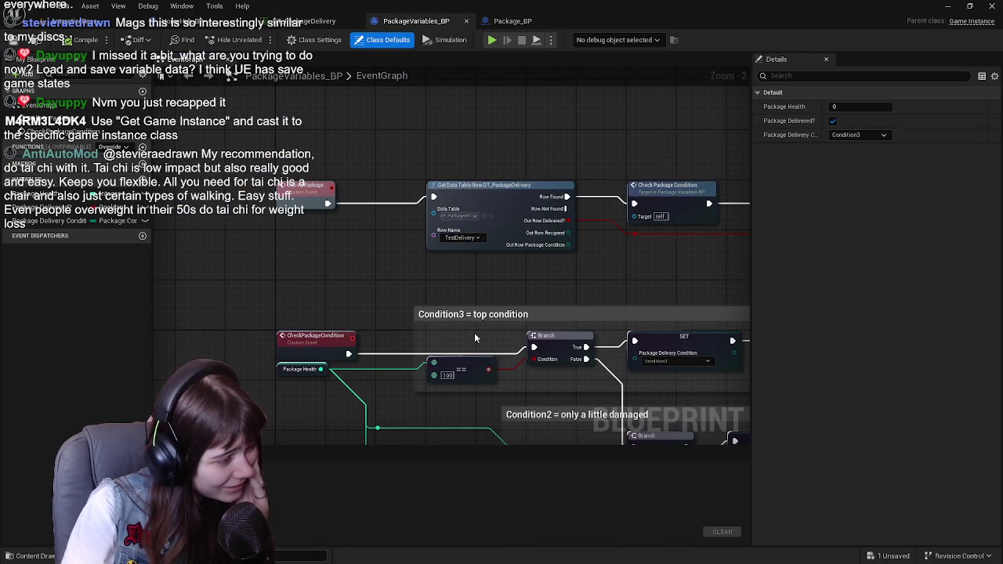
pyautogui.scroll(-1, 474, 332)
pyautogui.moveTo(542, 267)
pyautogui.mouseDown()
pyautogui.moveTo(468, 288)
pyautogui.moveTo(540, 297)
pyautogui.mouseUp()
pyautogui.scroll(1, 464, 290)
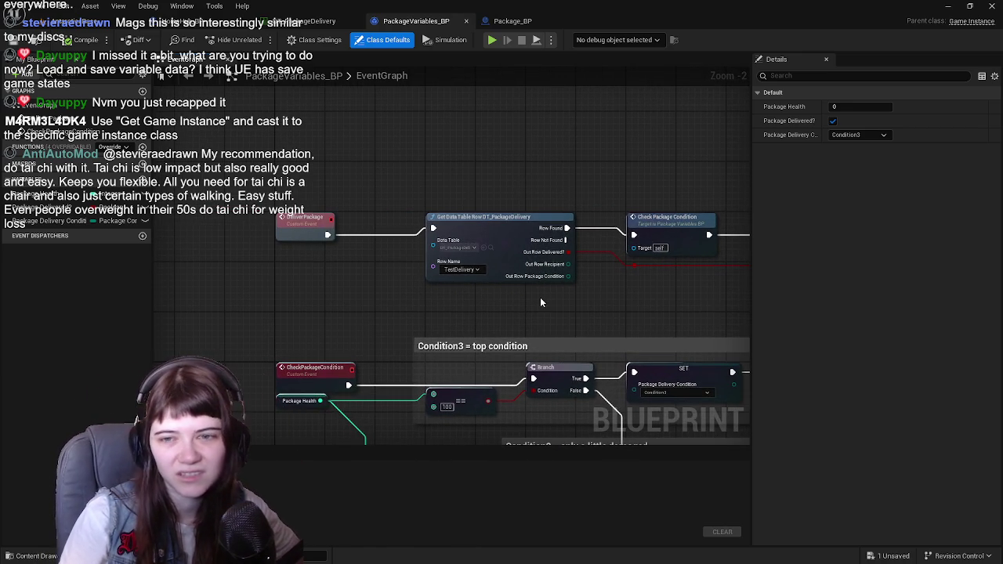
pyautogui.moveTo(540, 303)
pyautogui.mouseDown()
pyautogui.moveTo(505, 325)
pyautogui.moveTo(498, 363)
pyautogui.moveTo(458, 322)
pyautogui.moveTo(365, 303)
pyautogui.moveTo(439, 284)
pyautogui.mouseUp()
pyautogui.scroll(-1, 366, 302)
pyautogui.moveTo(188, 202)
pyautogui.mouseDown()
pyautogui.moveTo(743, 266)
pyautogui.moveTo(672, 280)
pyautogui.mouseUp()
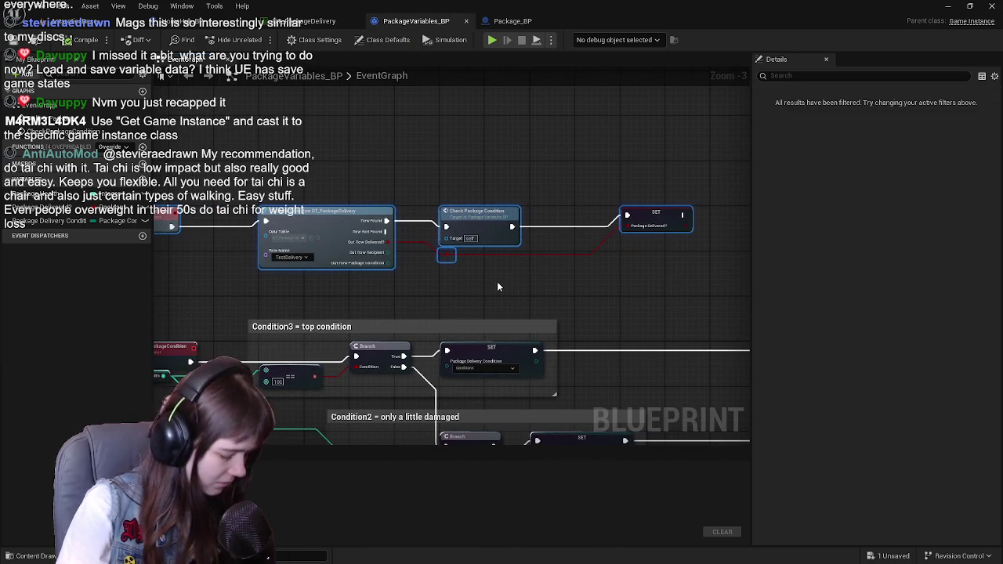
pyautogui.moveTo(497, 282); pyautogui.dragTo(620, 291)
# - Switch to Package_BP and frame the red pickup comment and PickupPackage node chain
pyautogui.click(512, 21)
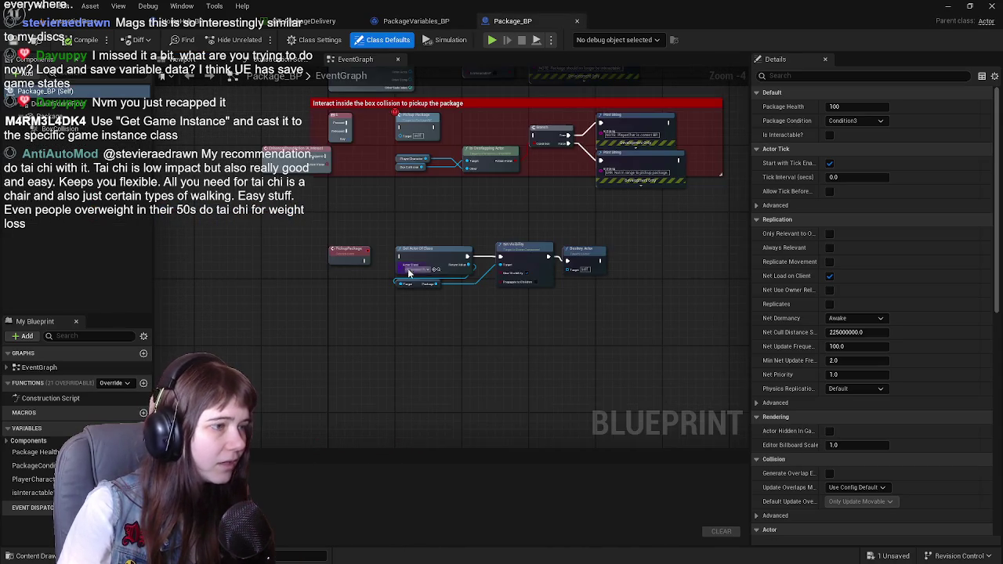
pyautogui.moveTo(344, 322); pyautogui.dragTo(345, 432)
pyautogui.moveTo(360, 298)
pyautogui.mouseDown()
pyautogui.moveTo(360, 257)
pyautogui.moveTo(337, 414)
pyautogui.moveTo(345, 220)
pyautogui.moveTo(368, 337)
pyautogui.moveTo(390, 320)
pyautogui.mouseUp()
pyautogui.scroll(1, 335, 407)
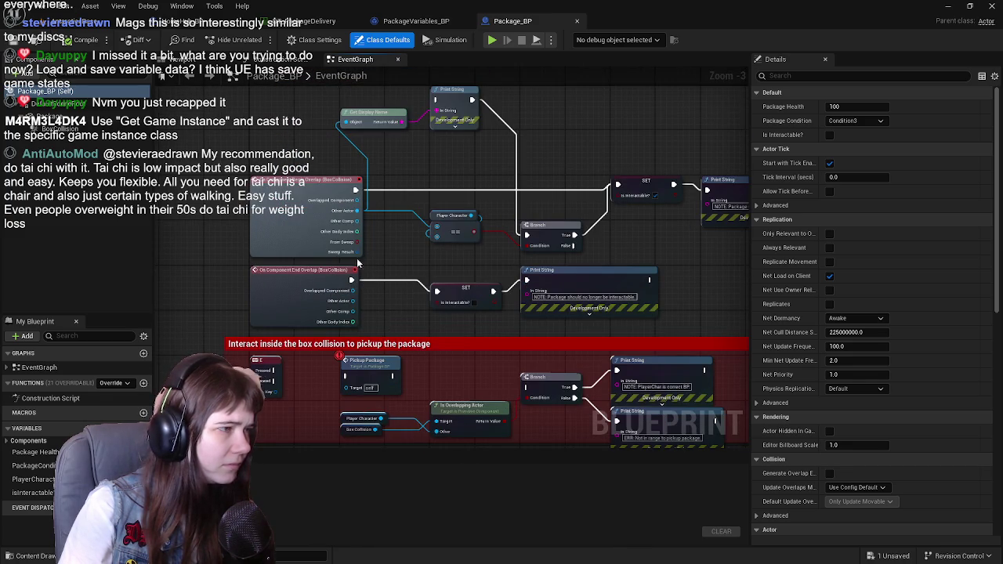
pyautogui.moveTo(485, 160)
pyautogui.mouseDown()
pyautogui.moveTo(469, 200)
pyautogui.moveTo(361, 235)
pyautogui.moveTo(289, 274)
pyautogui.mouseUp()
pyautogui.scroll(3, 270, 300)
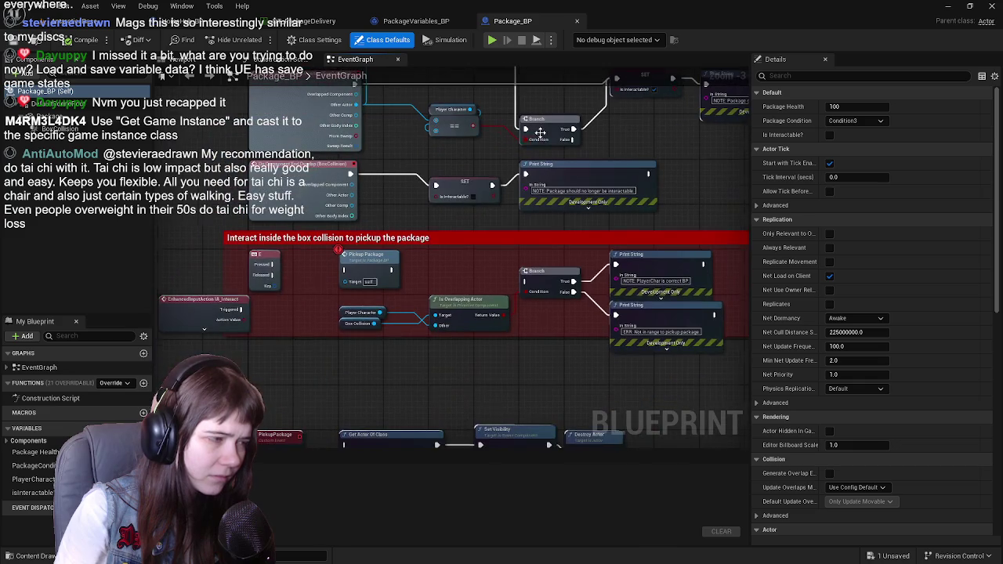
pyautogui.moveTo(432, 223)
pyautogui.mouseDown()
pyautogui.moveTo(470, 181)
pyautogui.moveTo(502, 102)
pyautogui.moveTo(446, 155)
pyautogui.mouseUp()
pyautogui.scroll(-3, 502, 102)
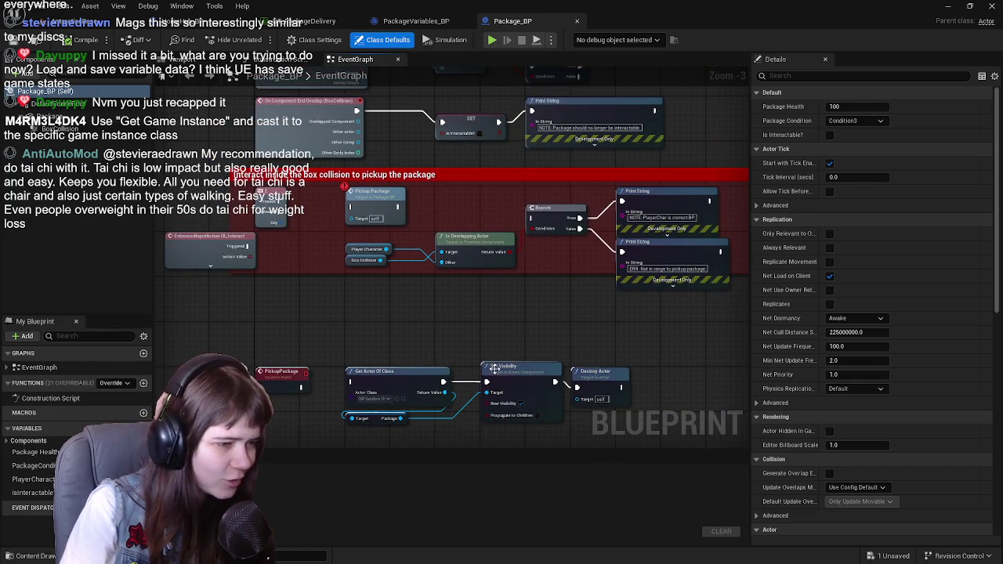
pyautogui.moveTo(421, 443); pyautogui.dragTo(427, 361)
pyautogui.moveTo(398, 413)
pyautogui.mouseDown()
pyautogui.moveTo(471, 378)
pyautogui.moveTo(416, 393)
pyautogui.mouseUp()
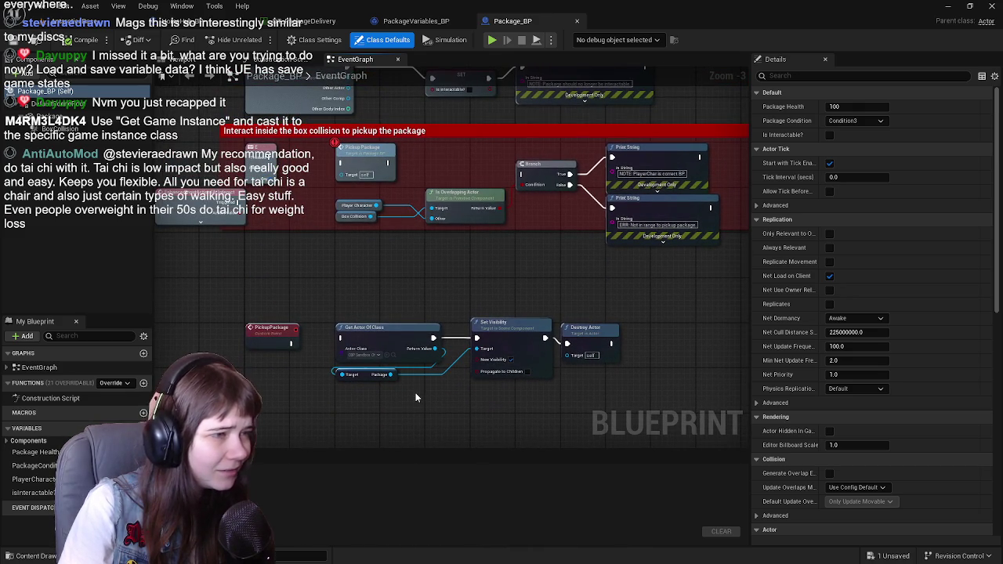
# - Paste the copied delivery nodes into empty space below the PickupPackage nodes
pyautogui.moveTo(412, 191)
pyautogui.mouseDown()
pyautogui.moveTo(521, 308)
pyautogui.moveTo(553, 300)
pyautogui.mouseUp()
pyautogui.scroll(1, 441, 355)
pyautogui.rightClick(441, 336)
pyautogui.scroll(-1, 435, 331)
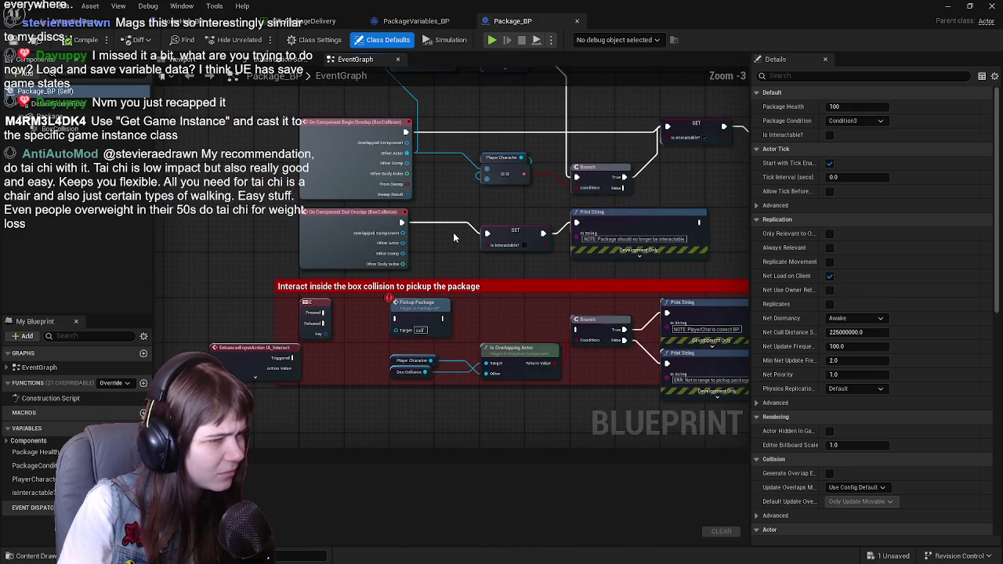
pyautogui.moveTo(508, 404)
pyautogui.mouseDown()
pyautogui.moveTo(466, 251)
pyautogui.moveTo(499, 194)
pyautogui.mouseUp()
pyautogui.scroll(1, 458, 207)
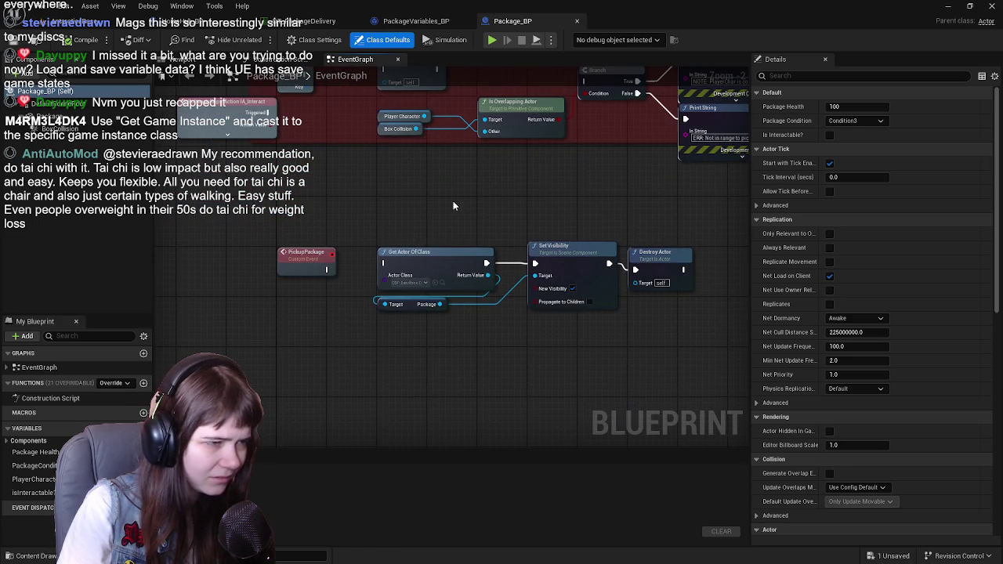
pyautogui.moveTo(453, 200)
pyautogui.mouseDown()
pyautogui.moveTo(422, 223)
pyautogui.moveTo(435, 331)
pyautogui.mouseUp()
pyautogui.scroll(-1, 429, 324)
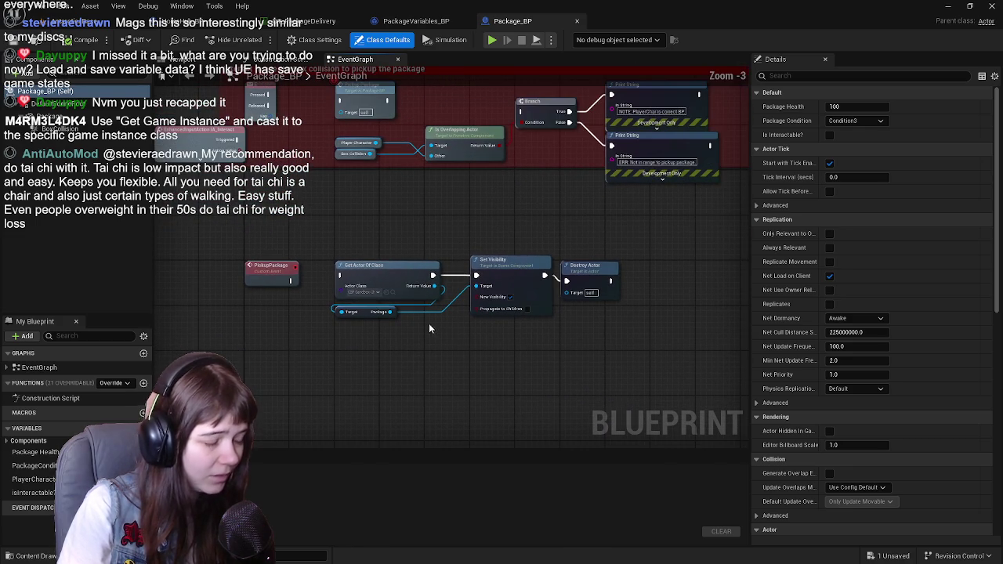
pyautogui.hotkey('ctrl', 'v')
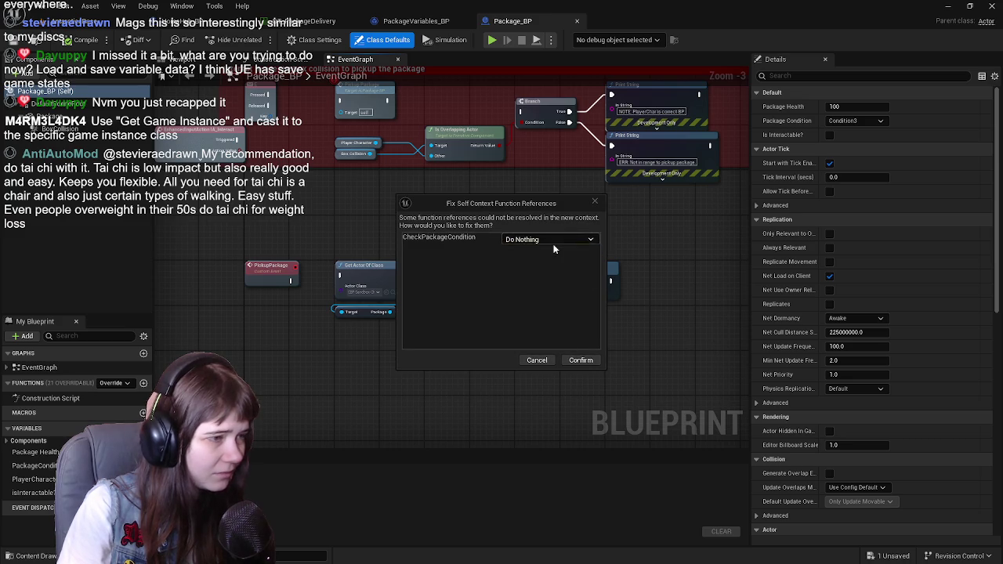
# - Resolve CheckPackageCondition with Create Matching Function, then move the pasted nodes below the PickupPackage chain
pyautogui.click(549, 239)
pyautogui.click(575, 268)
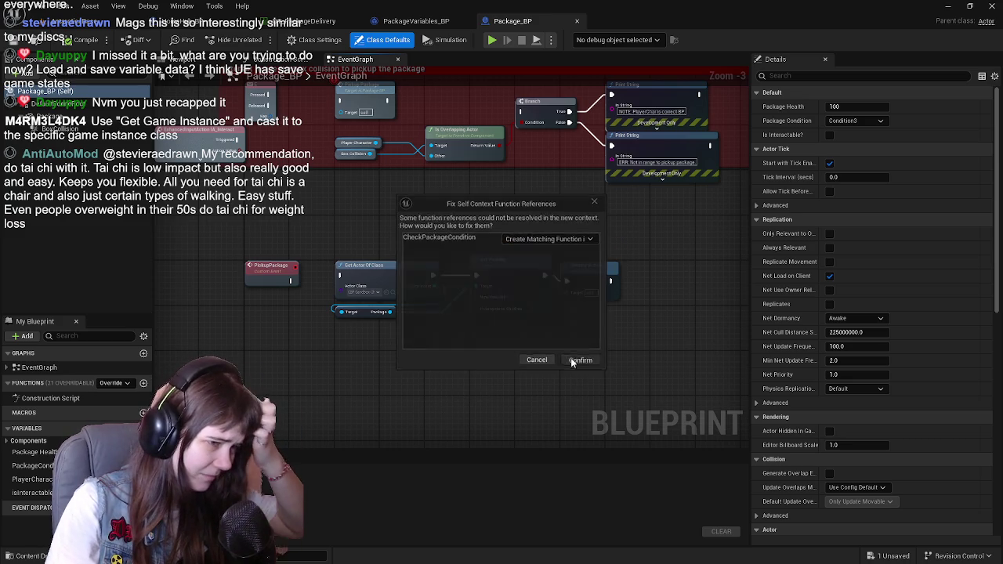
pyautogui.click(570, 358)
pyautogui.moveTo(522, 258); pyautogui.dragTo(533, 211)
pyautogui.moveTo(226, 264); pyautogui.dragTo(338, 280)
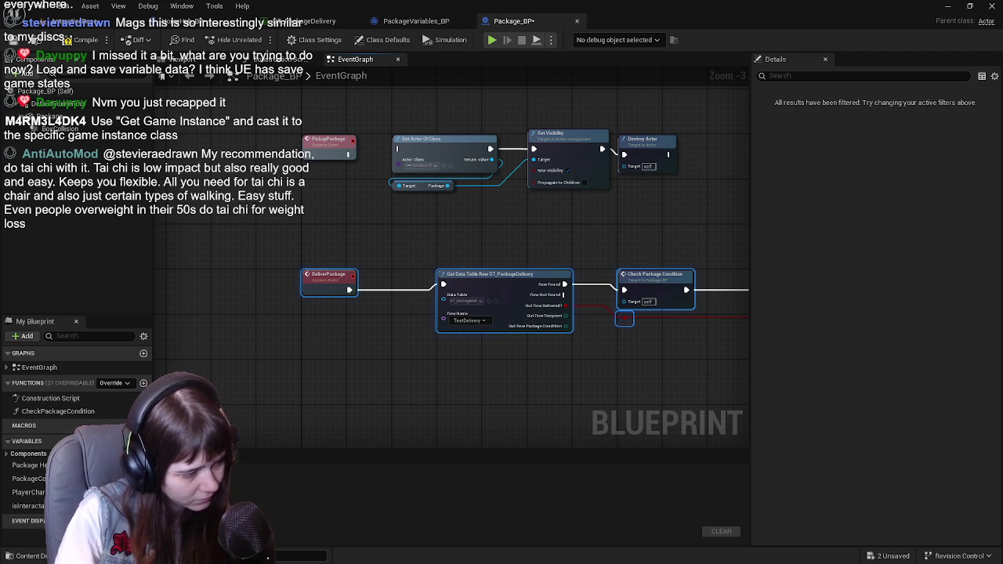
# - Change the PackageCondition variable's type to Package Condition Enum, found by searching 'condition'
pyautogui.click(29, 478)
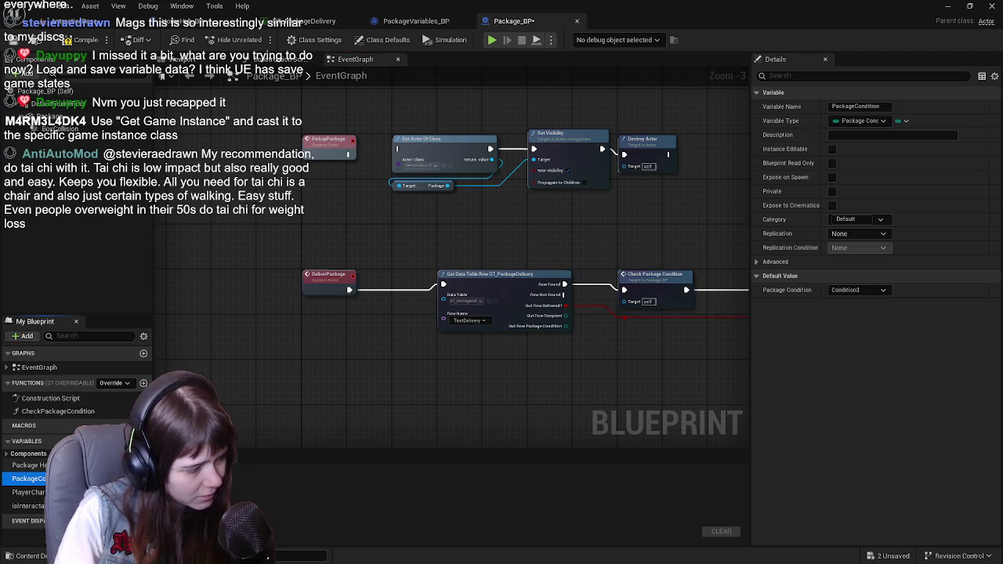
pyautogui.click(883, 122)
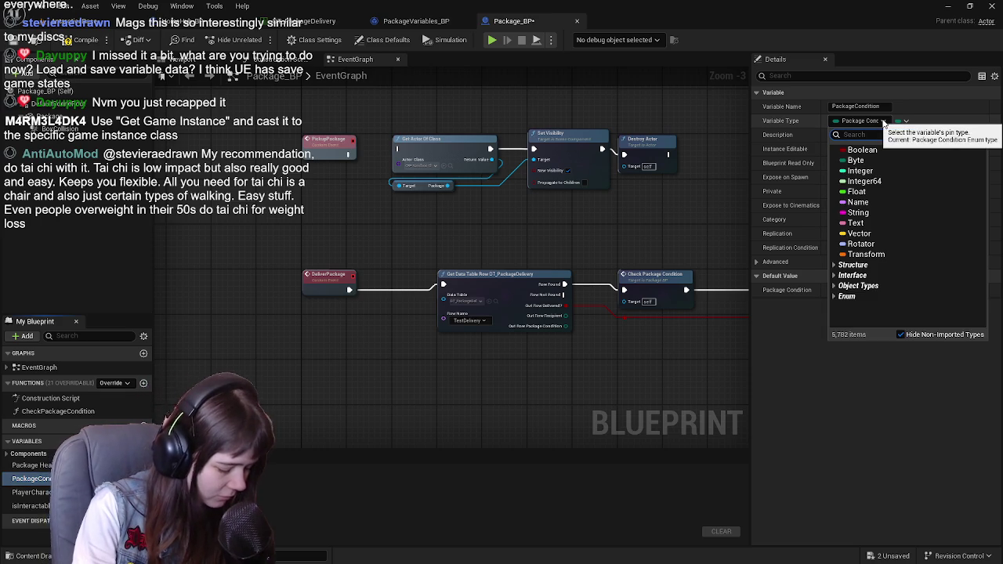
pyautogui.write('pack')
pyautogui.press('BackSpace')
pyautogui.press('BackSpace')
pyautogui.press('BackSpace')
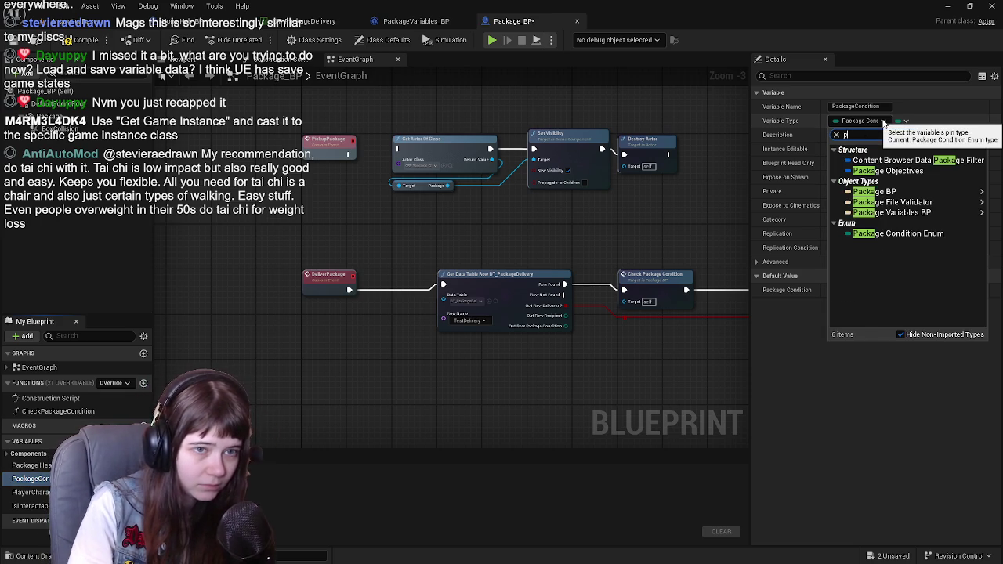
pyautogui.write('condition')
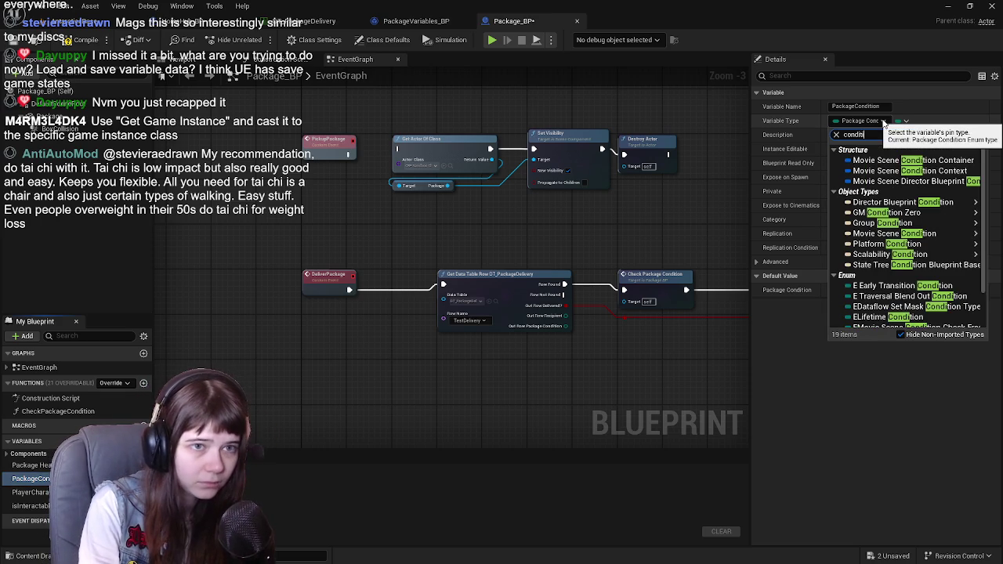
pyautogui.scroll(-2, 870, 259)
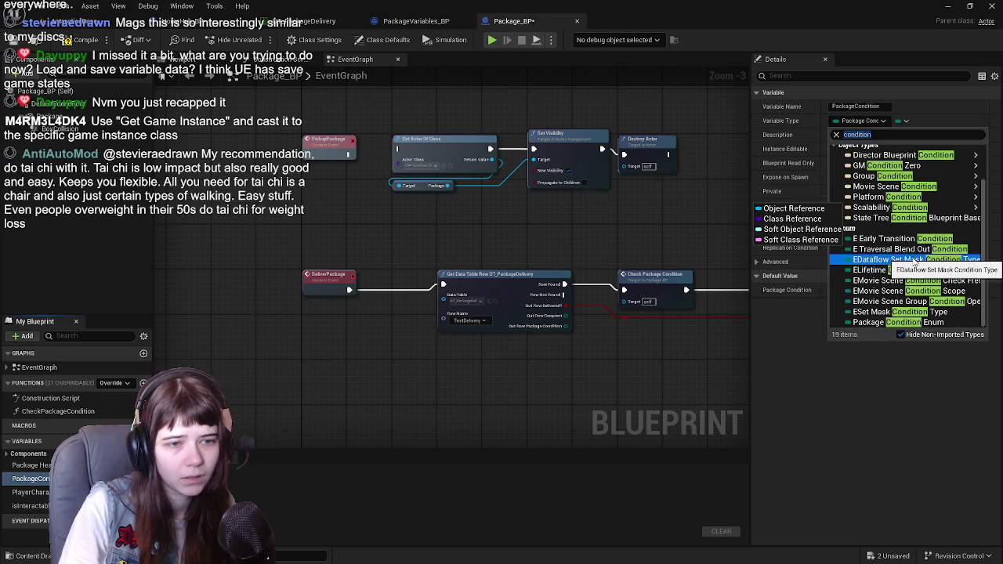
pyautogui.click(947, 322)
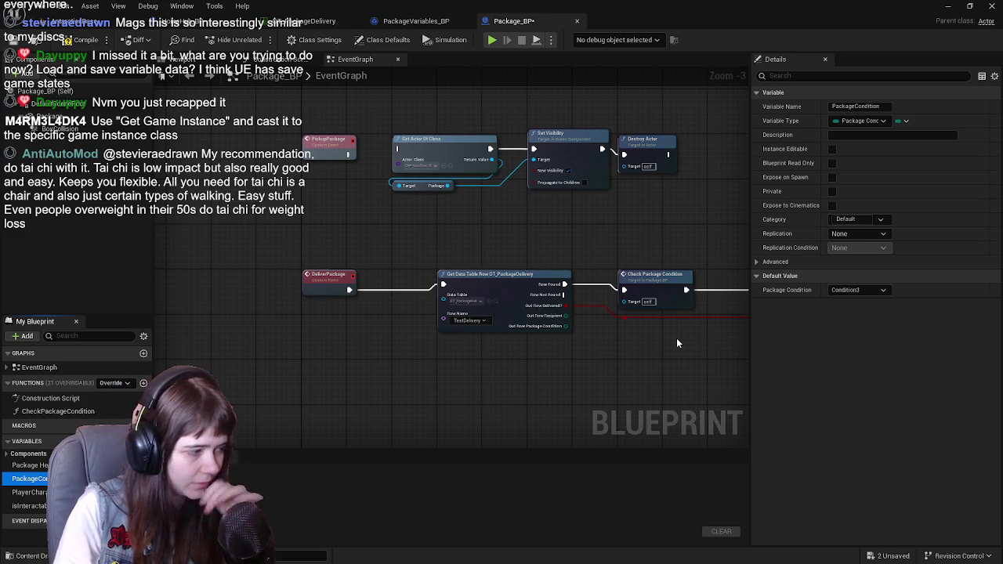
# - Compile and save Package_BP, then delete the erroring SET Package Delivered? node
pyautogui.click(82, 39)
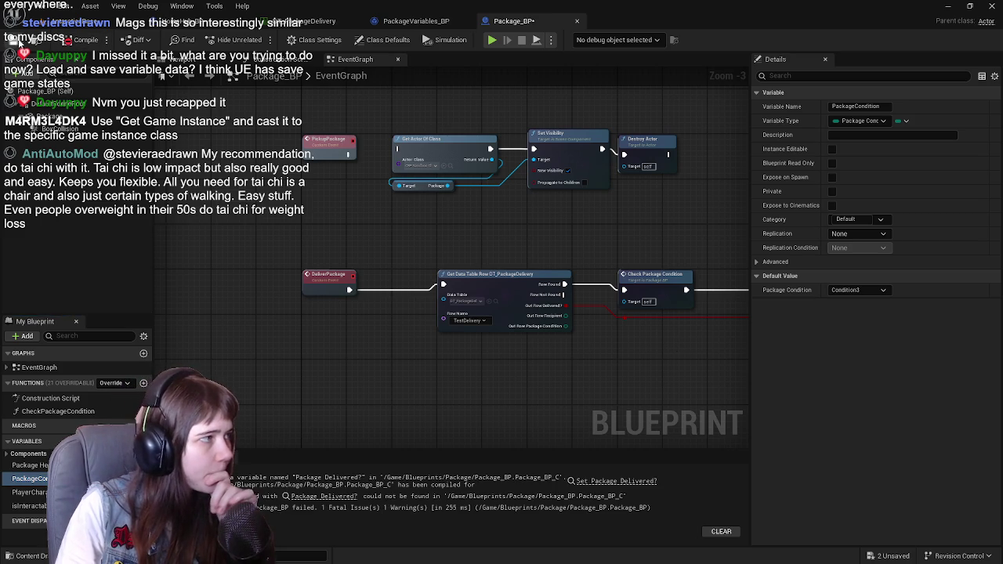
pyautogui.click(19, 43)
pyautogui.click(343, 498)
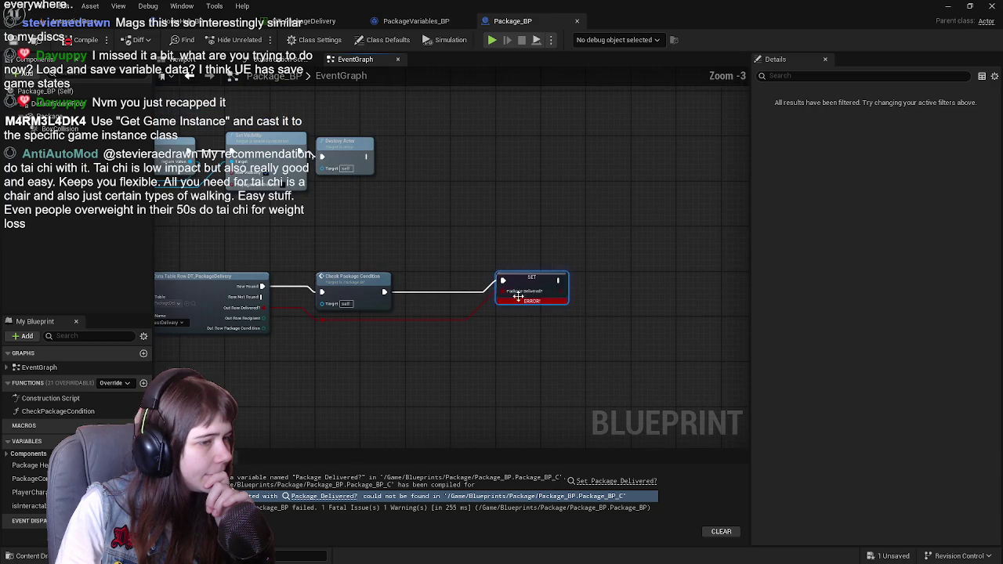
pyautogui.press('Delete')
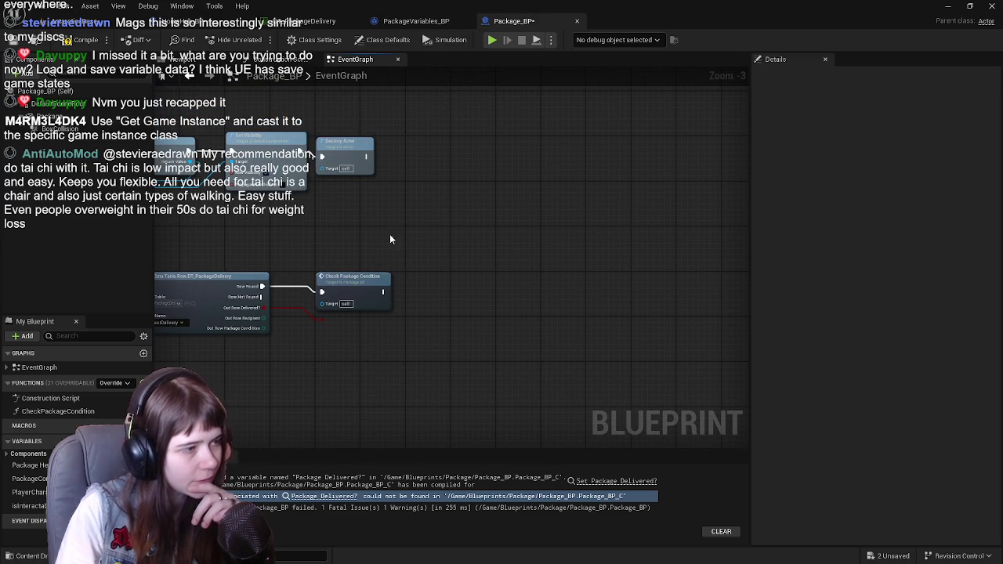
# - Compare against PackageVariables_BP's delivery logic and inspect Package_BP's isInteractable variable
pyautogui.moveTo(391, 239); pyautogui.dragTo(737, 240)
pyautogui.moveTo(594, 237); pyautogui.dragTo(380, 237)
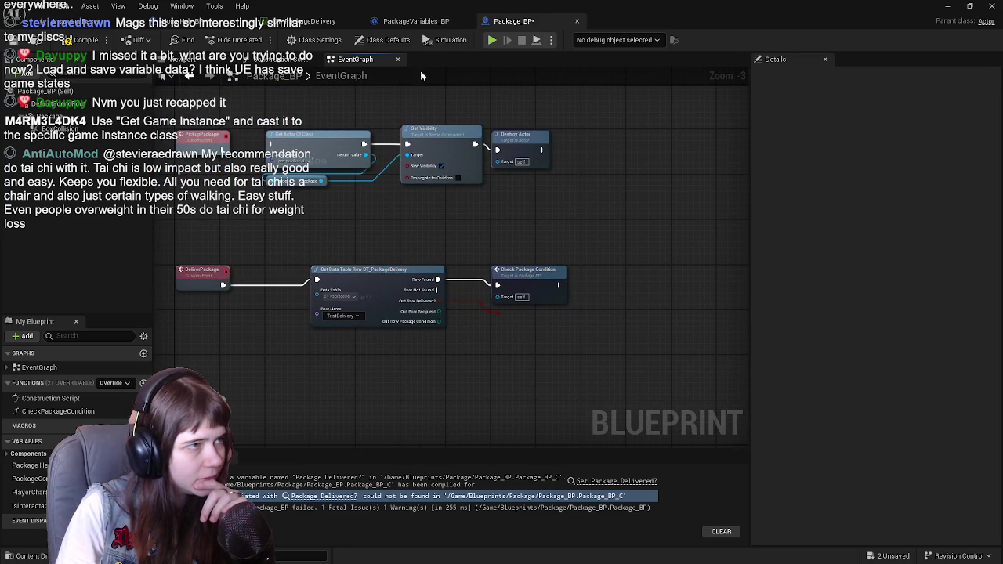
pyautogui.click(416, 21)
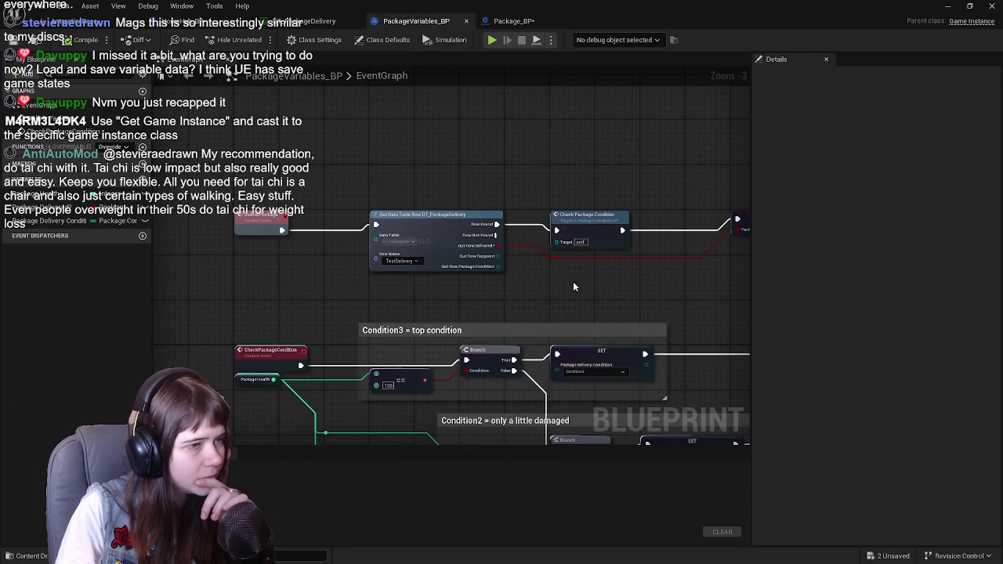
pyautogui.moveTo(573, 287)
pyautogui.mouseDown()
pyautogui.moveTo(278, 275)
pyautogui.moveTo(387, 262)
pyautogui.moveTo(450, 240)
pyautogui.moveTo(376, 156)
pyautogui.mouseUp()
pyautogui.click(515, 21)
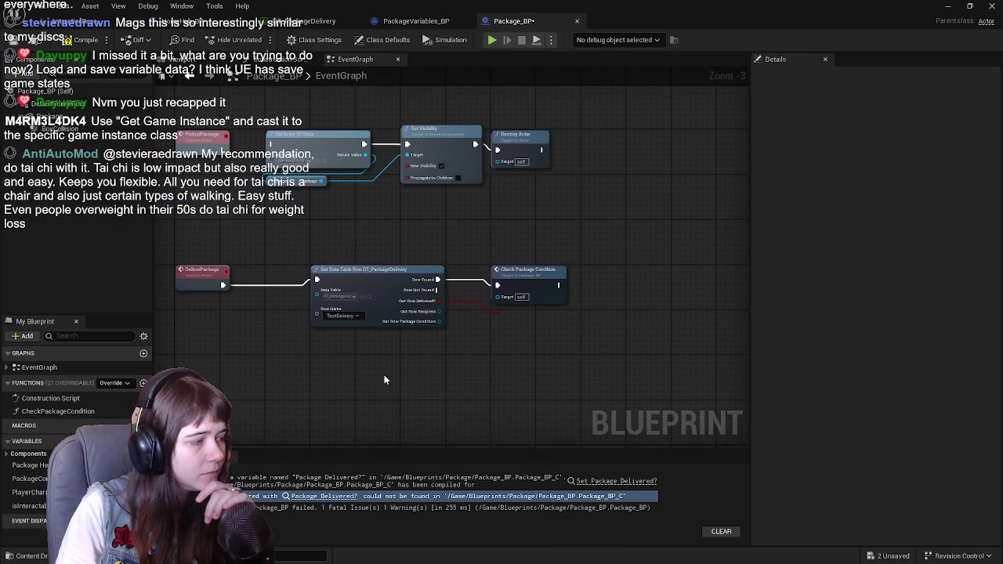
pyautogui.click(29, 506)
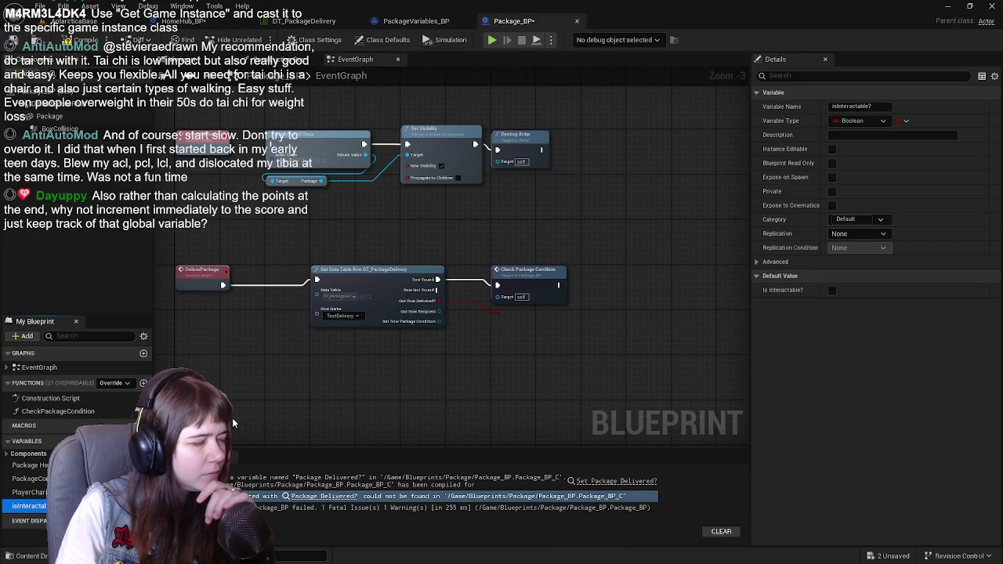
# - Add a Boolean variable named Package Delivered? to Package_BP
pyautogui.click(144, 441)
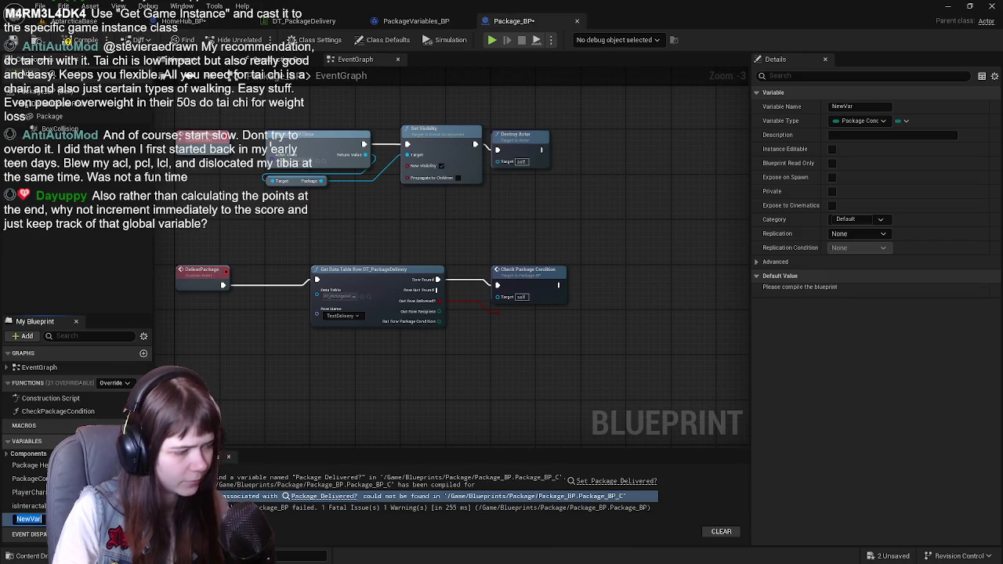
pyautogui.write('PackageC')
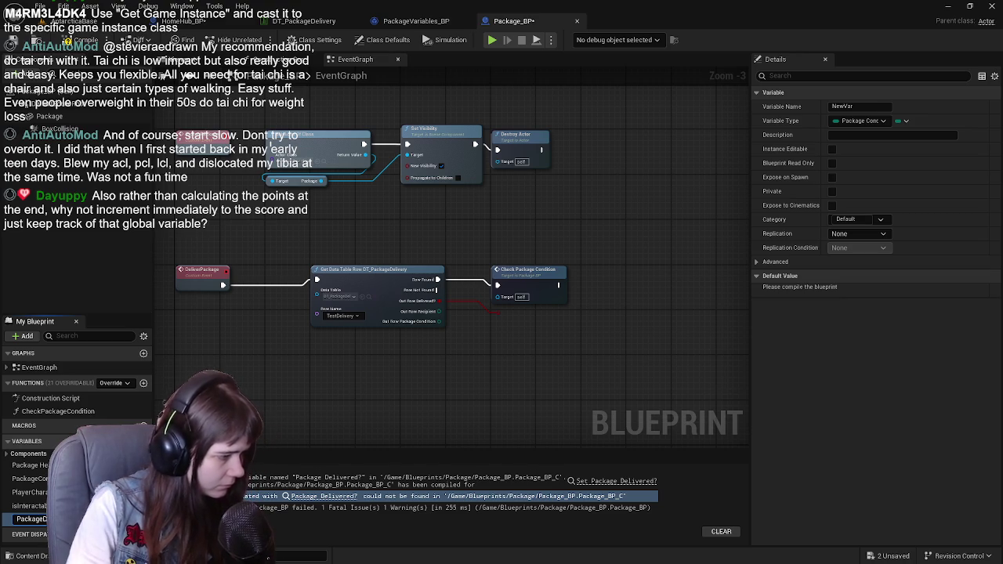
pyautogui.press('Return')
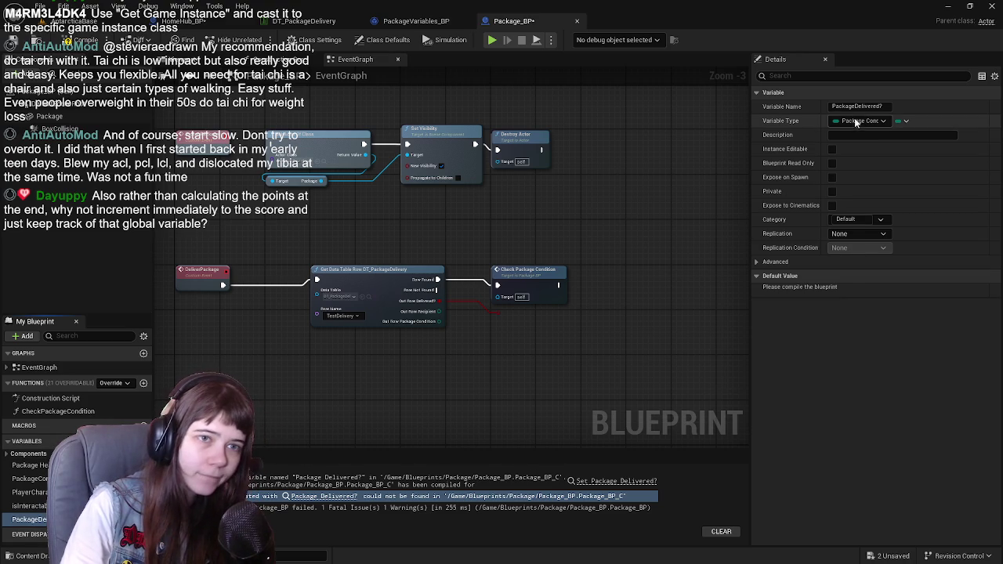
pyautogui.click(859, 121)
pyautogui.click(863, 148)
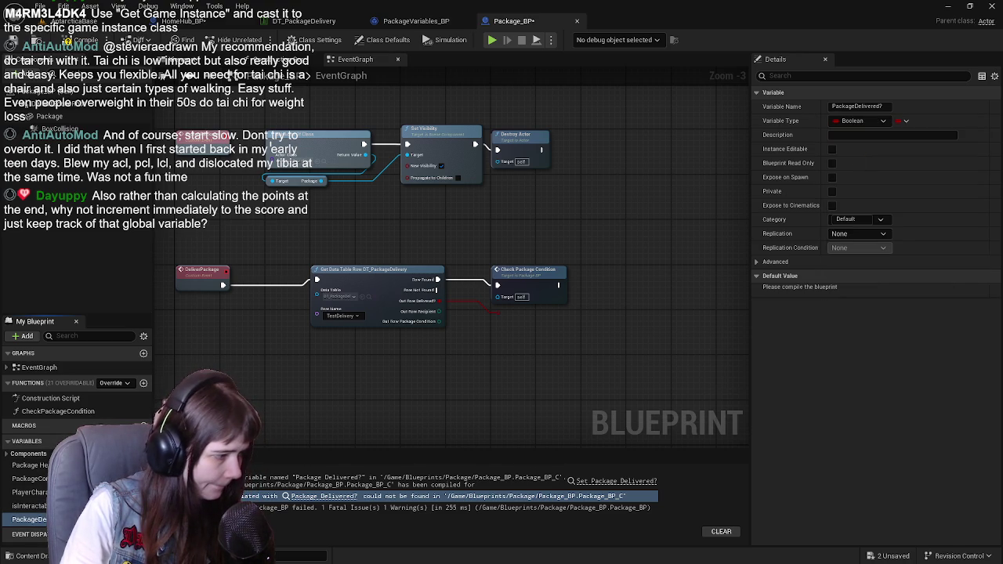
# - Place a SET Package Delivered? node fed by Out Row Delivered?, compile, and chain it after the condition check
pyautogui.moveTo(31, 520); pyautogui.dragTo(627, 274)
pyautogui.scroll(1, 627, 274)
pyautogui.moveTo(533, 246); pyautogui.dragTo(533, 252)
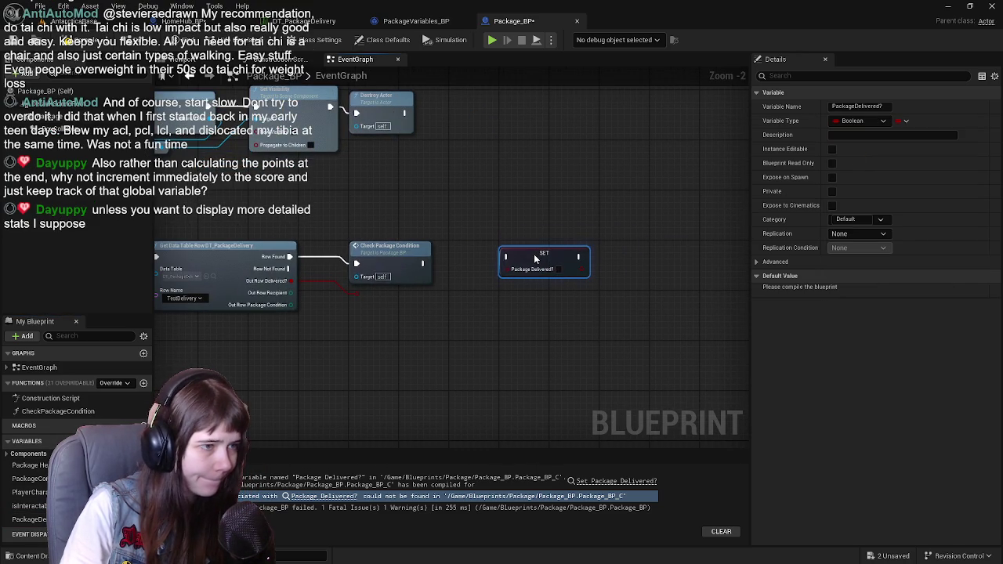
pyautogui.moveTo(356, 293); pyautogui.dragTo(506, 265)
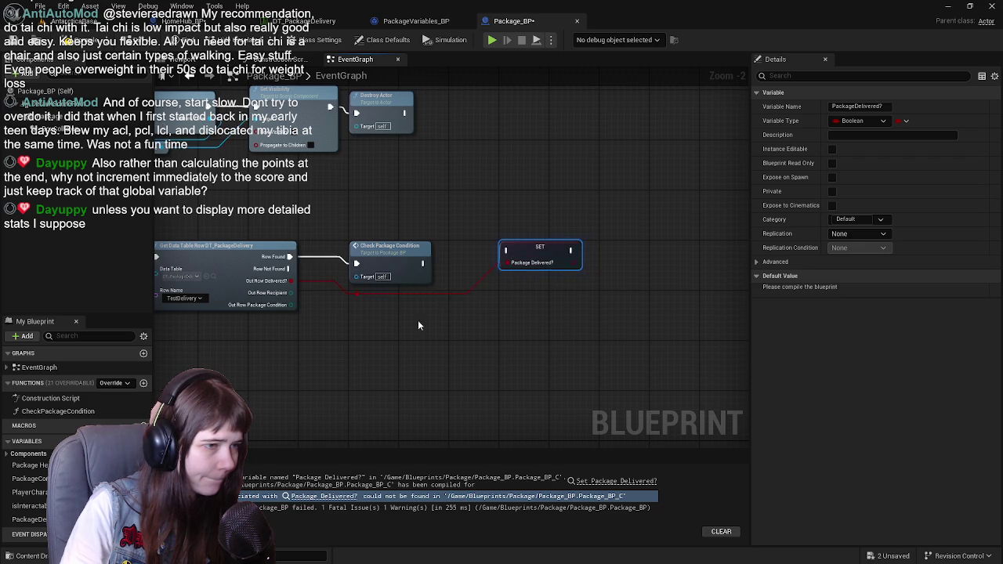
pyautogui.moveTo(419, 324); pyautogui.dragTo(615, 326)
pyautogui.click(86, 40)
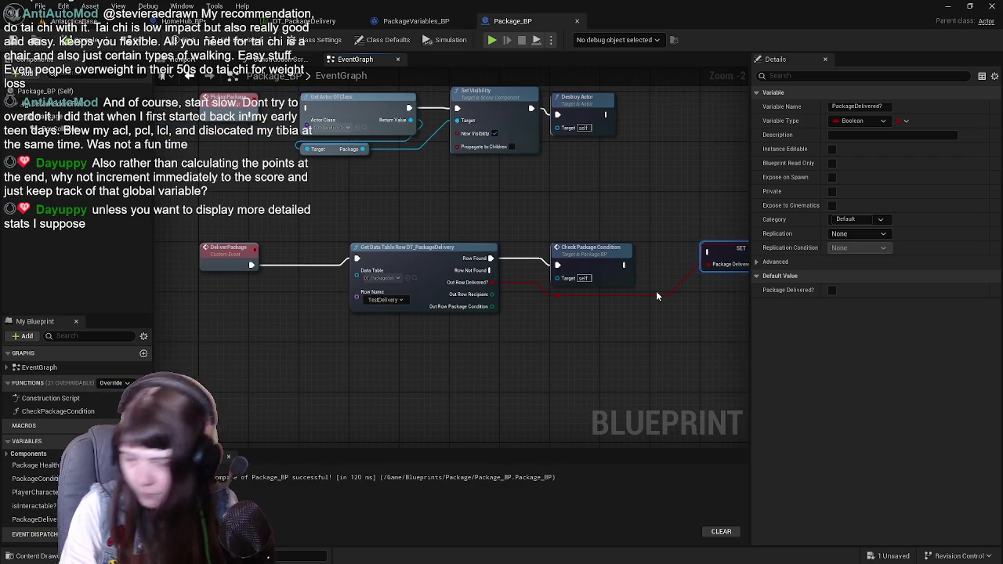
pyautogui.moveTo(625, 265); pyautogui.dragTo(707, 252)
# - Wire Check Package Condition's execution into the Package Delivered? setter and save Package_BP
pyautogui.moveTo(702, 325); pyautogui.dragTo(605, 341)
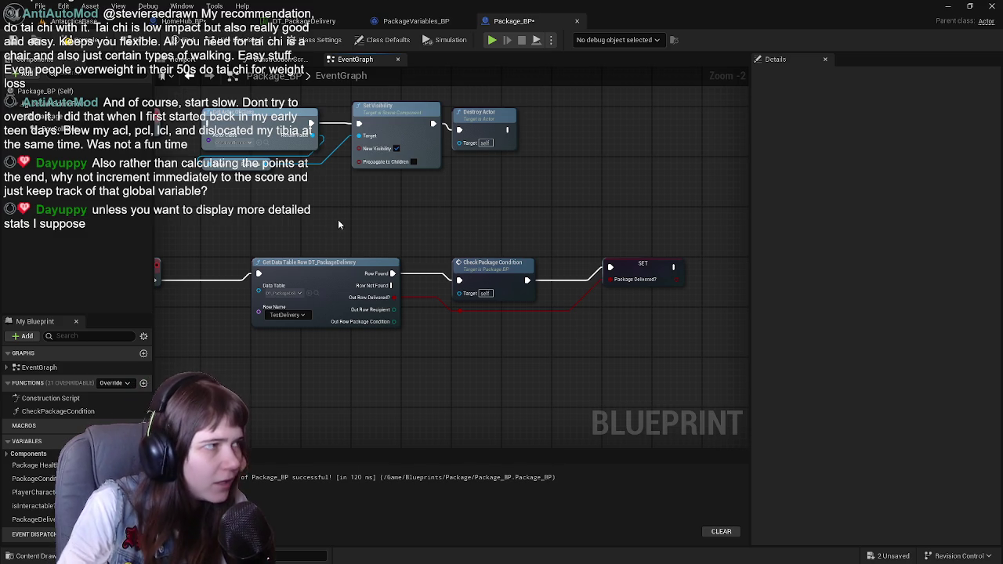
pyautogui.click(13, 41)
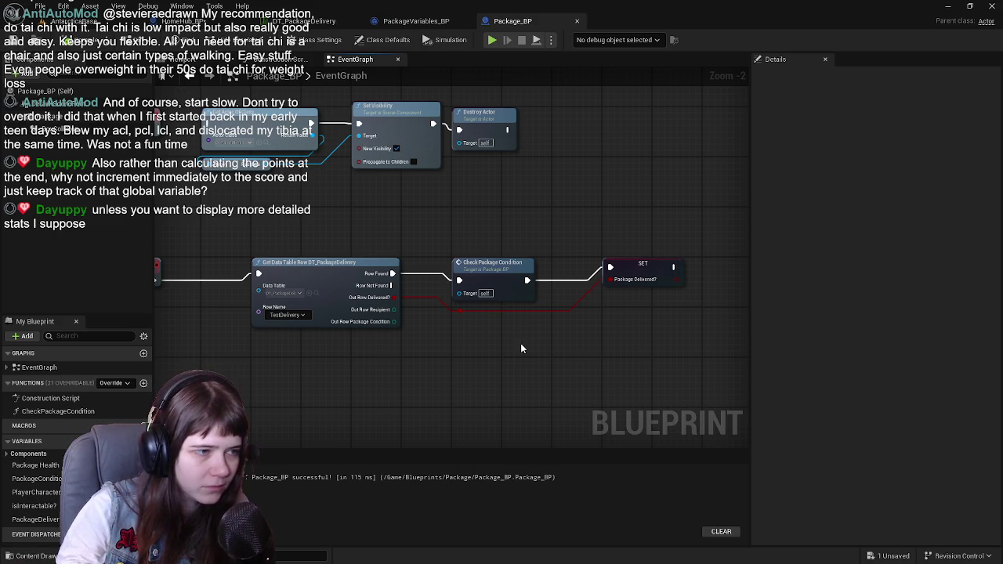
pyautogui.moveTo(520, 343); pyautogui.dragTo(473, 342)
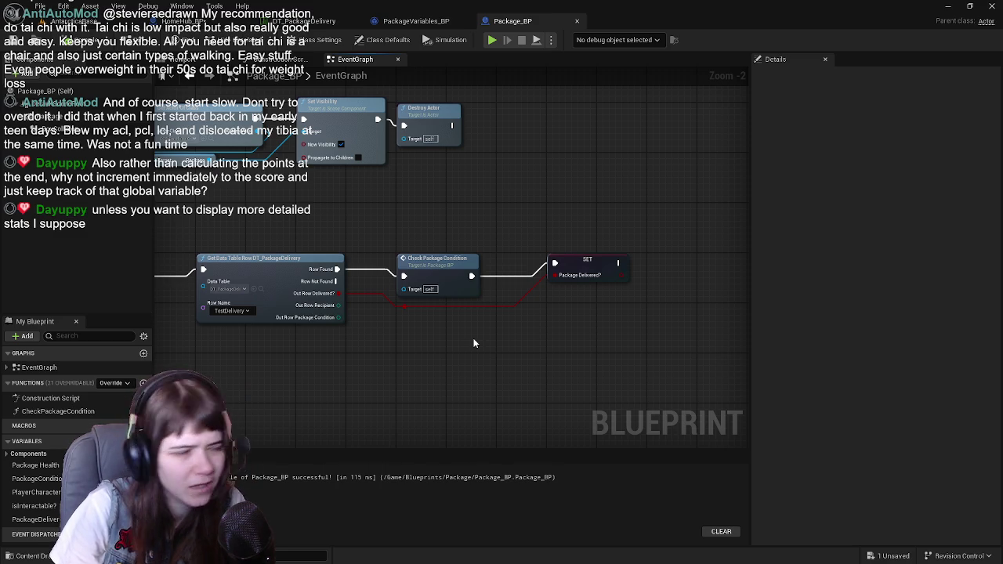
# - Pull a new wire from the row lookup's Out Row Recipient pin
pyautogui.moveTo(456, 238); pyautogui.dragTo(687, 232)
pyautogui.moveTo(589, 235)
pyautogui.mouseDown()
pyautogui.moveTo(459, 250)
pyautogui.moveTo(484, 232)
pyautogui.moveTo(464, 231)
pyautogui.moveTo(415, 236)
pyautogui.moveTo(404, 252)
pyautogui.mouseUp()
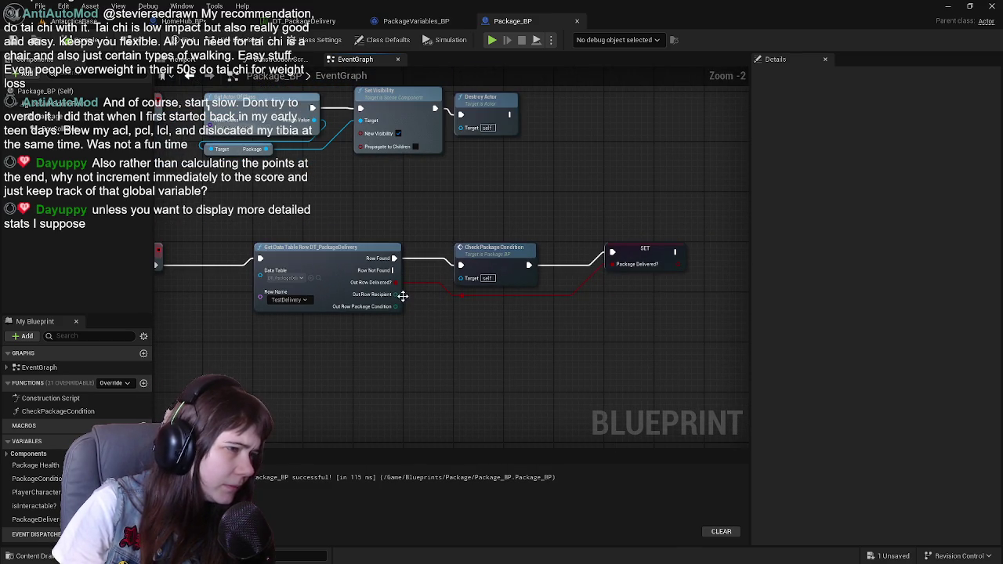
pyautogui.moveTo(411, 328)
pyautogui.mouseDown()
pyautogui.moveTo(459, 332)
pyautogui.moveTo(446, 347)
pyautogui.moveTo(531, 356)
pyautogui.moveTo(421, 319)
pyautogui.moveTo(459, 369)
pyautogui.mouseUp()
# - Open the DT_PackageDelivery data table from the Content Drawer to view its TestDelivery row
pyautogui.click(437, 373)
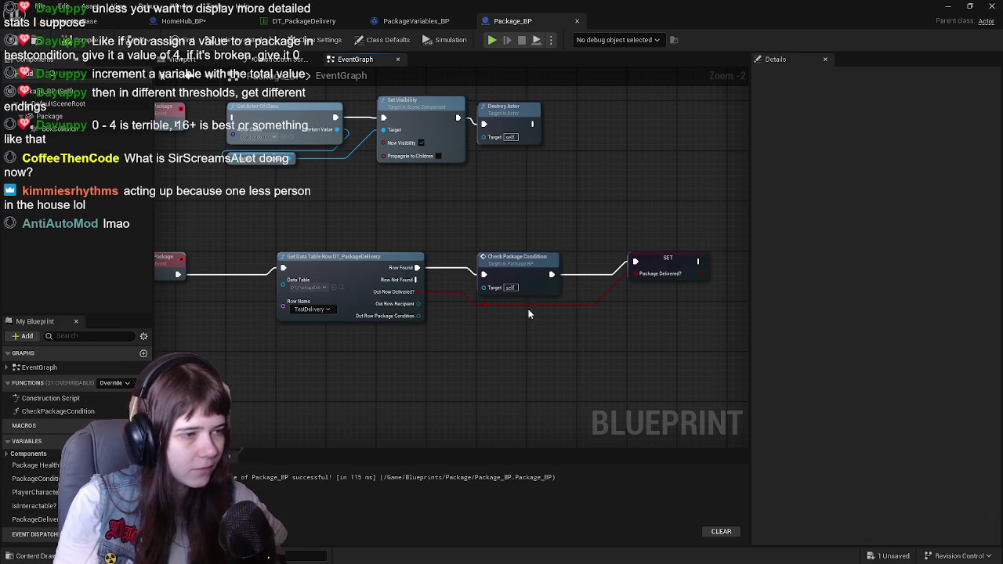
pyautogui.moveTo(519, 230); pyautogui.dragTo(546, 236)
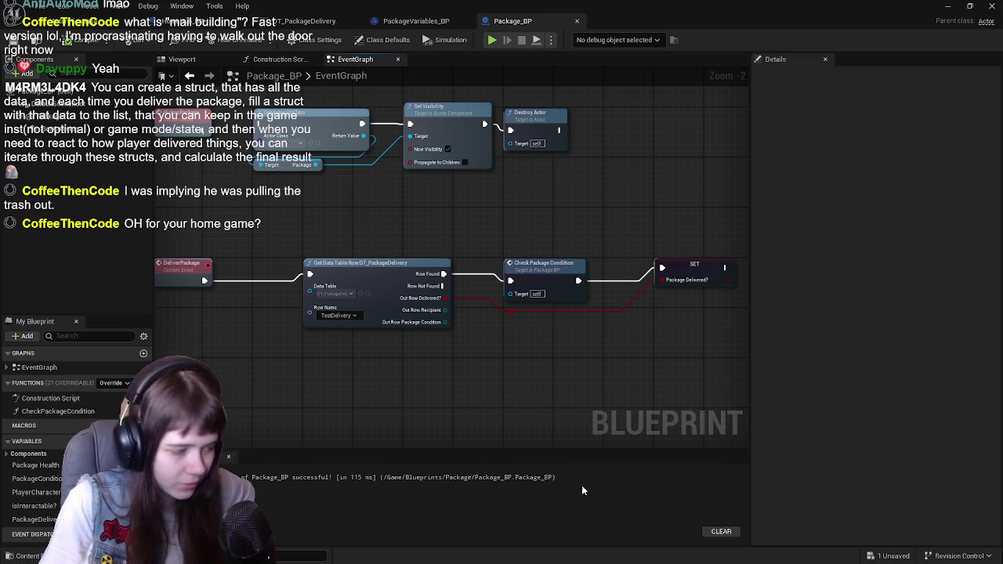
pyautogui.hotkey('ctrl', 'space')
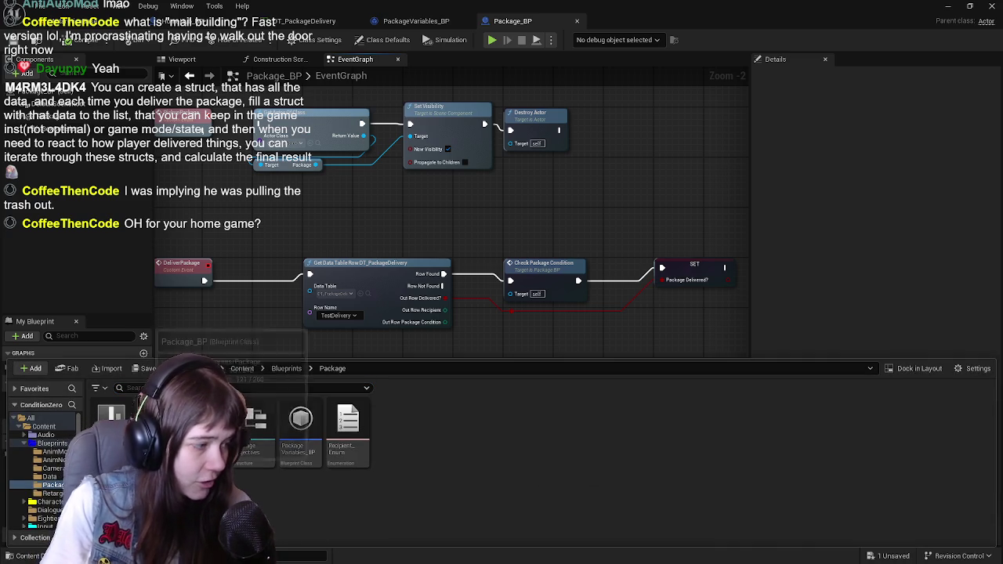
pyautogui.doubleClick(110, 424)
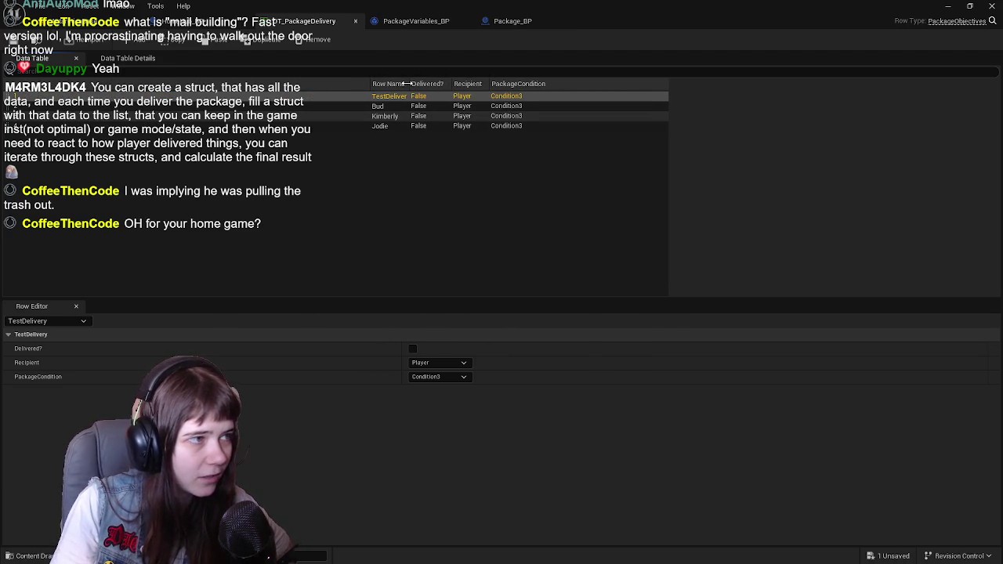
# - Widen the Row Name column so TestDelivery shows in full, then return to AntarcticaBase
pyautogui.moveTo(408, 83); pyautogui.dragTo(415, 83)
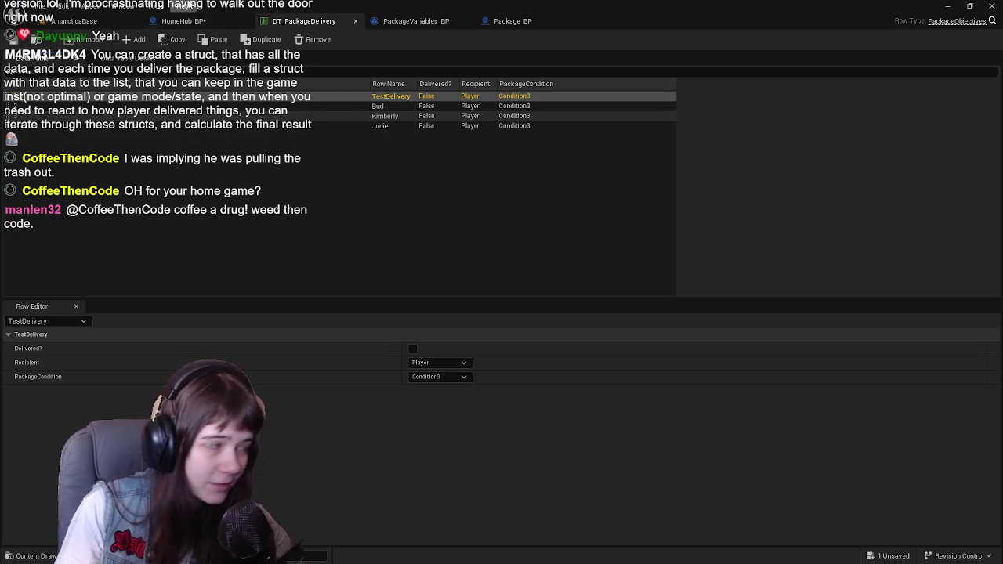
pyautogui.click(75, 21)
# - Frame HomeHub, glance over the Package_BP graph, then bring up PackageVariables_BP's condition branches
pyautogui.press('f')
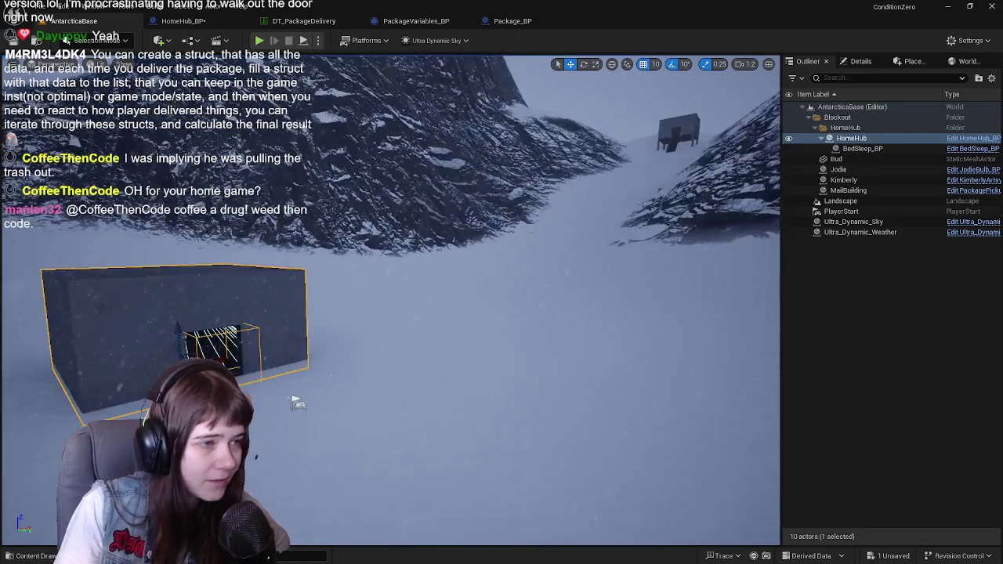
pyautogui.click(512, 21)
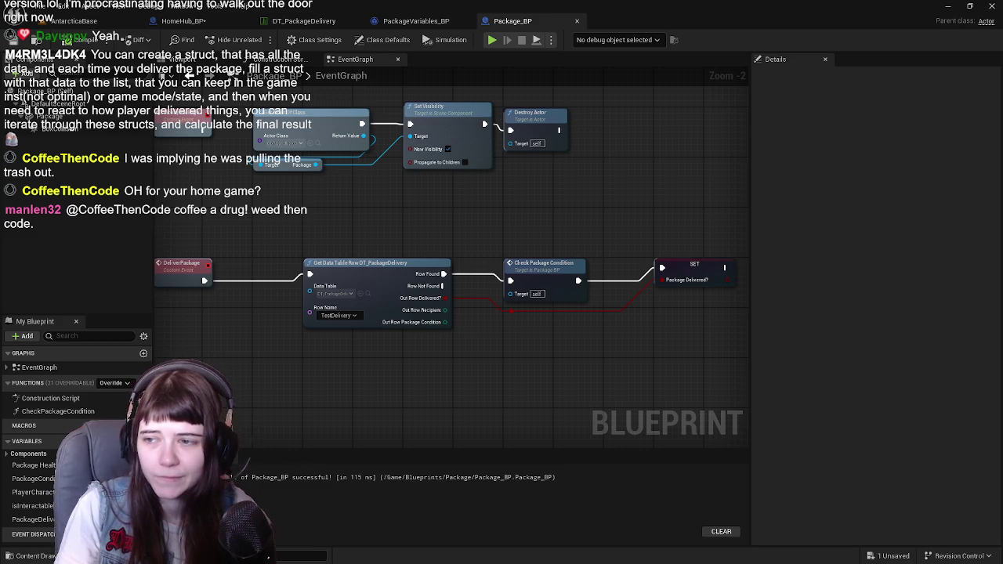
pyautogui.moveTo(501, 206)
pyautogui.mouseDown()
pyautogui.moveTo(391, 185)
pyautogui.moveTo(531, 195)
pyautogui.mouseUp()
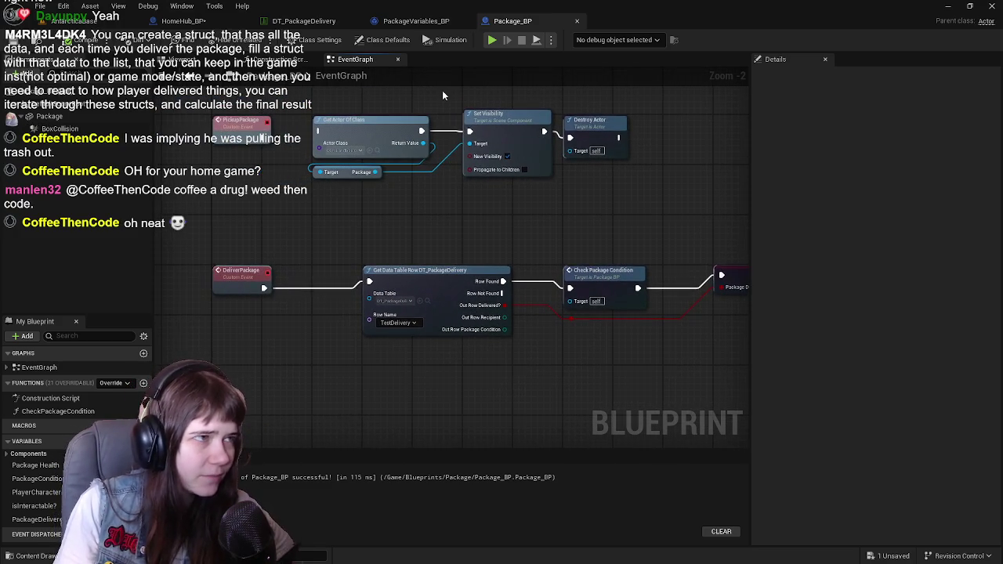
pyautogui.click(417, 21)
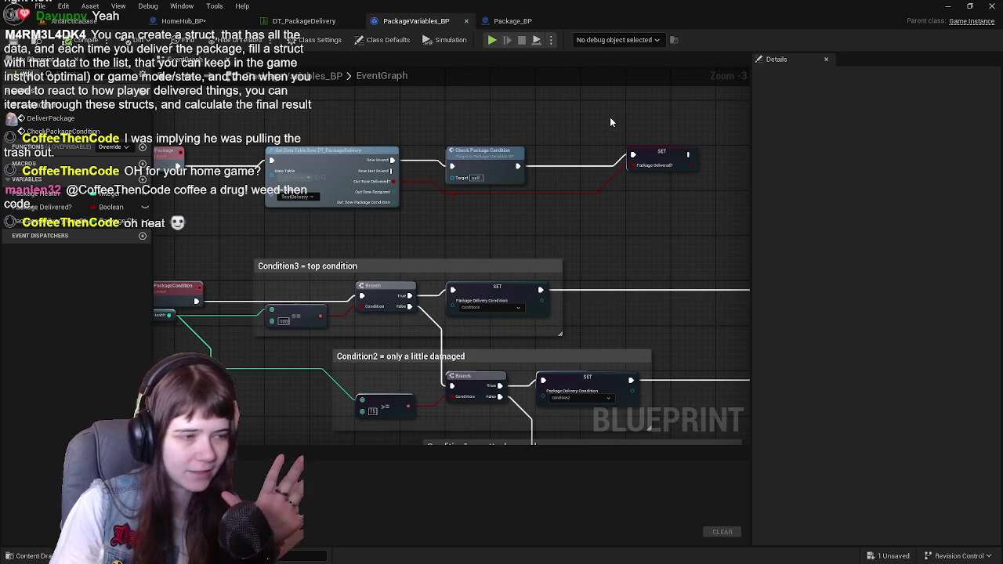
# - Review the condition branches and HomeHub_BP's overlap and door sound nodes
pyautogui.moveTo(464, 234); pyautogui.dragTo(548, 231)
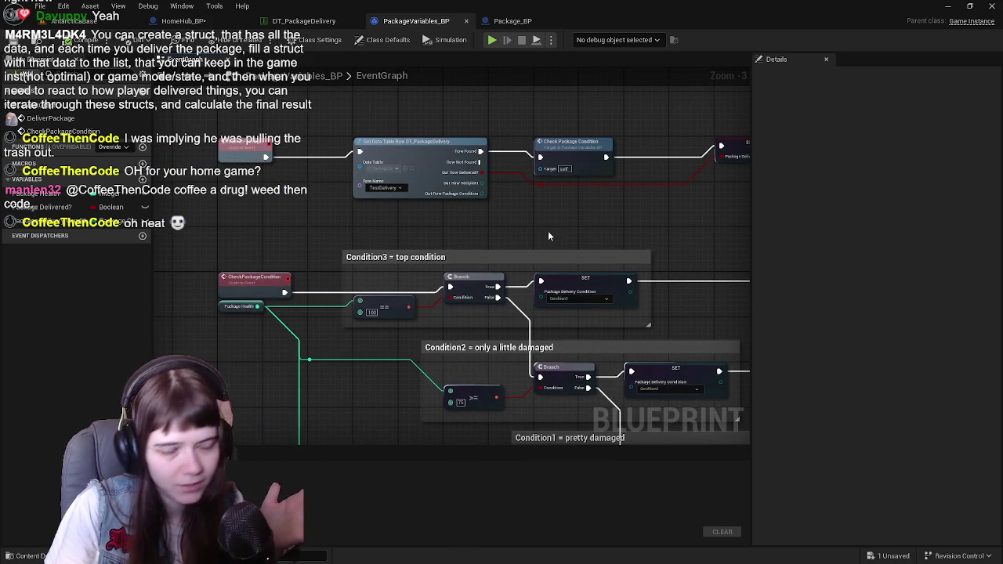
pyautogui.click(301, 22)
pyautogui.click(183, 21)
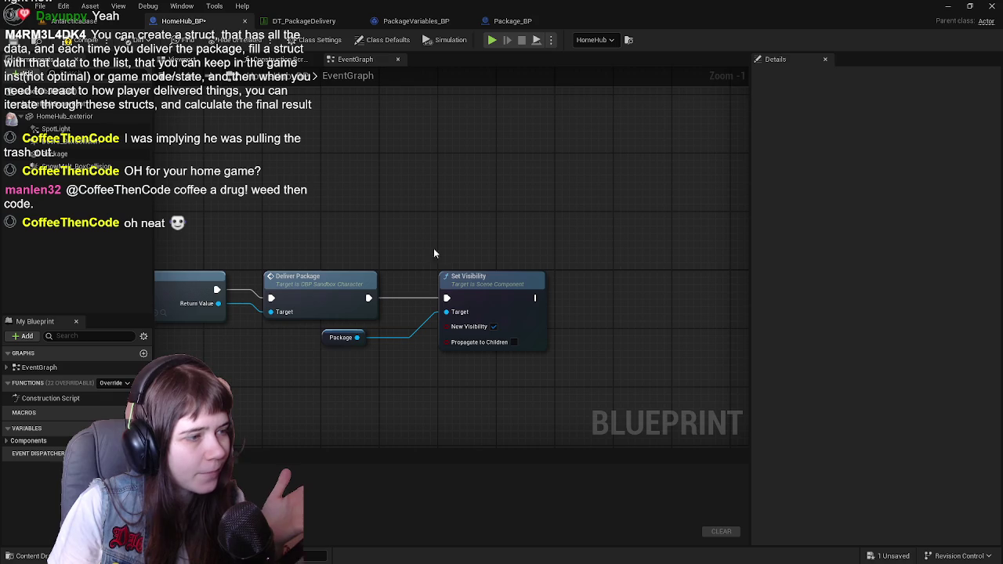
pyautogui.moveTo(436, 248)
pyautogui.mouseDown()
pyautogui.moveTo(394, 248)
pyautogui.moveTo(701, 217)
pyautogui.mouseUp()
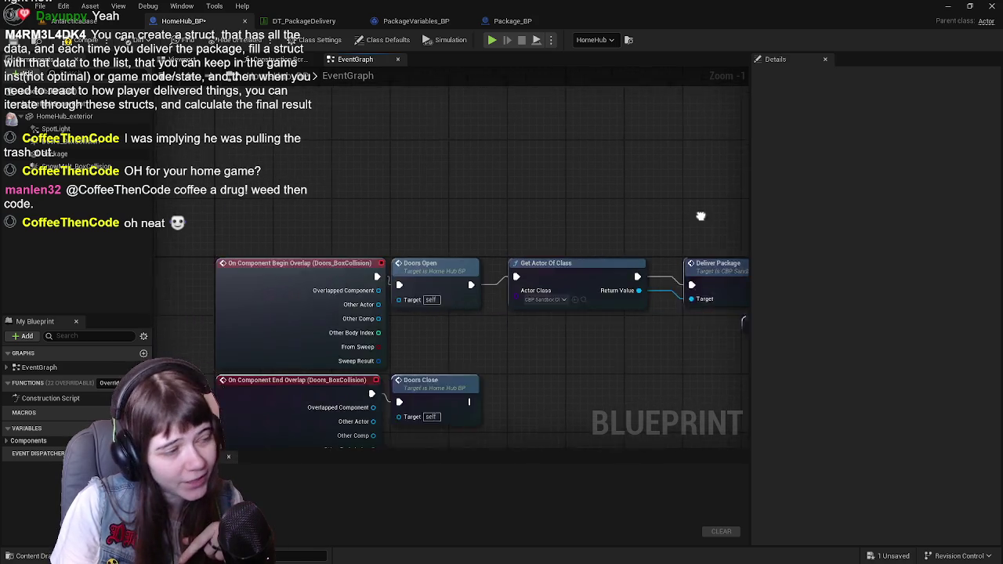
pyautogui.scroll(-2, 701, 217)
pyautogui.moveTo(511, 251); pyautogui.dragTo(511, 145)
pyautogui.moveTo(424, 256); pyautogui.dragTo(436, 141)
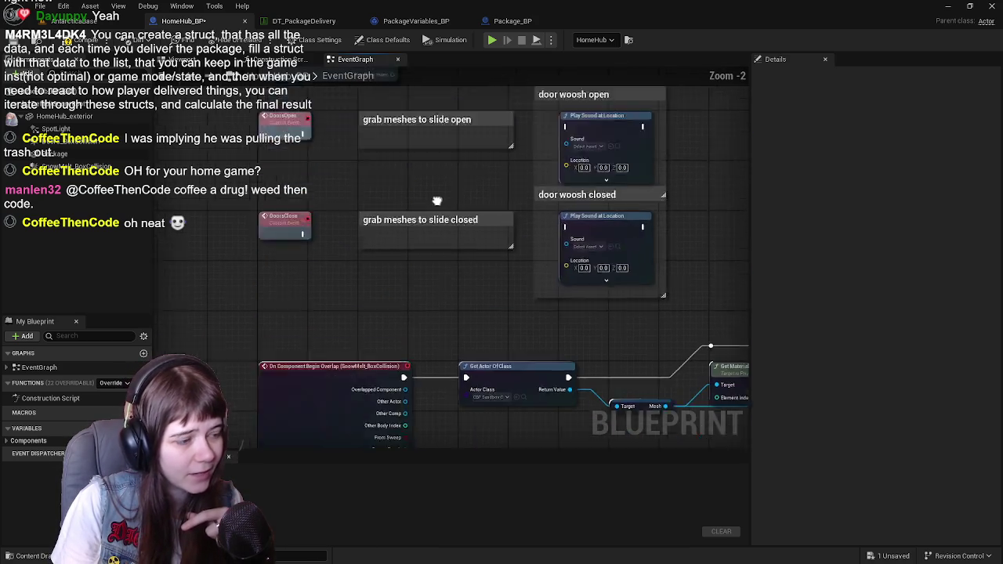
pyautogui.moveTo(437, 415); pyautogui.dragTo(438, 301)
pyautogui.scroll(-2, 406, 186)
pyautogui.scroll(2, 406, 186)
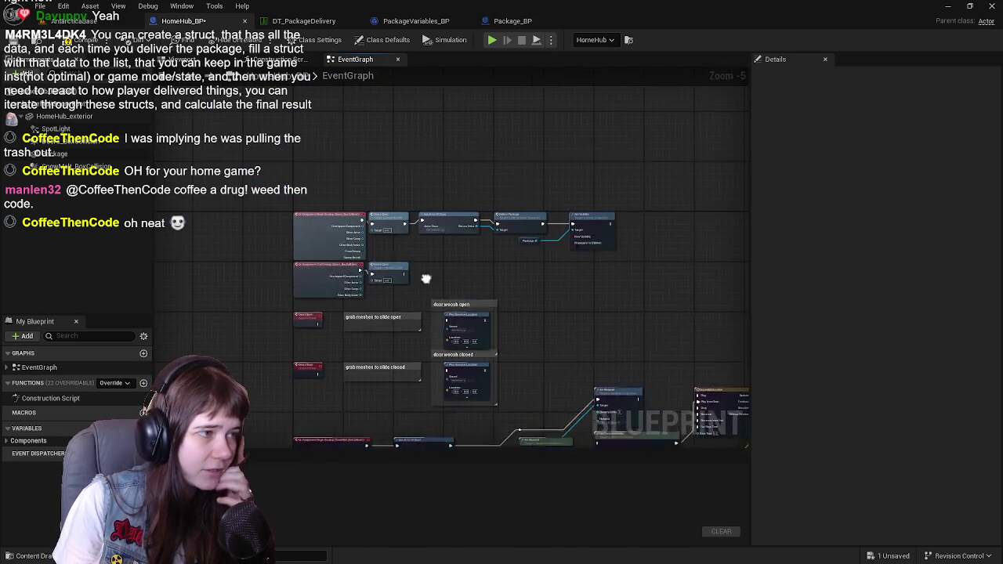
pyautogui.moveTo(415, 264)
pyautogui.mouseDown()
pyautogui.moveTo(426, 299)
pyautogui.moveTo(475, 247)
pyautogui.mouseUp()
# - Review Package_BP's pickup interaction events, then focus the MailBuilding actor in AntarcticaBase
pyautogui.click(511, 21)
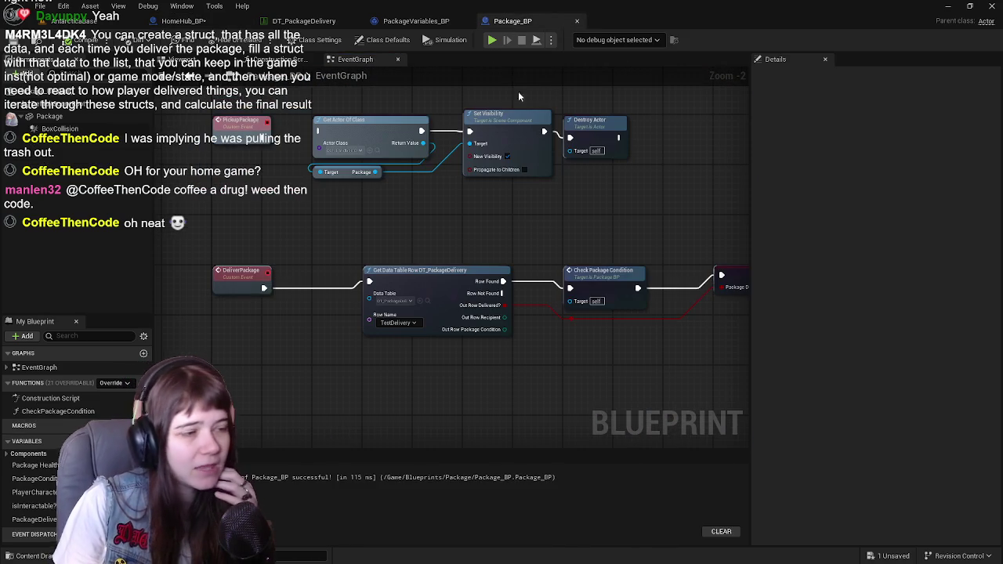
pyautogui.scroll(-1, 524, 228)
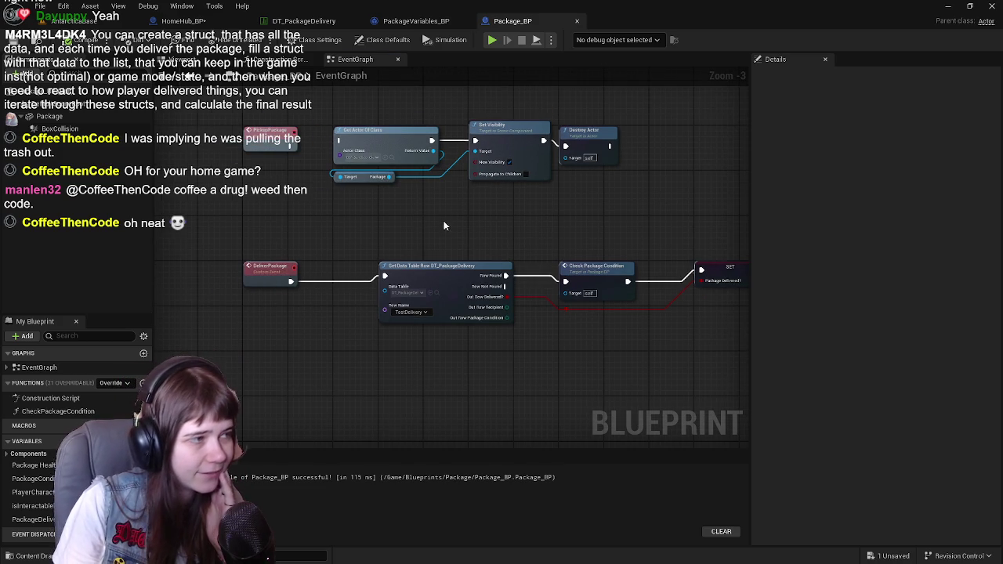
pyautogui.moveTo(427, 208); pyautogui.dragTo(403, 233)
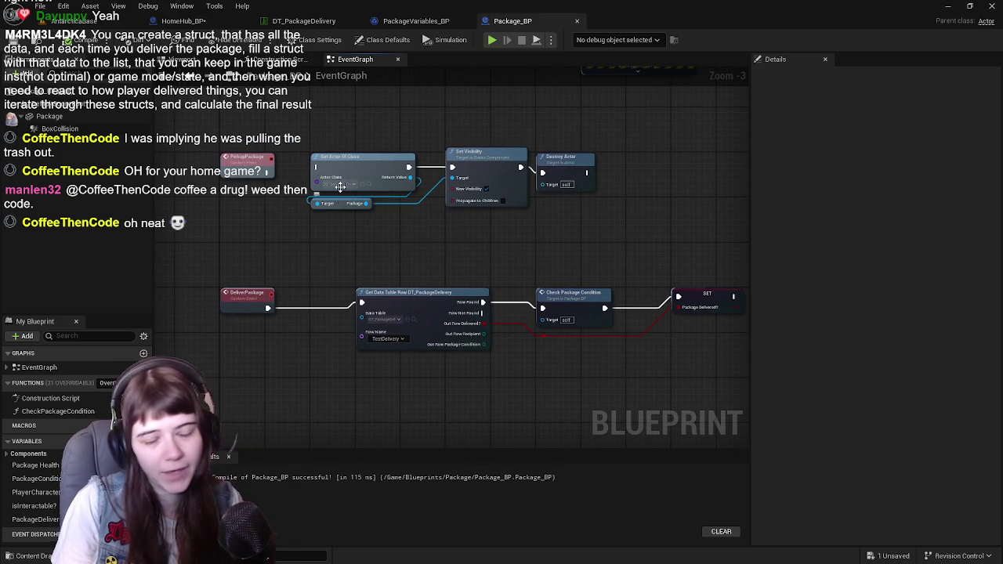
pyautogui.moveTo(352, 113); pyautogui.dragTo(407, 249)
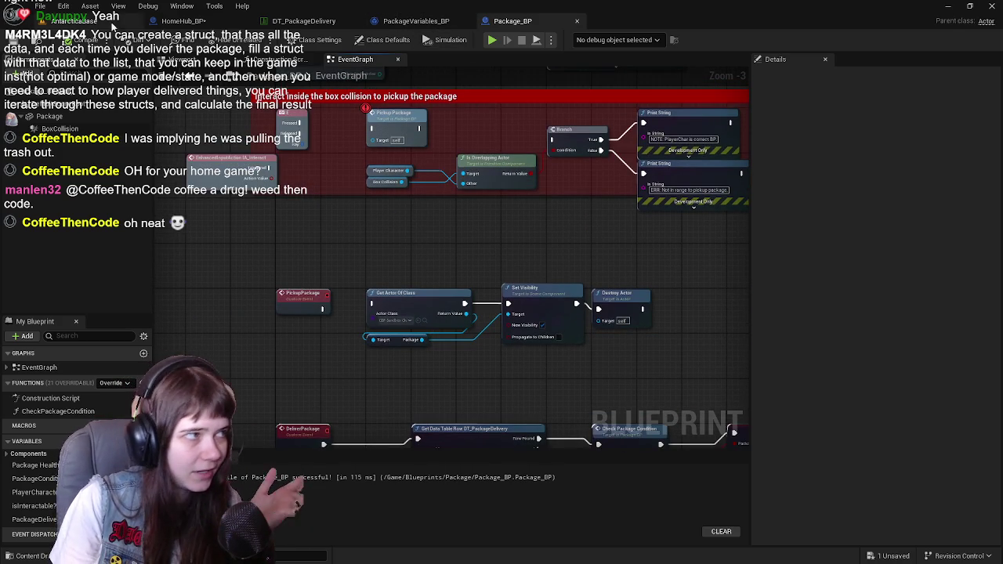
pyautogui.click(90, 24)
pyautogui.doubleClick(972, 192)
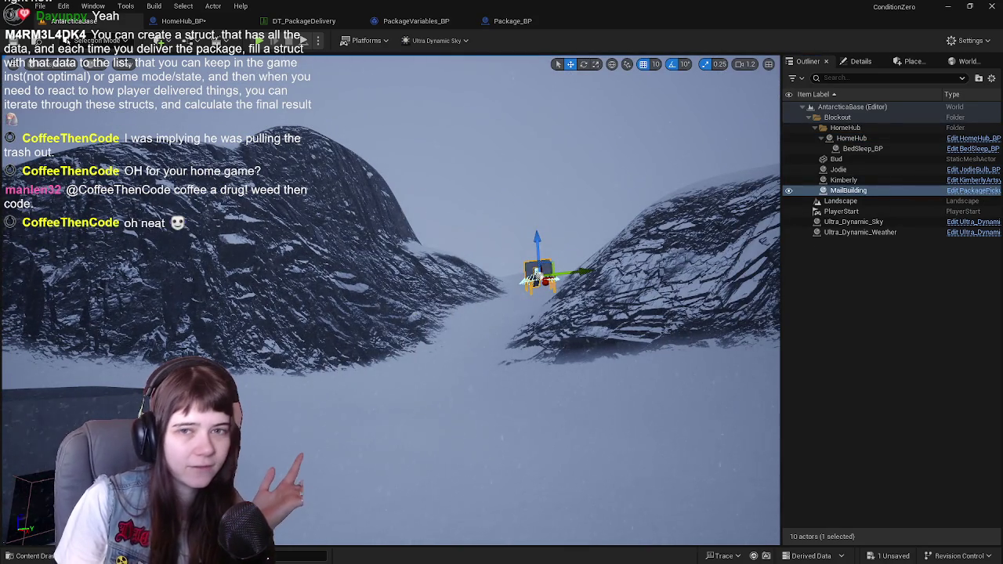
pyautogui.hotkey('ctrl', 'e')
pyautogui.scroll(-2, 338, 282)
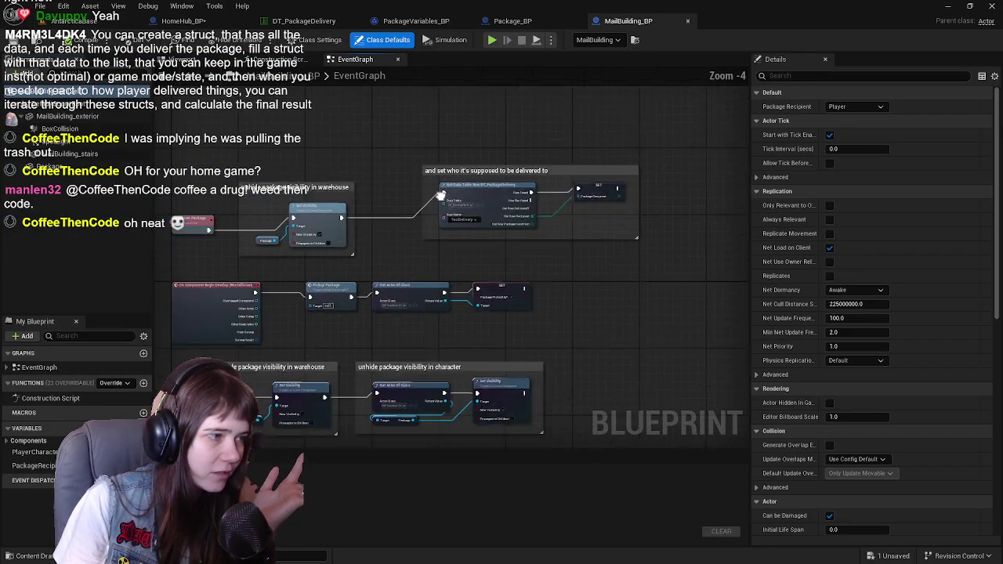
pyautogui.click(384, 217)
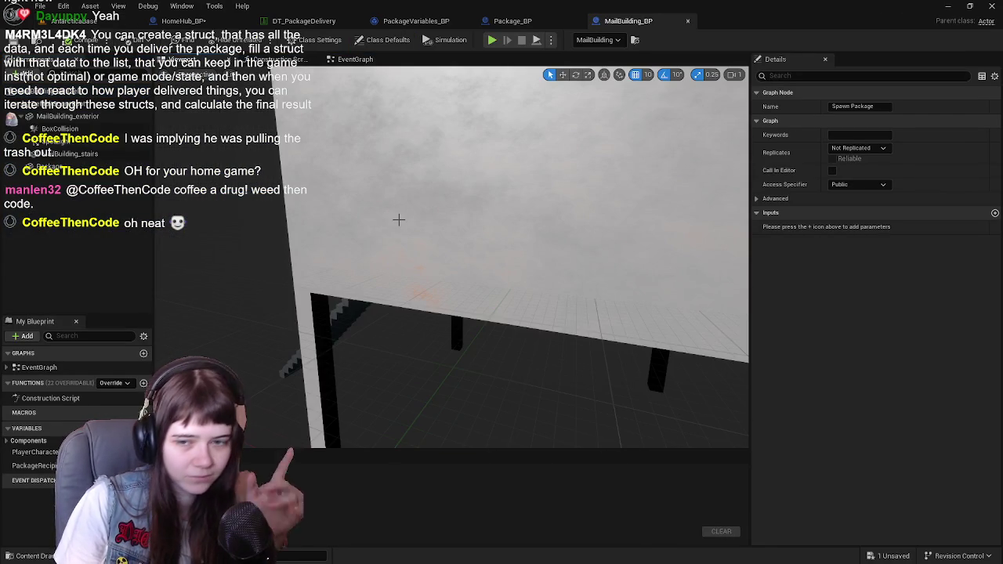
pyautogui.moveTo(444, 256)
pyautogui.mouseDown()
pyautogui.moveTo(501, 258)
pyautogui.moveTo(533, 361)
pyautogui.mouseUp()
pyautogui.click(353, 60)
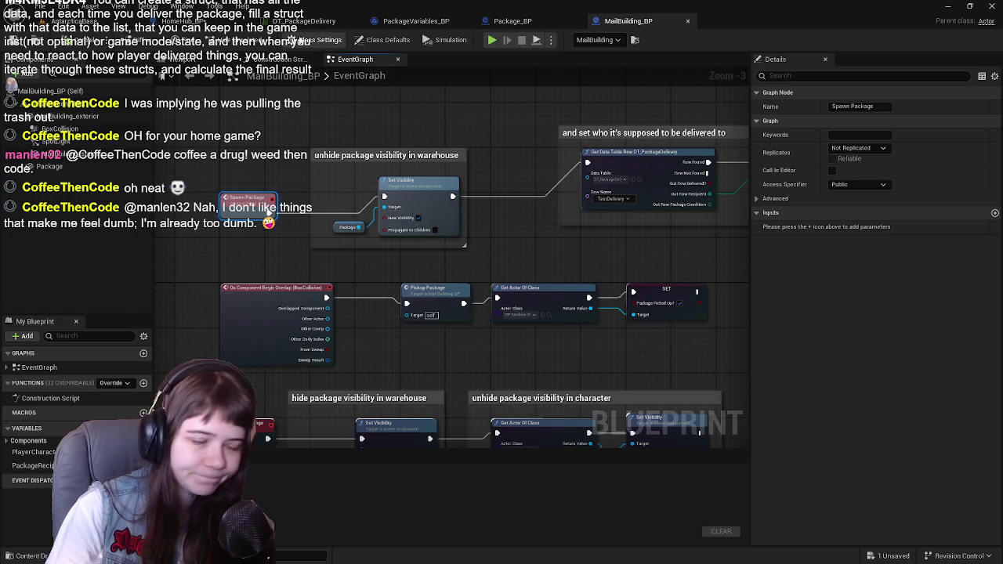
pyautogui.moveTo(530, 270)
pyautogui.mouseDown()
pyautogui.moveTo(537, 145)
pyautogui.moveTo(454, 256)
pyautogui.moveTo(452, 322)
pyautogui.moveTo(459, 248)
pyautogui.moveTo(449, 251)
pyautogui.mouseUp()
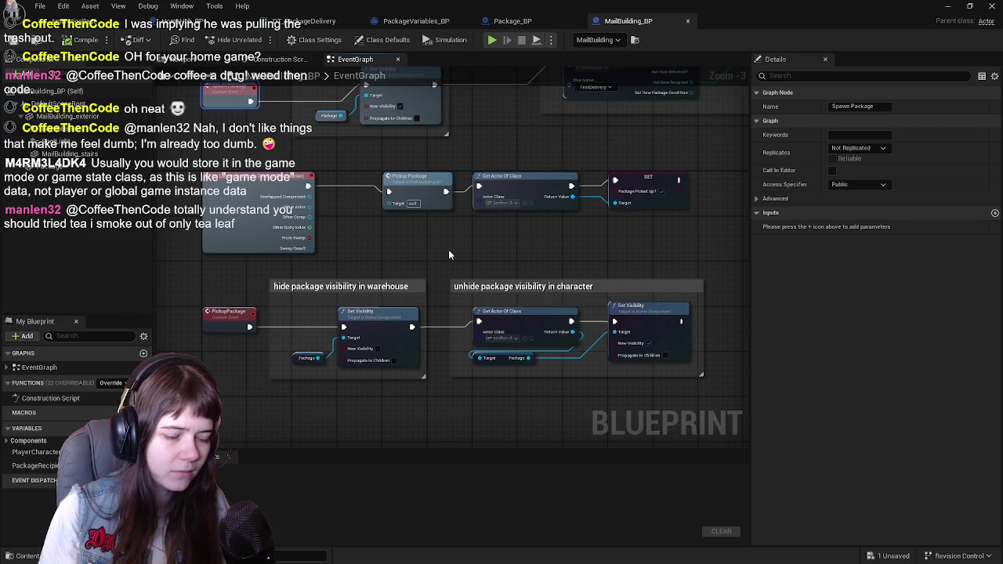
# - Open GM_ConditionZero from the top Content folder to check its class defaults, then close it
pyautogui.hotkey('ctrl', 'space')
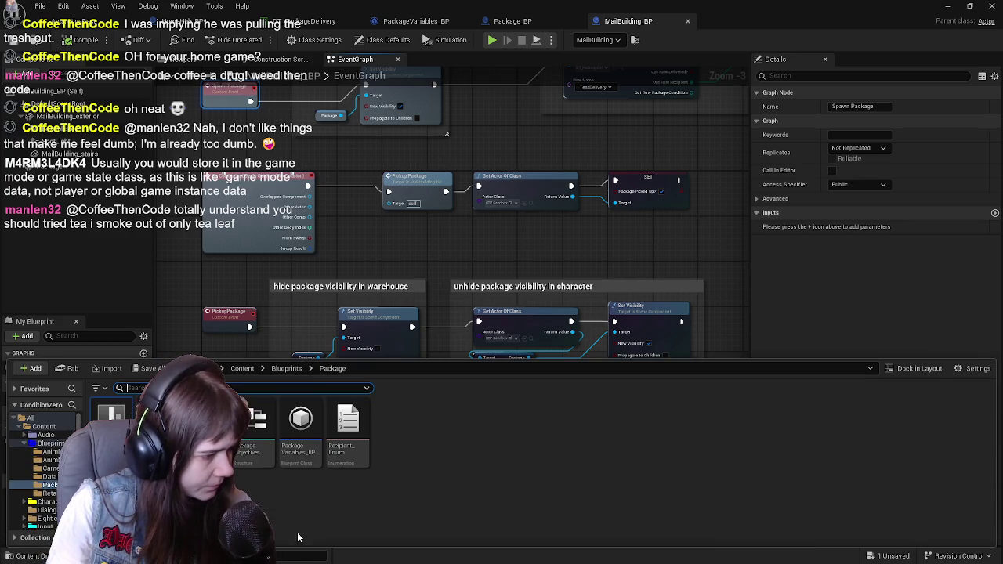
pyautogui.click(285, 370)
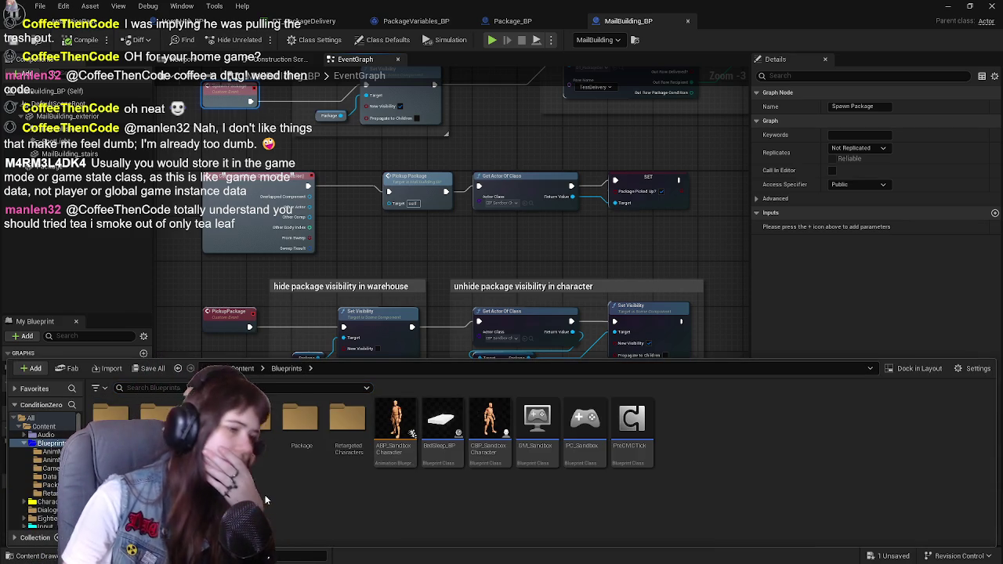
pyautogui.click(243, 369)
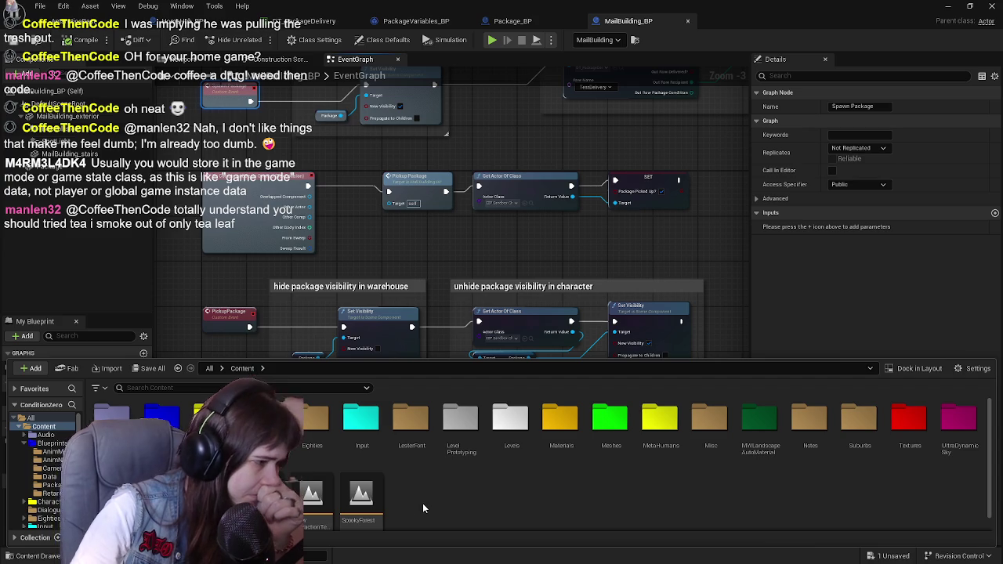
pyautogui.scroll(-1, 423, 504)
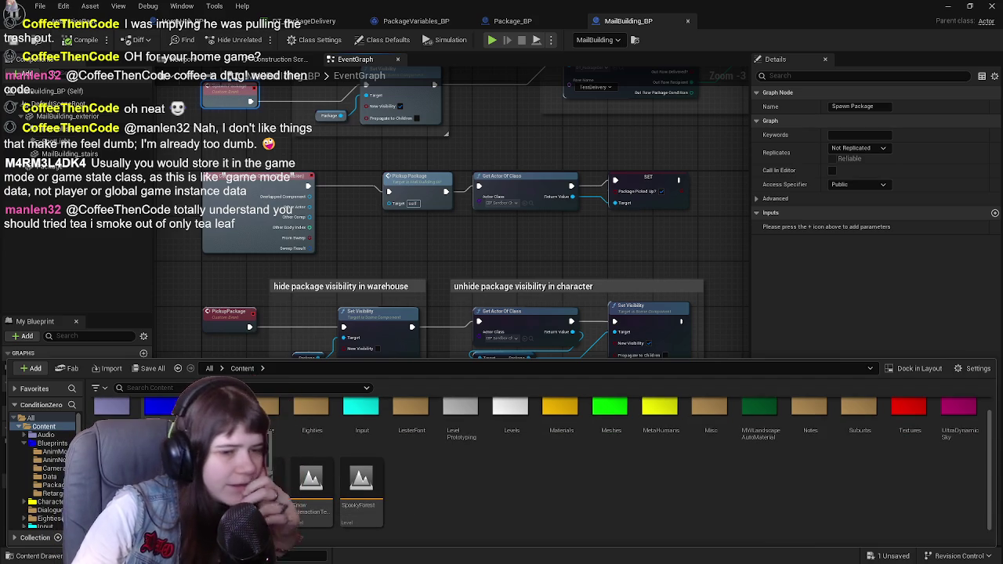
pyautogui.doubleClick(251, 481)
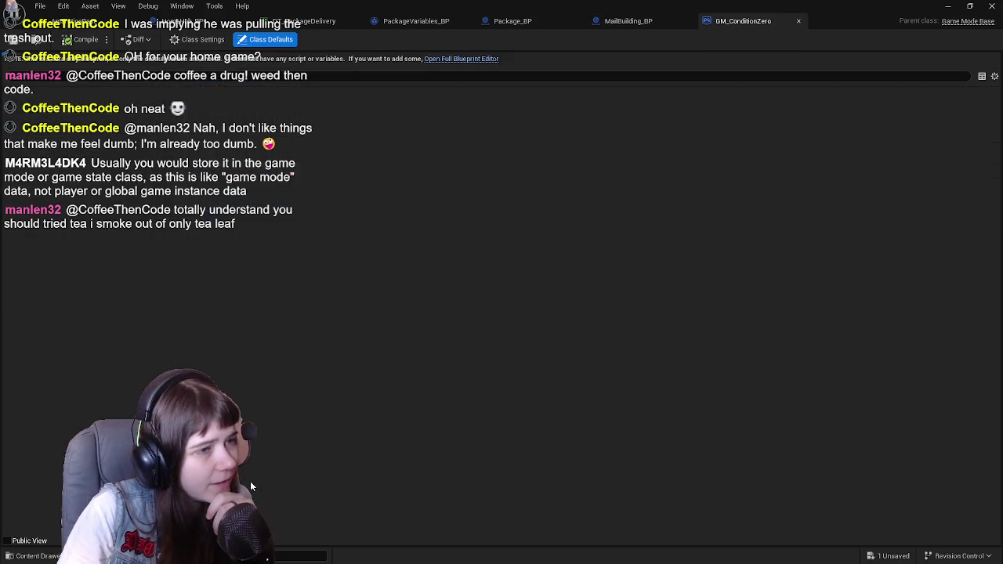
pyautogui.click(800, 24)
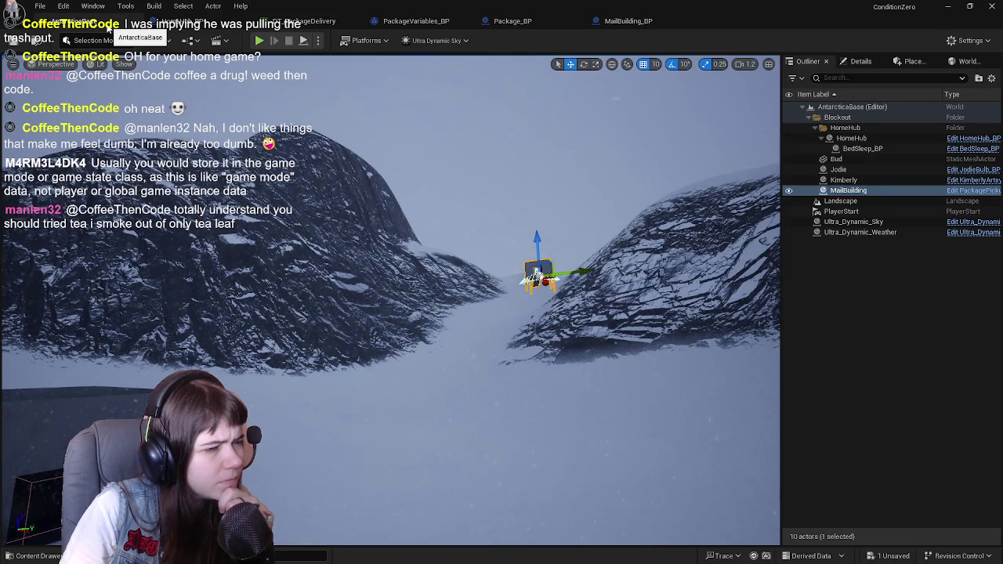
# - Deselect MailBuilding and open Project Settings from the Edit menu
pyautogui.click(845, 323)
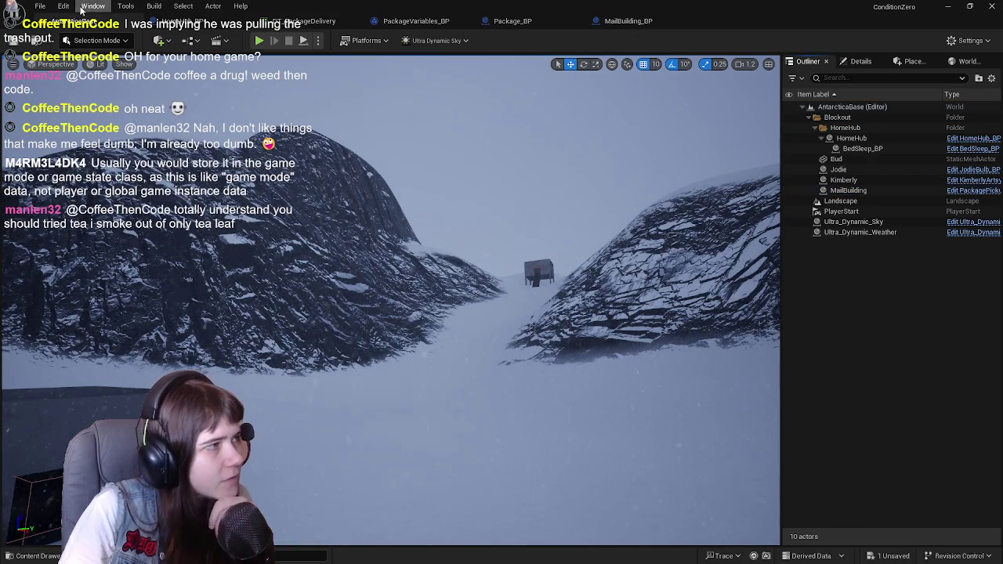
pyautogui.click(63, 6)
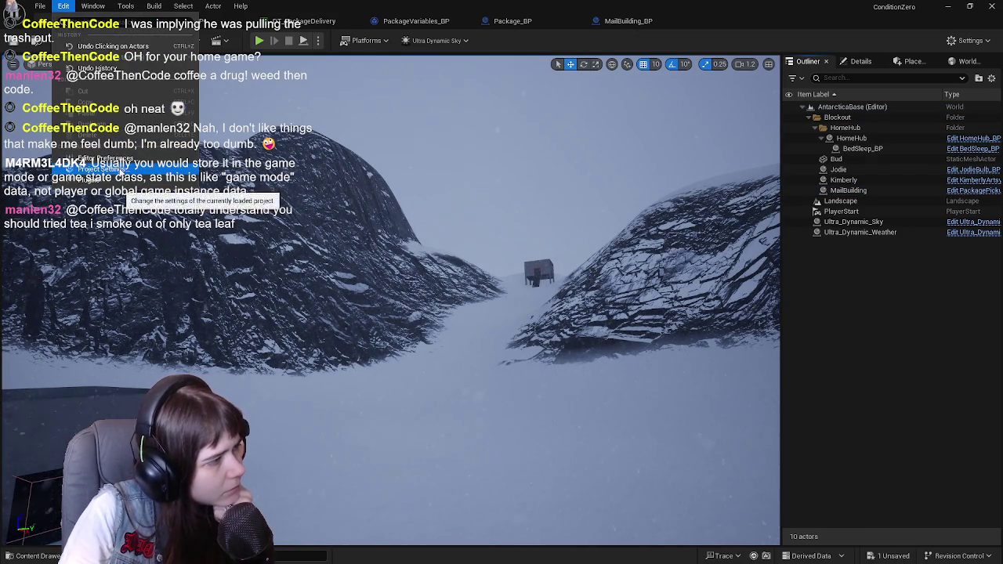
pyautogui.click(375, 196)
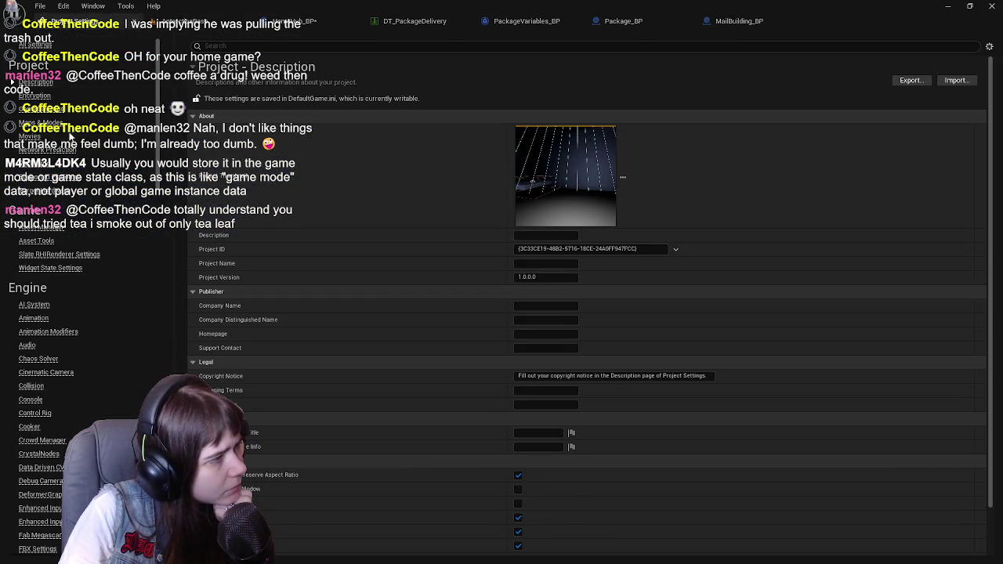
# - Set Maps & Modes Default GameMode to GM_ConditionZero and close Project Settings
pyautogui.click(40, 123)
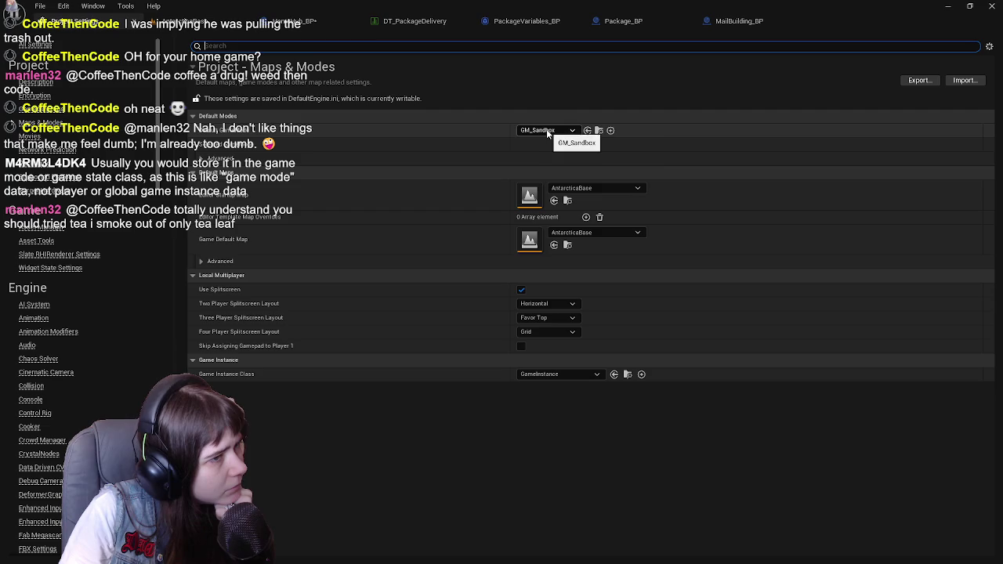
pyautogui.click(561, 135)
pyautogui.click(590, 182)
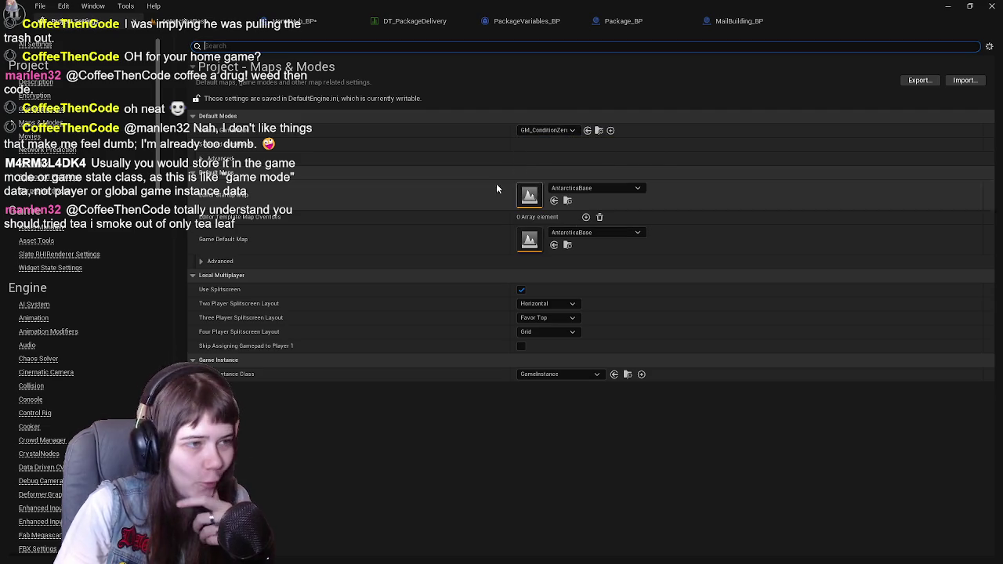
pyautogui.click(244, 21)
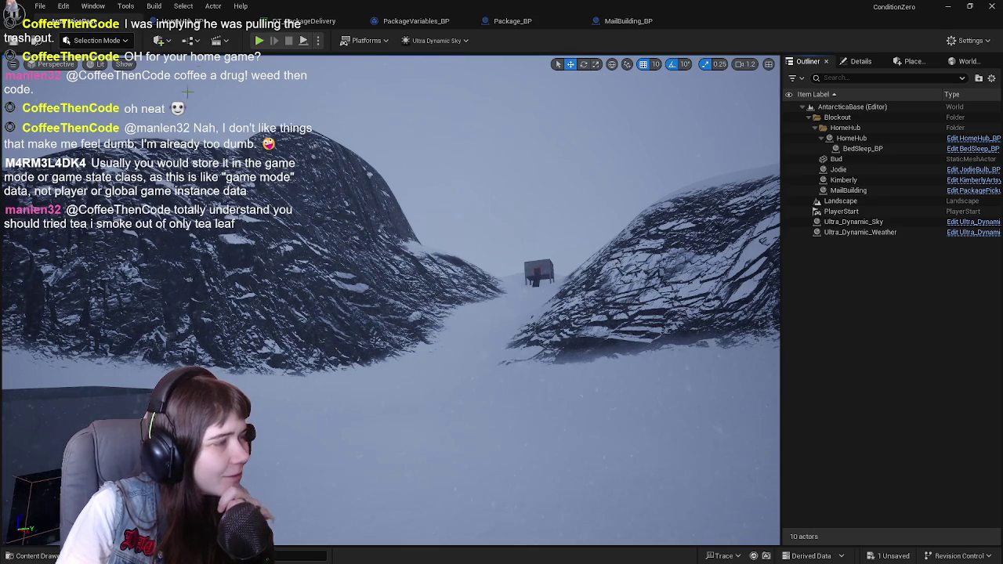
# - Compile and save HomeHub_BP, then reopen GM_ConditionZero from the Content Drawer
pyautogui.click(205, 23)
pyautogui.click(14, 40)
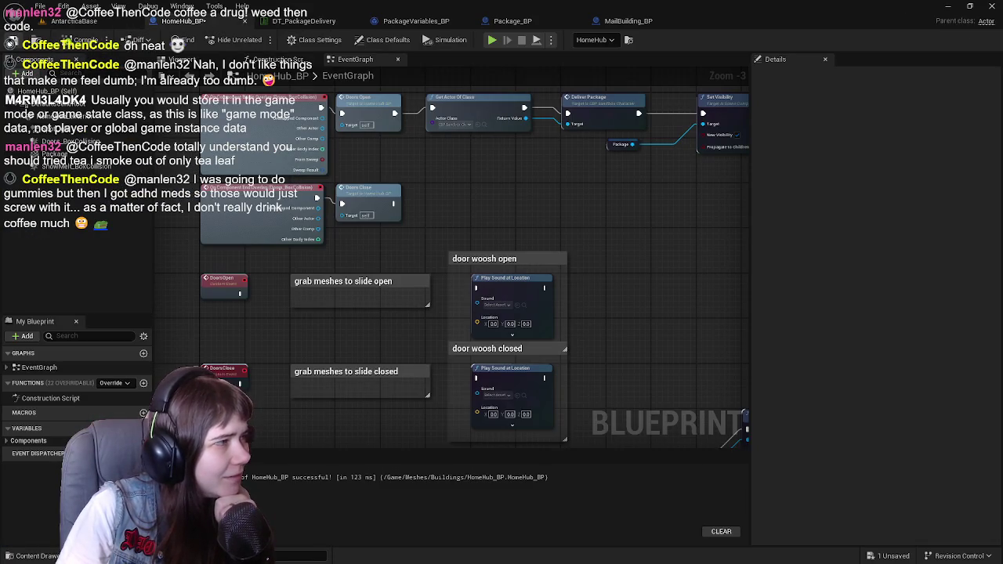
pyautogui.click(73, 21)
pyautogui.click(32, 556)
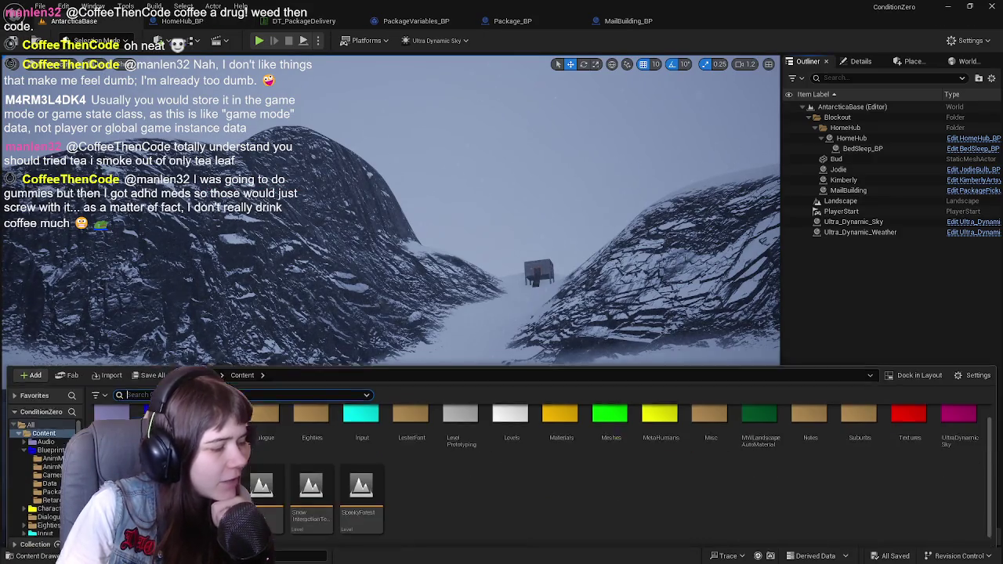
pyautogui.doubleClick(423, 416)
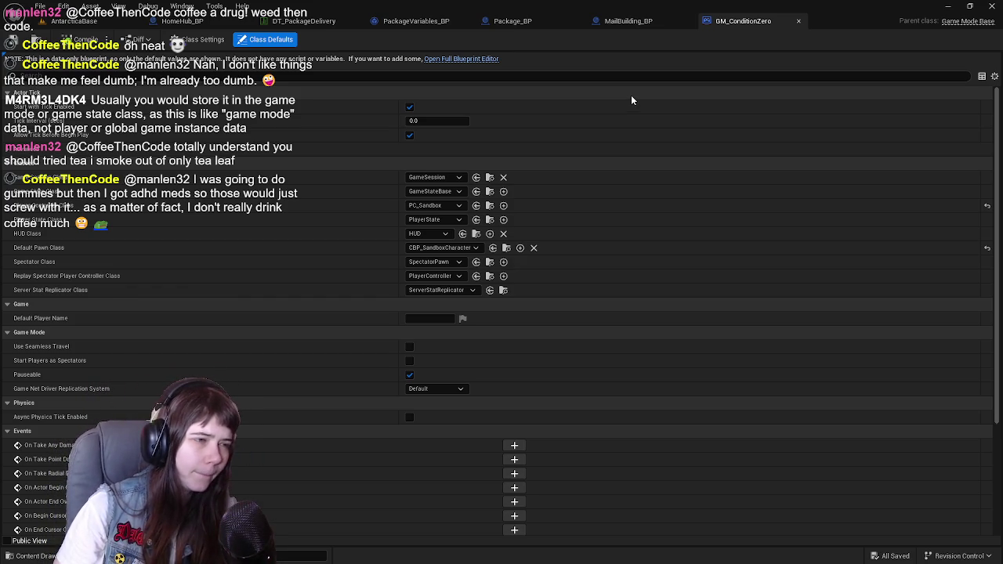
# - Switch GM_ConditionZero to the full Blueprint editor and look over its Event Tick graph and defaults
pyautogui.click(433, 61)
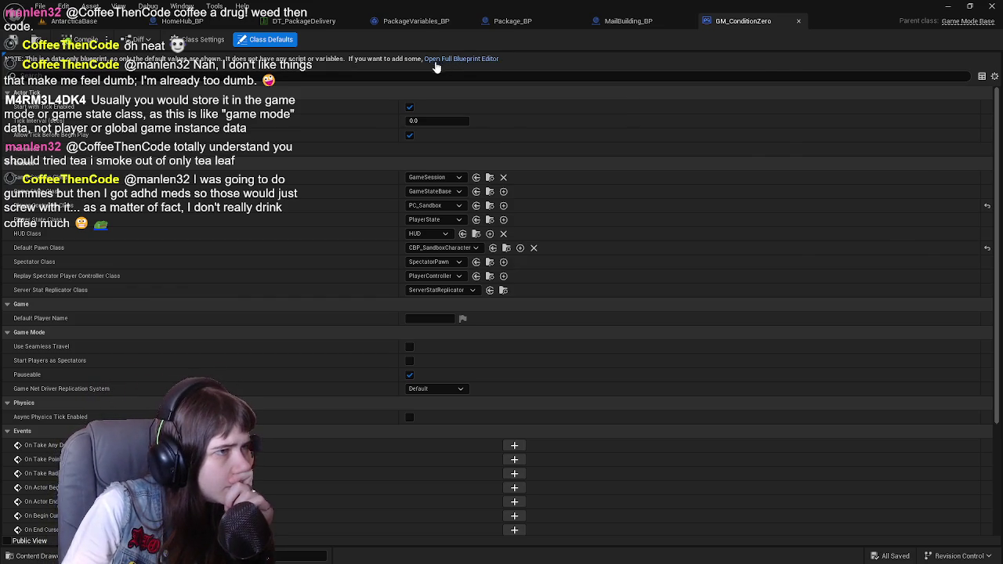
pyautogui.scroll(-1, 535, 259)
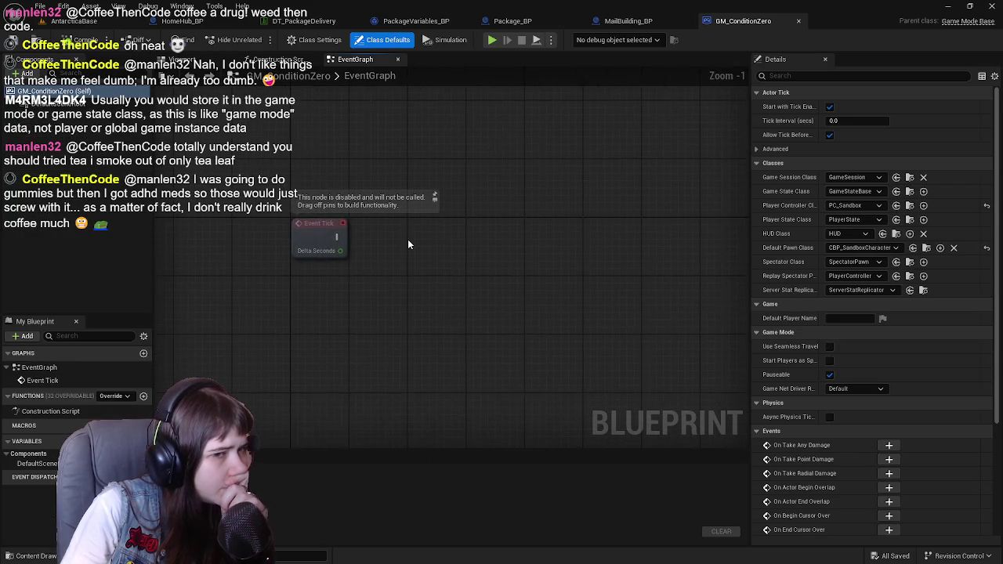
pyautogui.scroll(-1, 426, 237)
pyautogui.moveTo(426, 236); pyautogui.dragTo(394, 228)
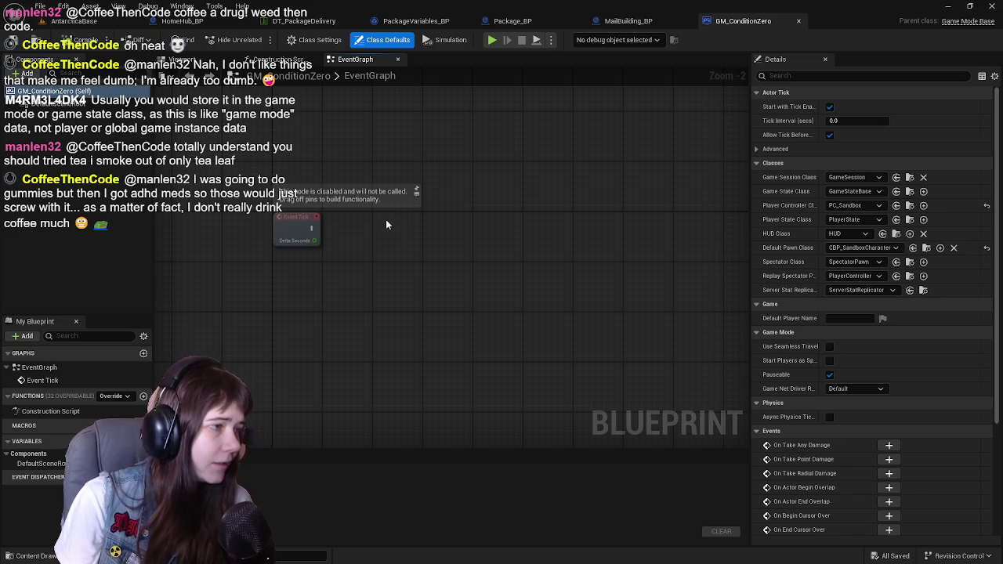
pyautogui.moveTo(385, 225); pyautogui.dragTo(405, 234)
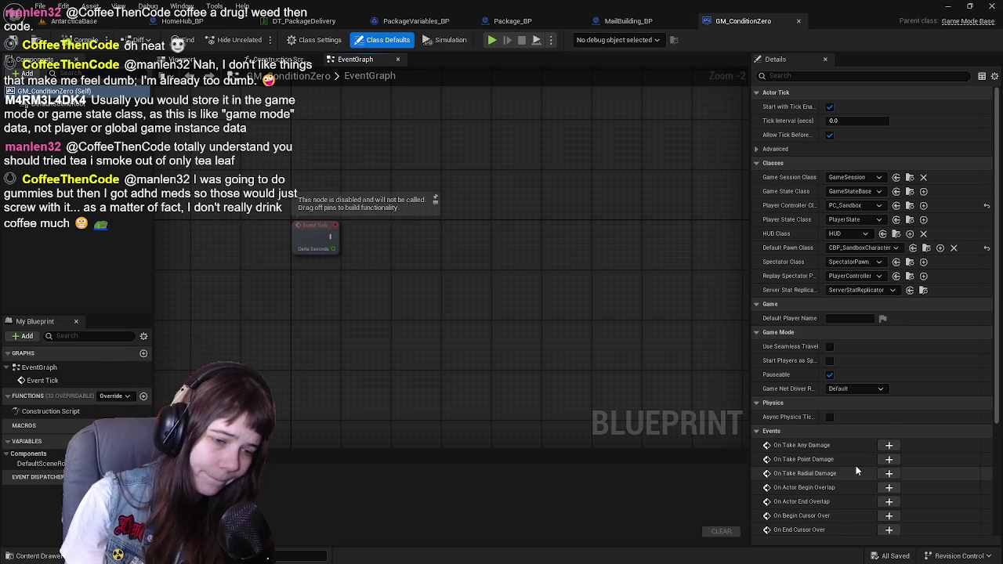
pyautogui.scroll(-5, 863, 467)
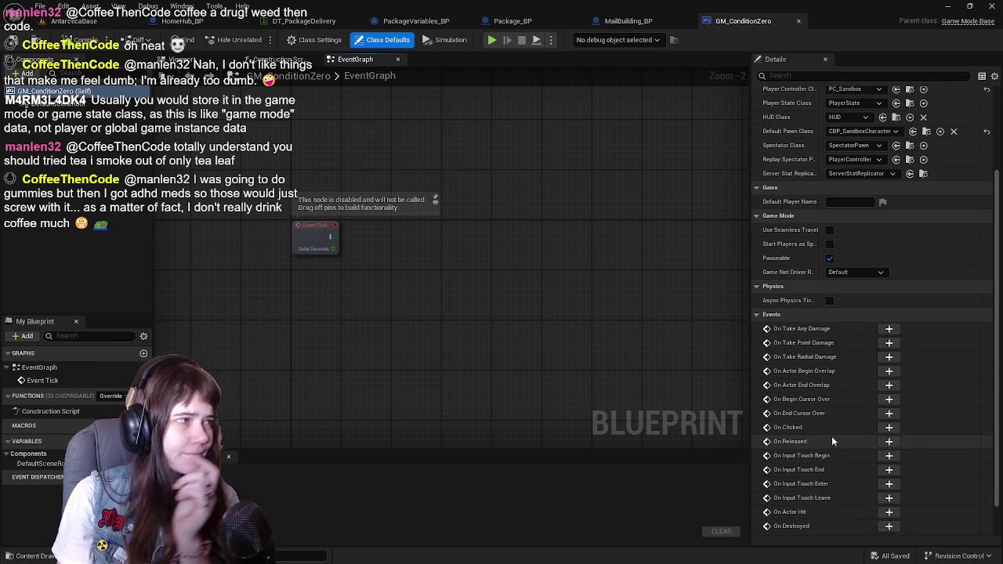
pyautogui.scroll(-2, 846, 432)
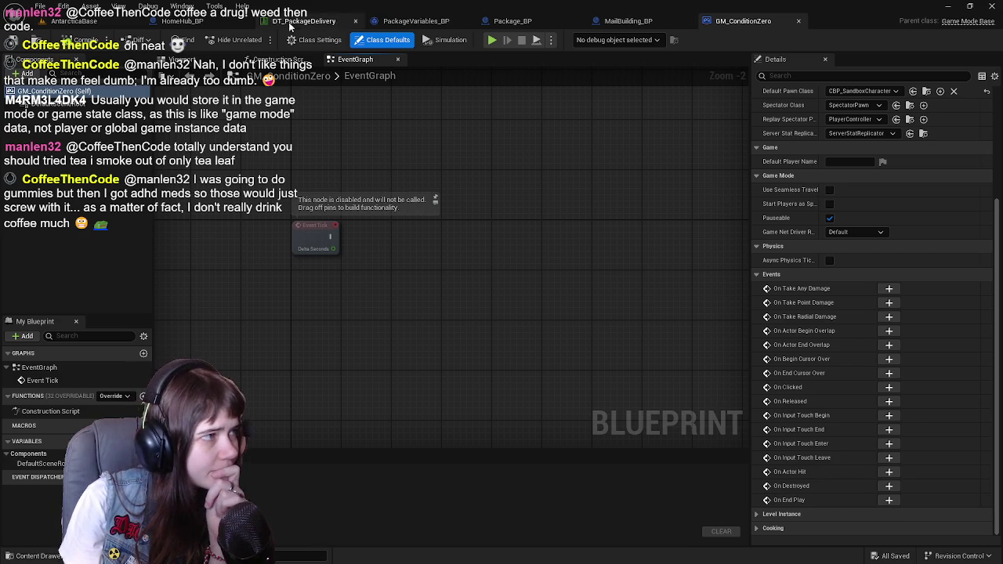
# - In PackageVariables_BP, delete the data table, condition check and SET nodes, then undo it
pyautogui.click(392, 20)
pyautogui.moveTo(383, 173)
pyautogui.mouseDown()
pyautogui.moveTo(360, 201)
pyautogui.moveTo(407, 162)
pyautogui.moveTo(384, 180)
pyautogui.moveTo(399, 173)
pyautogui.mouseUp()
pyautogui.scroll(1, 400, 173)
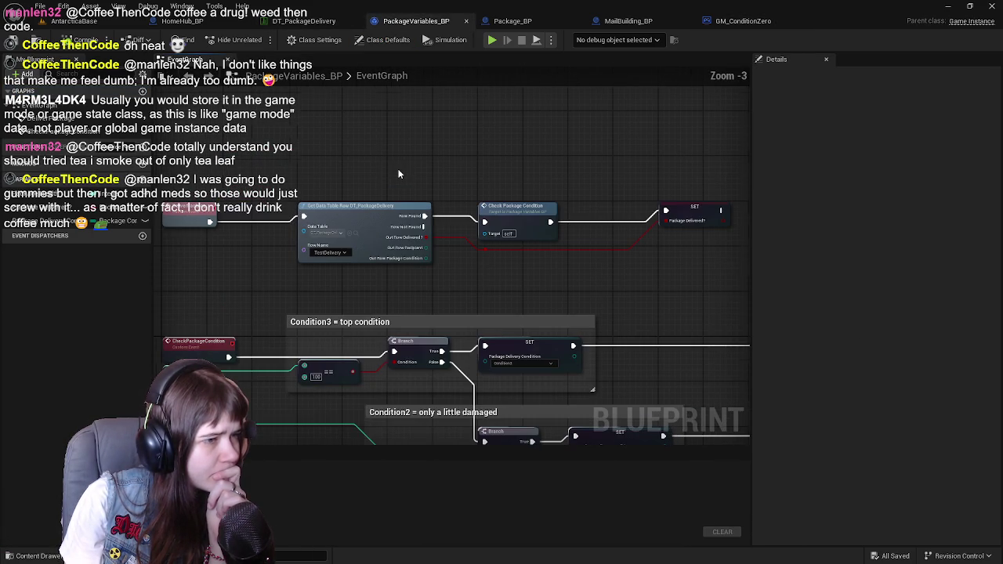
pyautogui.scroll(-1, 397, 169)
pyautogui.scroll(1, 398, 169)
pyautogui.scroll(-1, 398, 168)
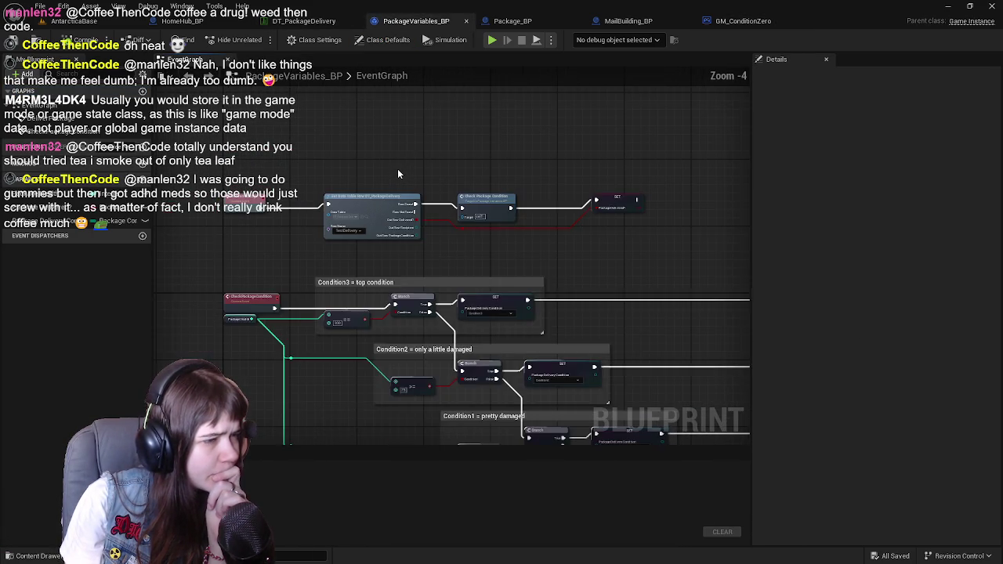
pyautogui.scroll(1, 398, 168)
pyautogui.moveTo(193, 182)
pyautogui.mouseDown()
pyautogui.moveTo(282, 223)
pyautogui.moveTo(701, 261)
pyautogui.mouseUp()
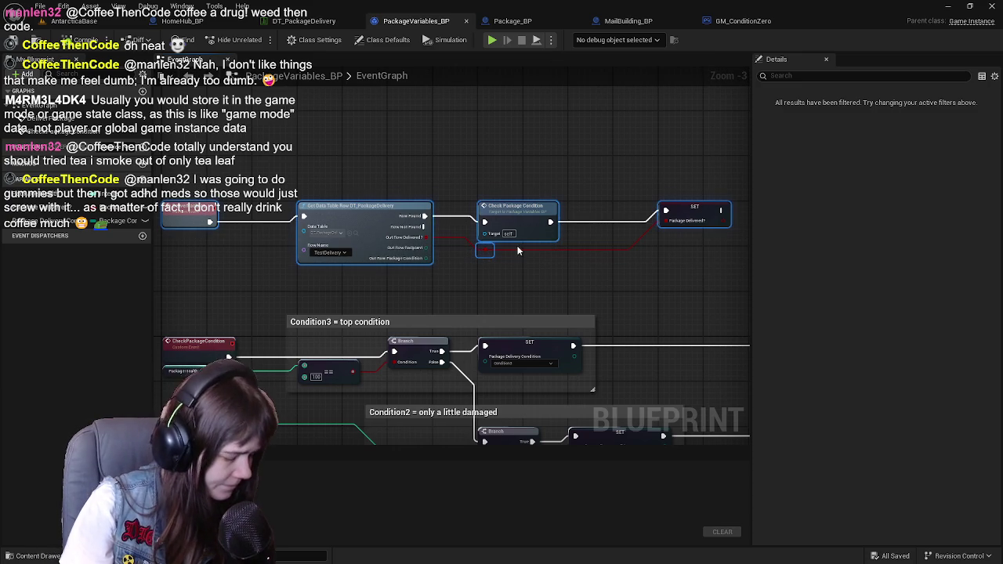
pyautogui.press('Delete')
pyautogui.scroll(-1, 493, 239)
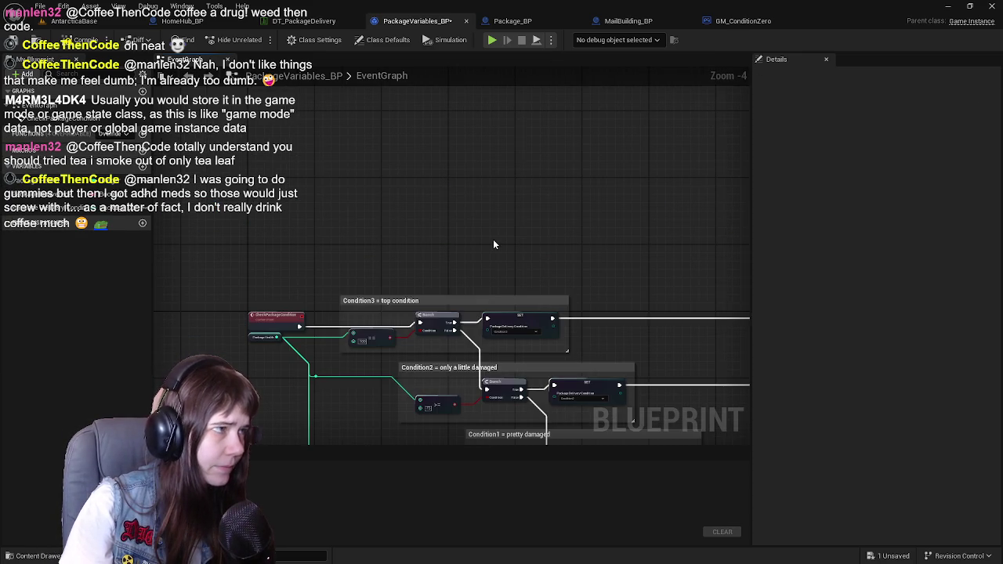
pyautogui.scroll(1, 493, 239)
pyautogui.hotkey('ctrl', 'z')
pyautogui.scroll(-1, 372, 194)
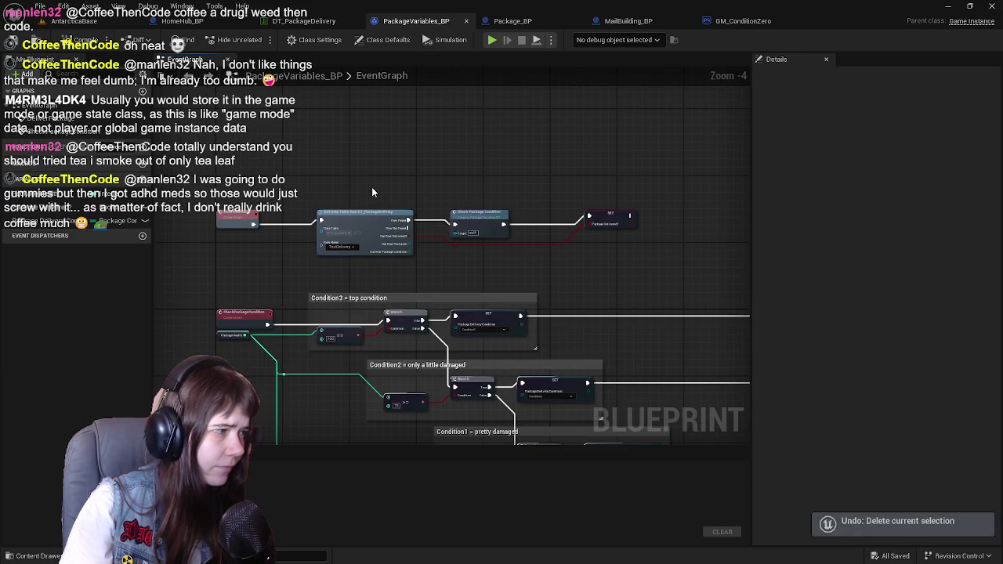
# - Pan Package_BP, move the GM_ConditionZero tab, and view HomeHub_BP's material parameter nodes
pyautogui.click(508, 21)
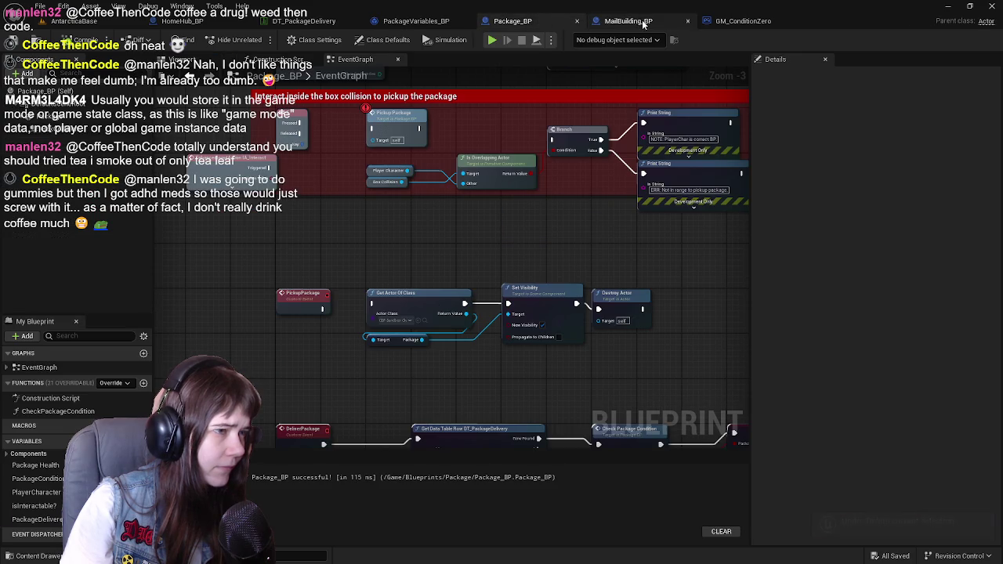
pyautogui.moveTo(415, 228)
pyautogui.mouseDown()
pyautogui.moveTo(373, 320)
pyautogui.moveTo(373, 219)
pyautogui.mouseUp()
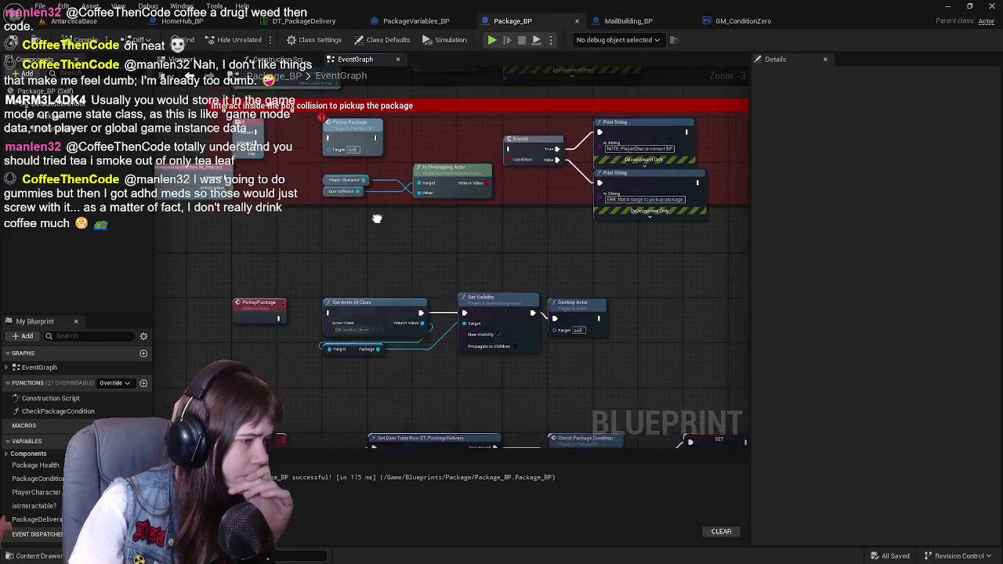
pyautogui.moveTo(746, 21)
pyautogui.mouseDown()
pyautogui.moveTo(243, 33)
pyautogui.moveTo(235, 22)
pyautogui.mouseUp()
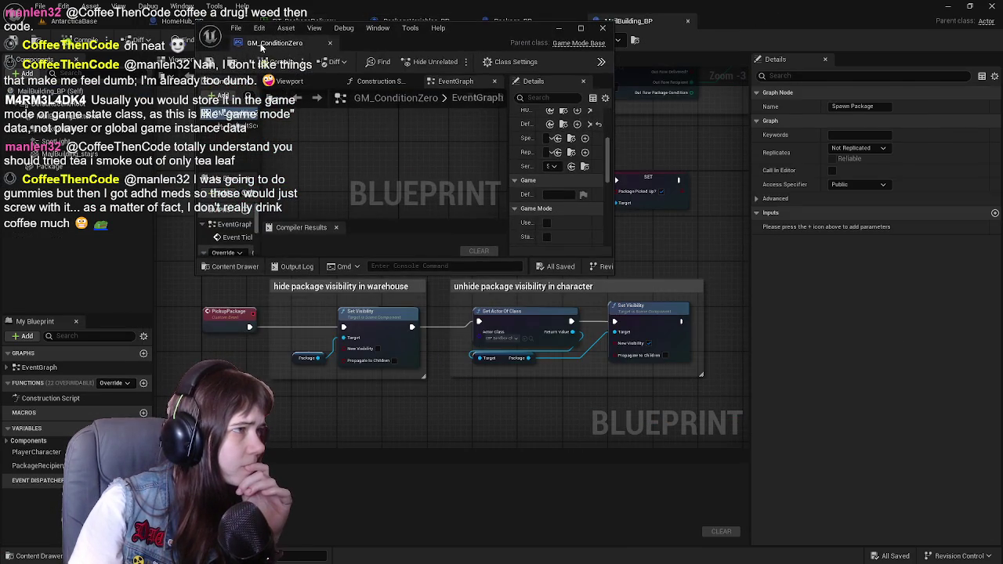
pyautogui.click(321, 17)
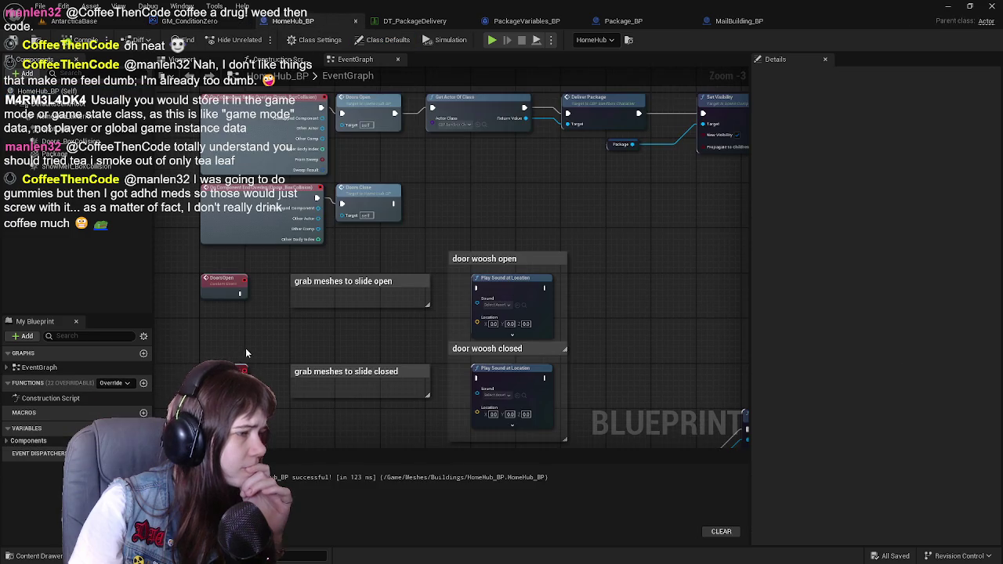
pyautogui.scroll(-2, 426, 207)
pyautogui.moveTo(451, 148)
pyautogui.mouseDown()
pyautogui.moveTo(282, 216)
pyautogui.moveTo(200, 233)
pyautogui.moveTo(337, 258)
pyautogui.moveTo(470, 314)
pyautogui.moveTo(510, 346)
pyautogui.mouseUp()
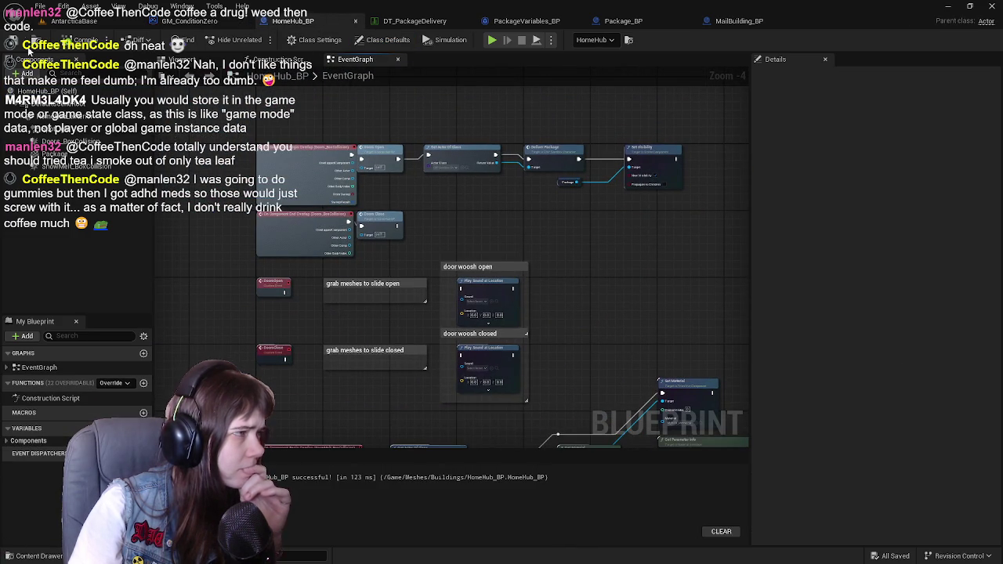
# - Close the HomeHub_BP and PackageVariables_BP editors and switch to GM_ConditionZero
pyautogui.click(414, 21)
pyautogui.click(355, 21)
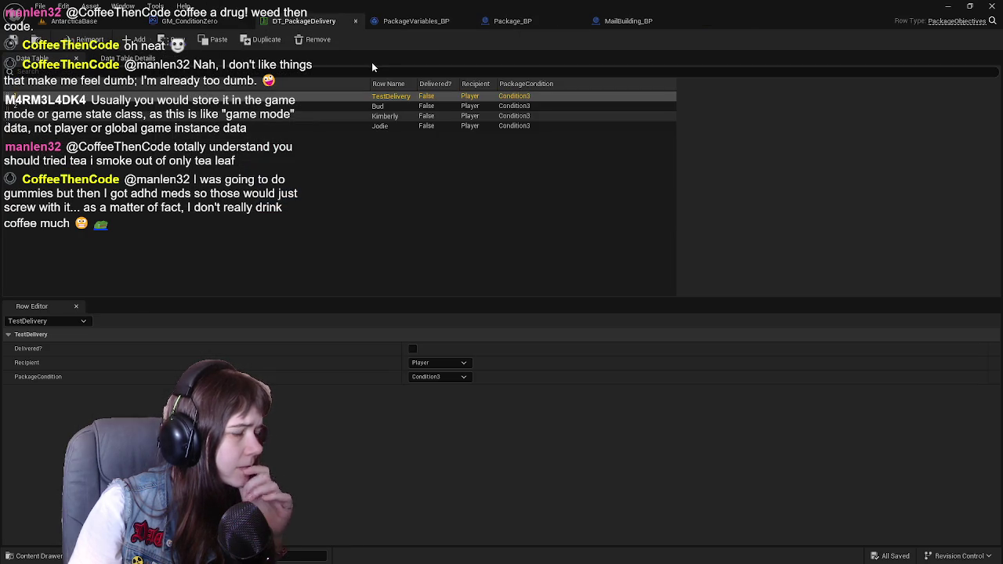
pyautogui.click(427, 23)
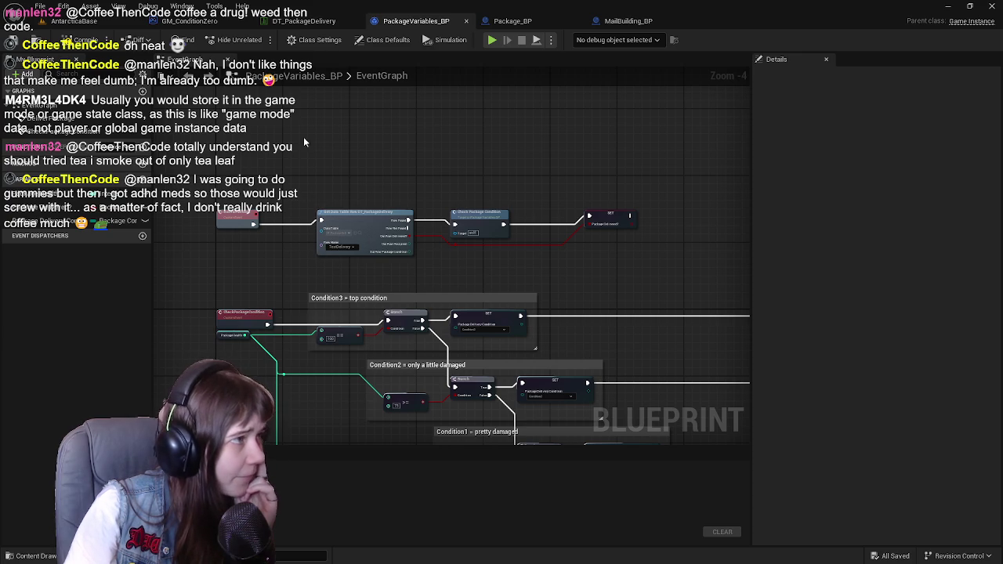
pyautogui.click(466, 20)
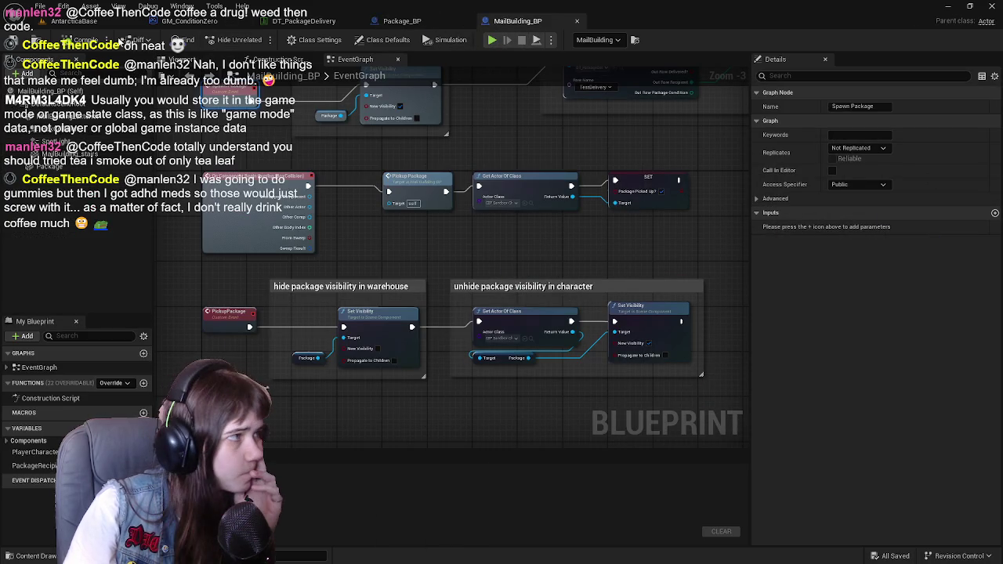
pyautogui.click(190, 20)
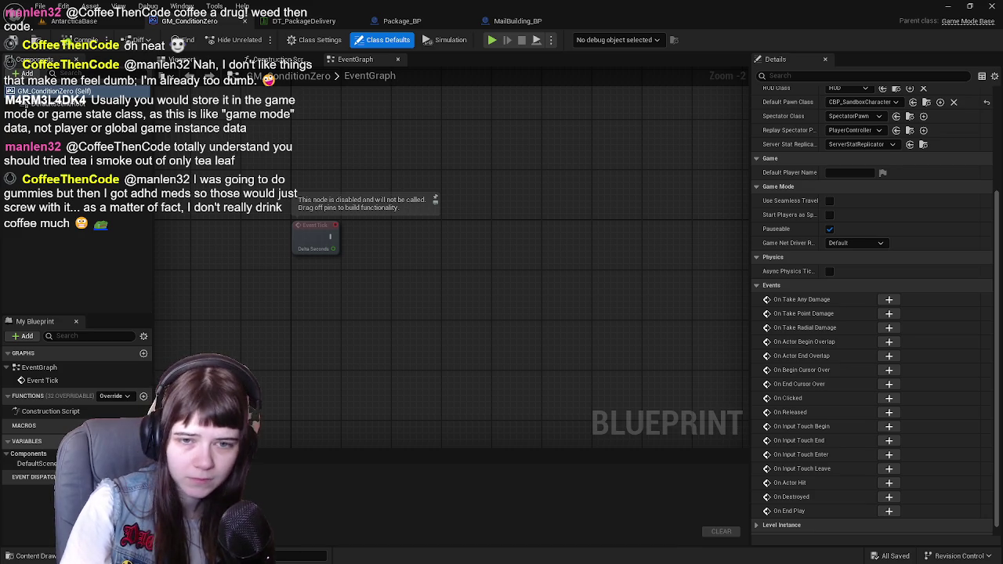
# - Add an integer variable named Package Health and compile the blueprint
pyautogui.click(143, 441)
pyautogui.write('Package Hea')
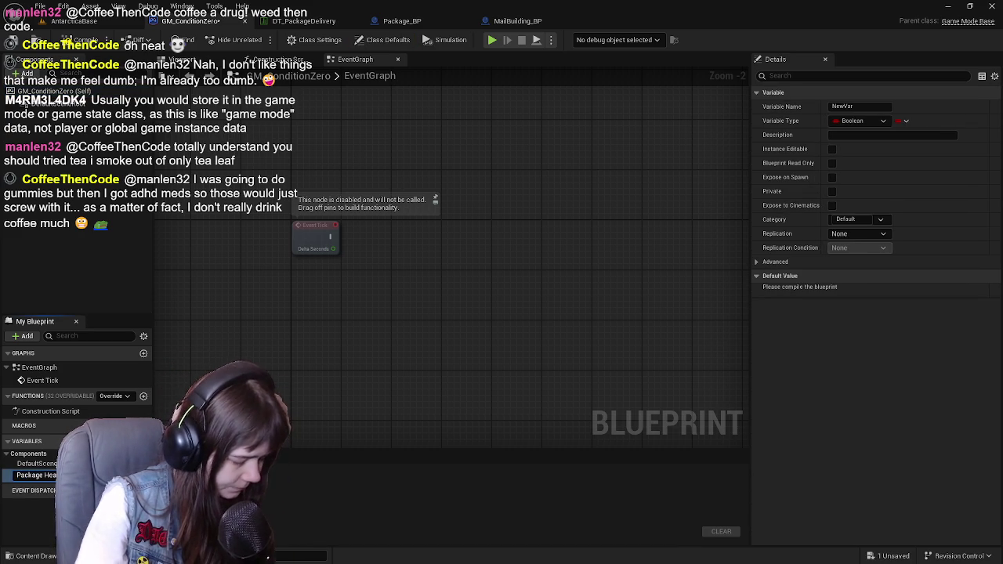
pyautogui.write('lth')
pyautogui.press('Return')
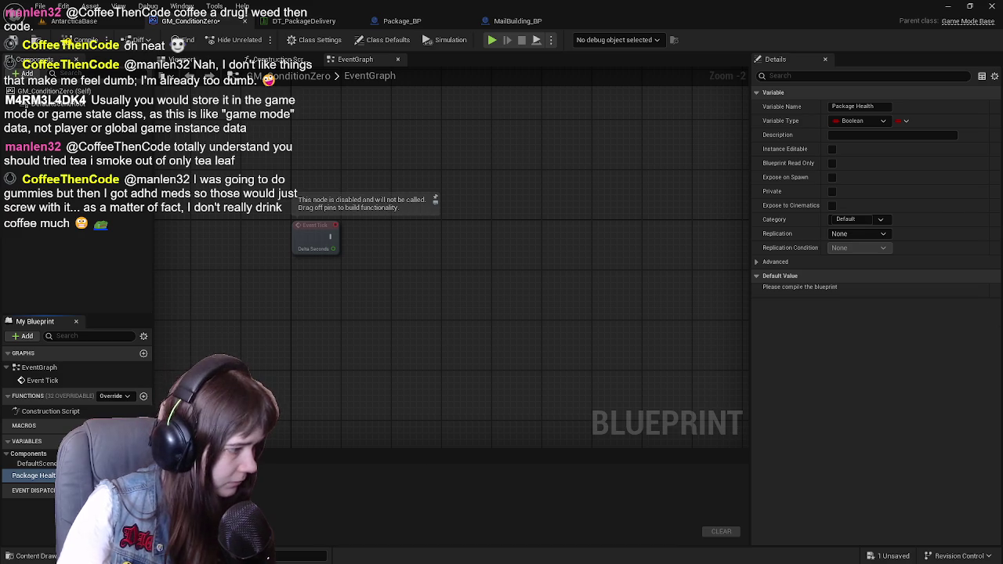
pyautogui.click(859, 120)
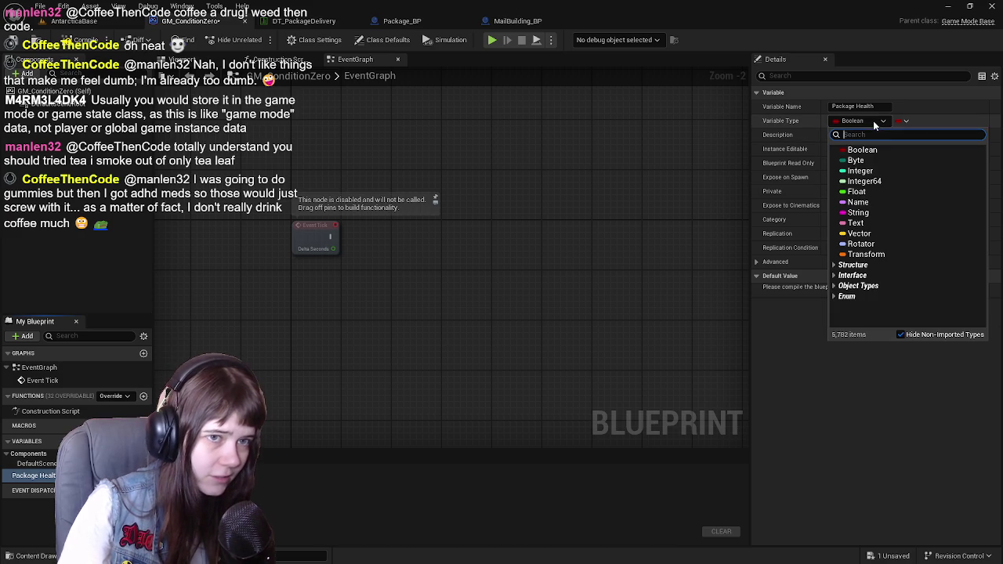
pyautogui.click(882, 173)
pyautogui.click(84, 40)
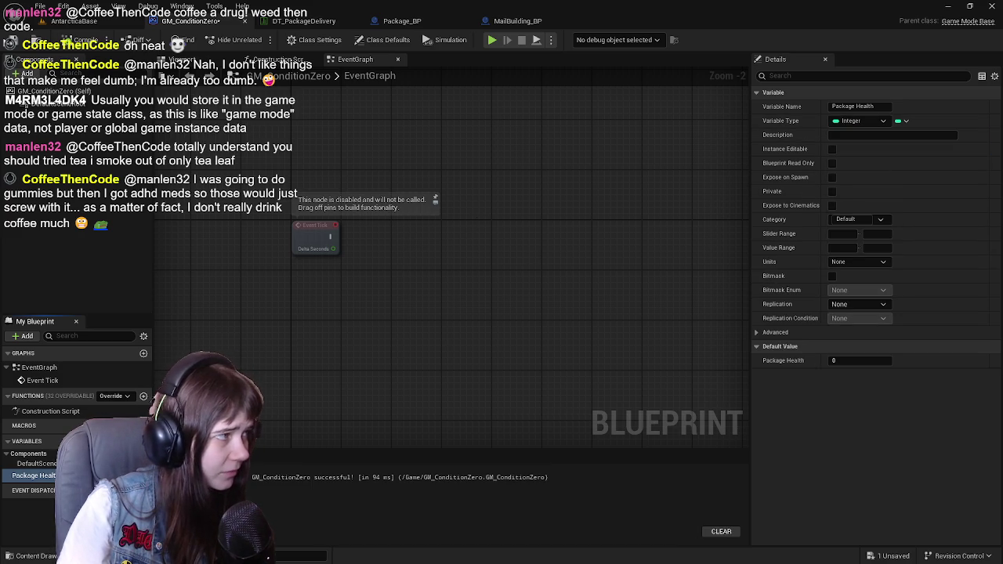
pyautogui.click(13, 40)
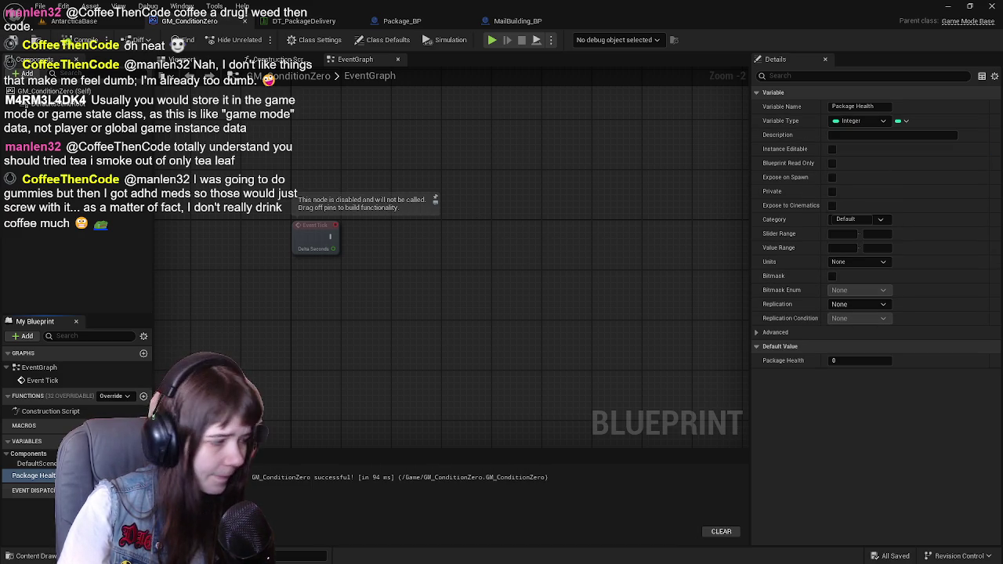
# - Add a boolean variable named Package Delivered?
pyautogui.click(144, 442)
pyautogui.write('Package Delivered?')
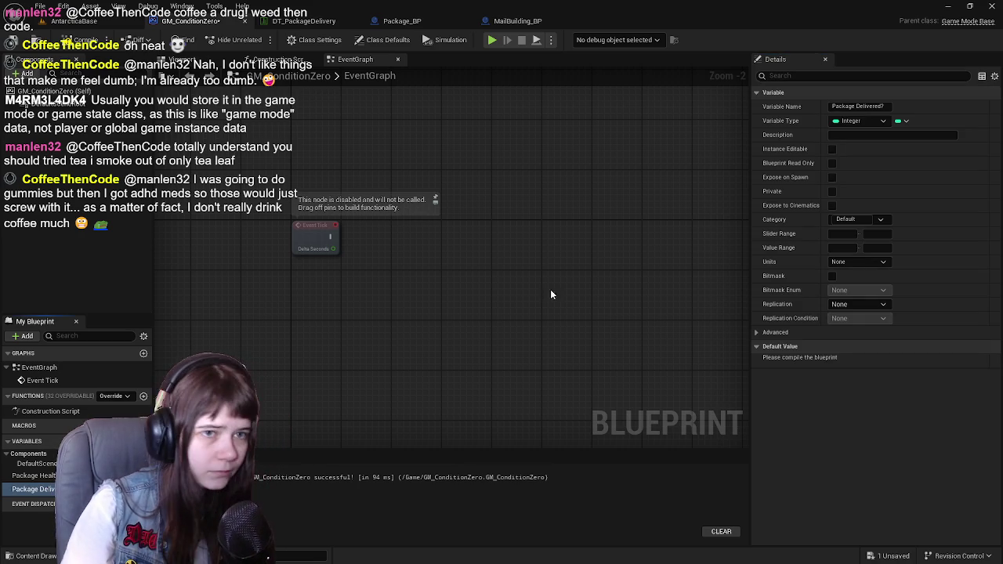
pyautogui.click(862, 122)
pyautogui.click(859, 151)
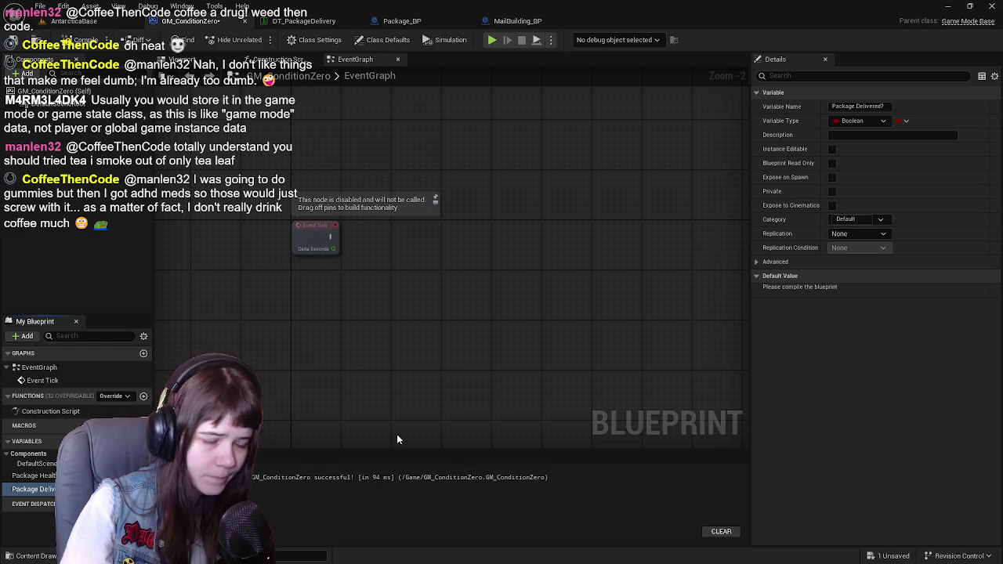
# - Add a Package Delivery Condition variable of the Package Condition enum type
pyautogui.click(144, 442)
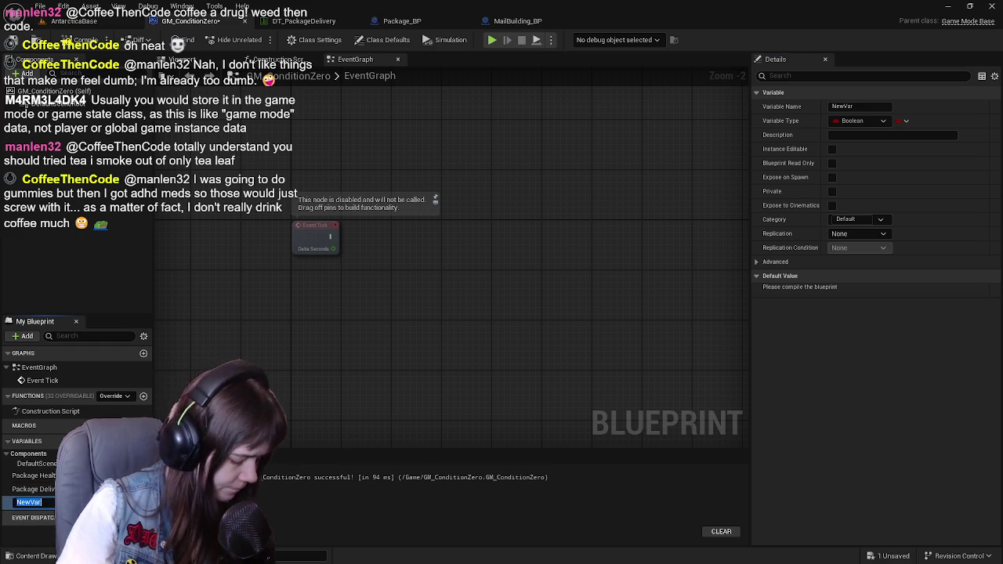
pyautogui.write('ackage Delivery Condition')
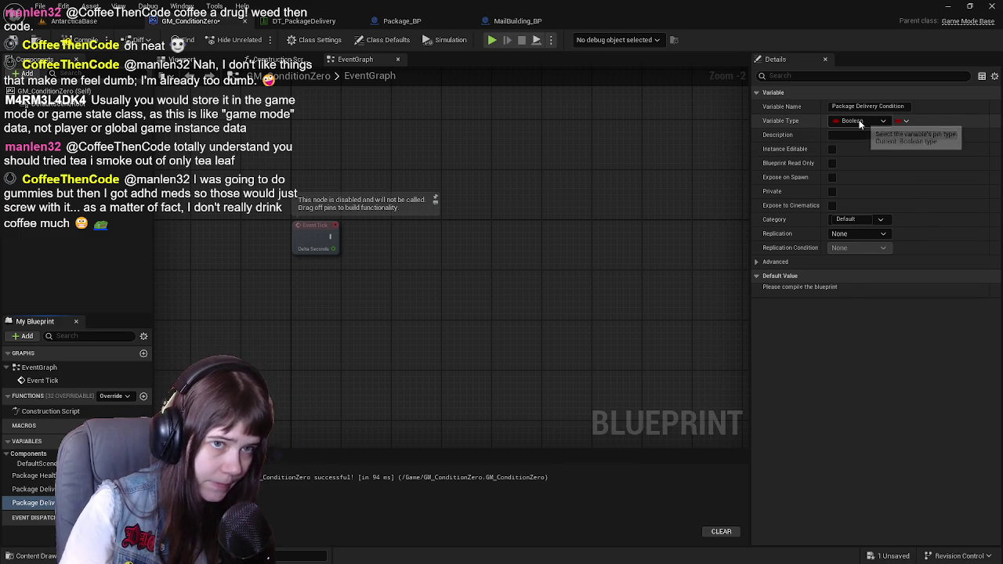
pyautogui.click(860, 122)
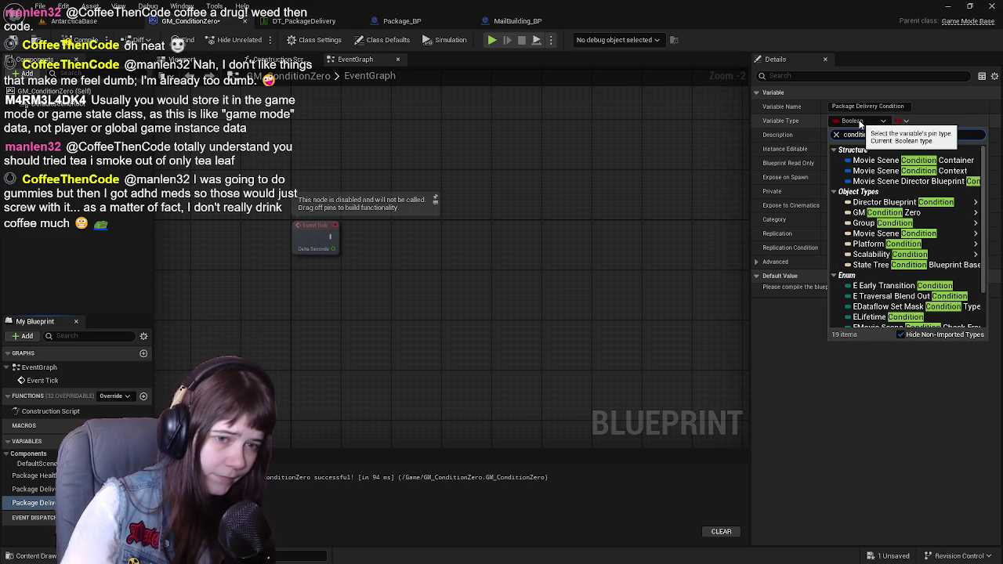
pyautogui.scroll(-2, 902, 298)
pyautogui.click(901, 323)
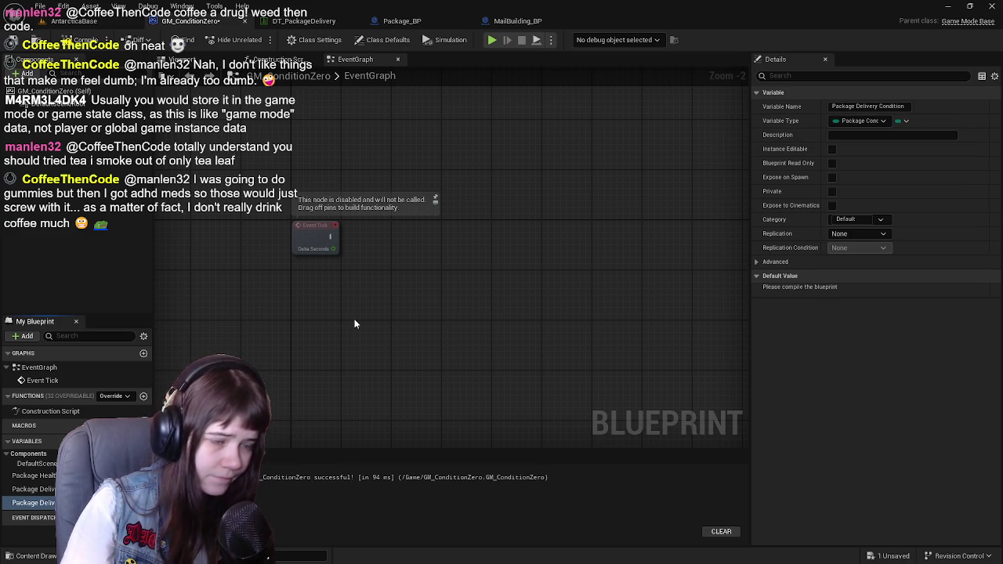
# - Compile and save GM_ConditionZero, leaving Package Delivery Condition defaulting to Condition3
pyautogui.click(73, 47)
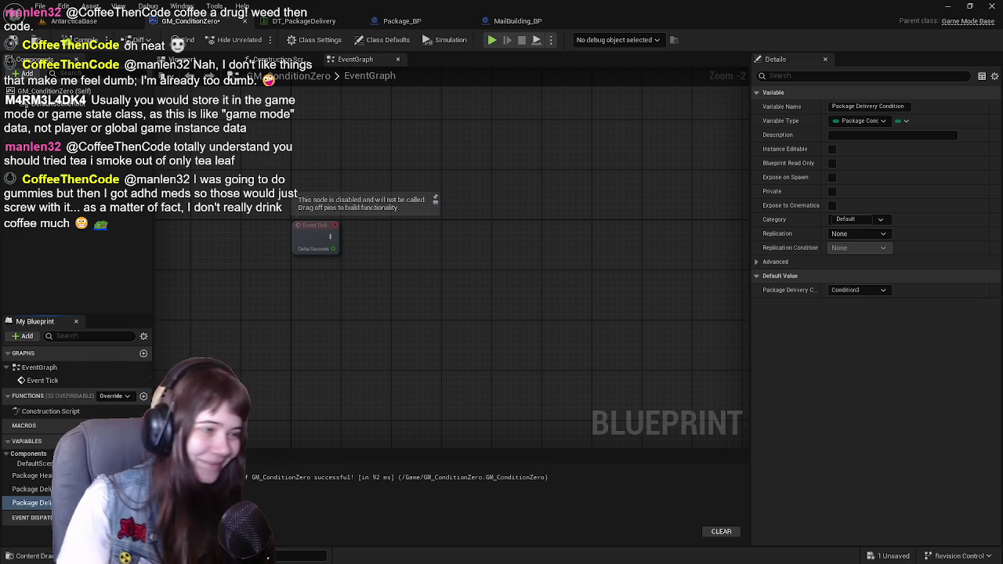
pyautogui.click(13, 39)
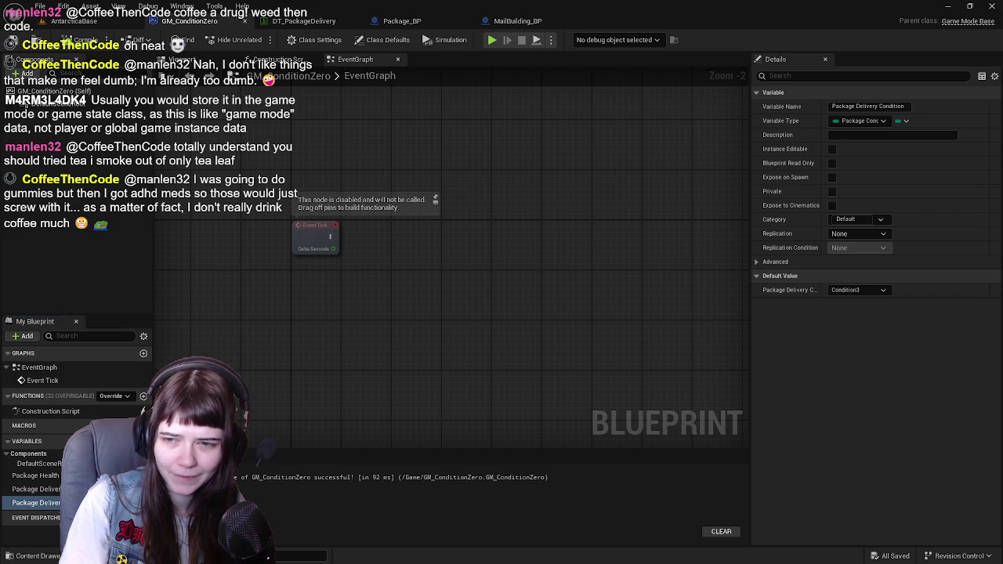
pyautogui.scroll(-2, 364, 249)
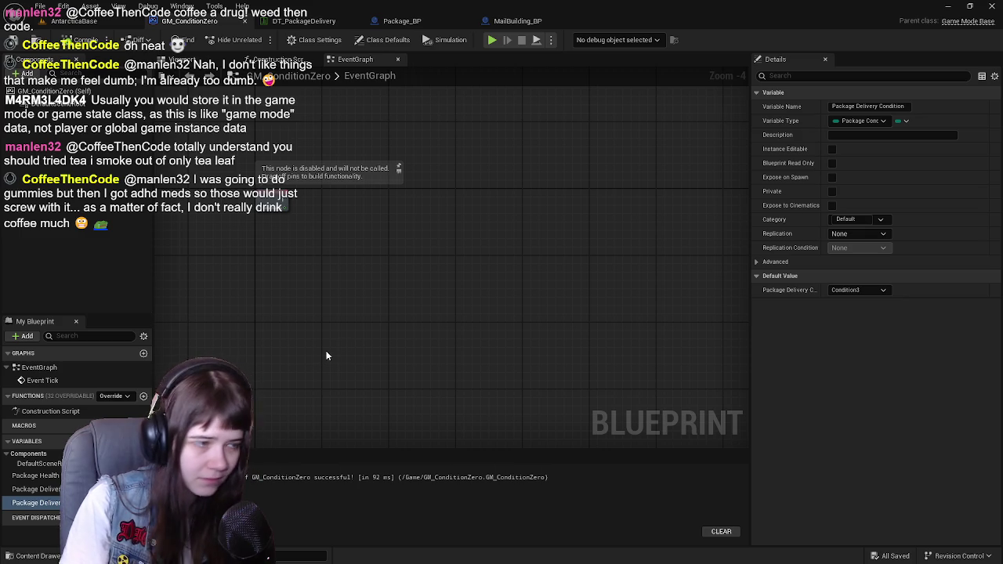
# - Paste the DeliverPackage and CheckPackageCondition nodes, resolving CheckPackageCondition by creating a matching function
pyautogui.scroll(-5, 376, 313)
pyautogui.hotkey('ctrl', 'v')
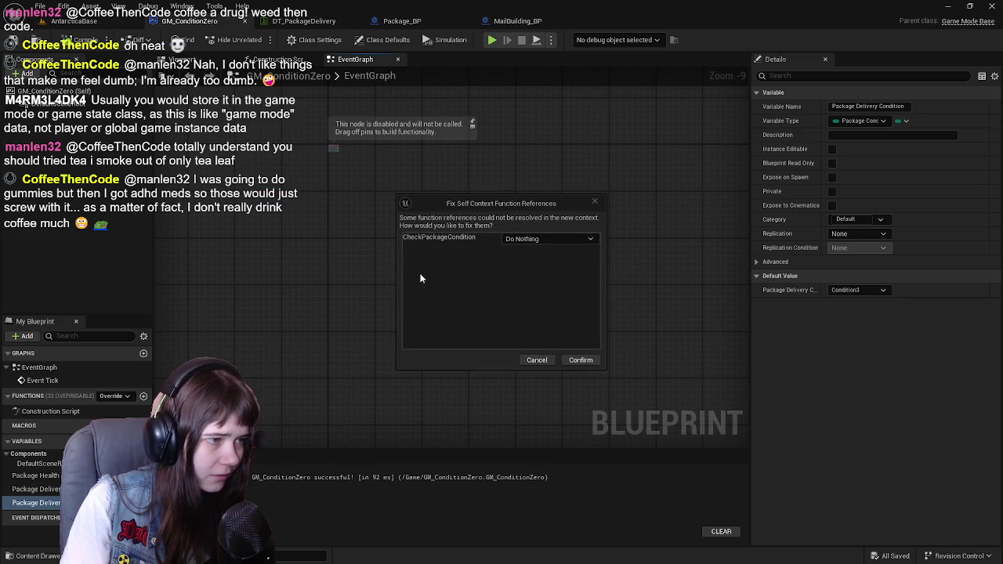
pyautogui.click(539, 239)
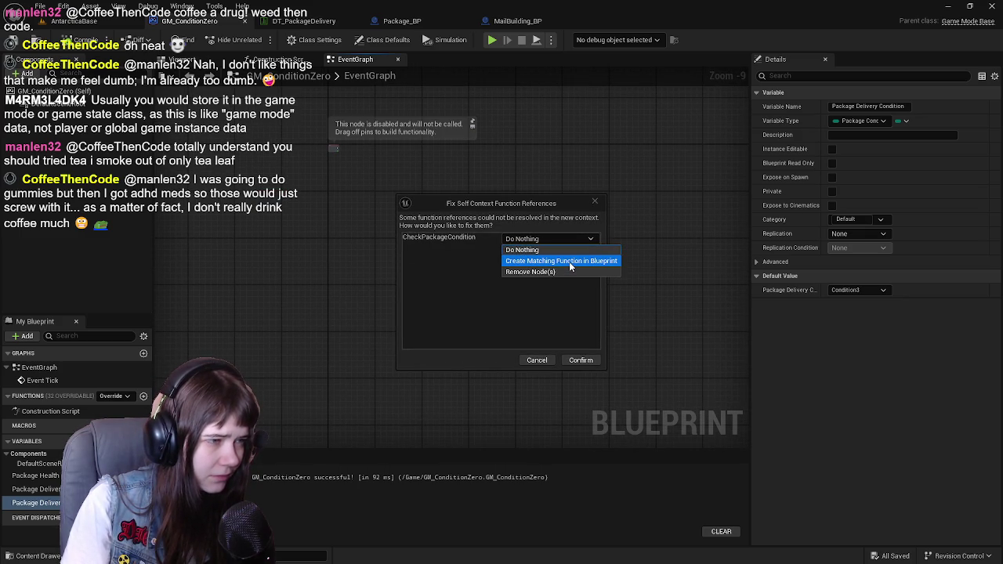
pyautogui.click(569, 262)
pyautogui.click(580, 361)
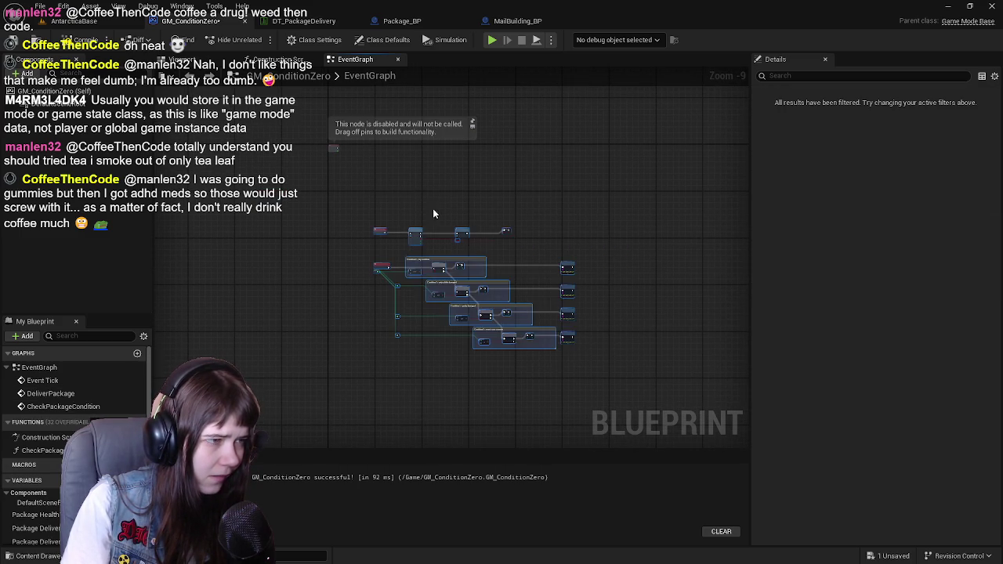
pyautogui.scroll(2, 389, 223)
pyautogui.scroll(4, 331, 223)
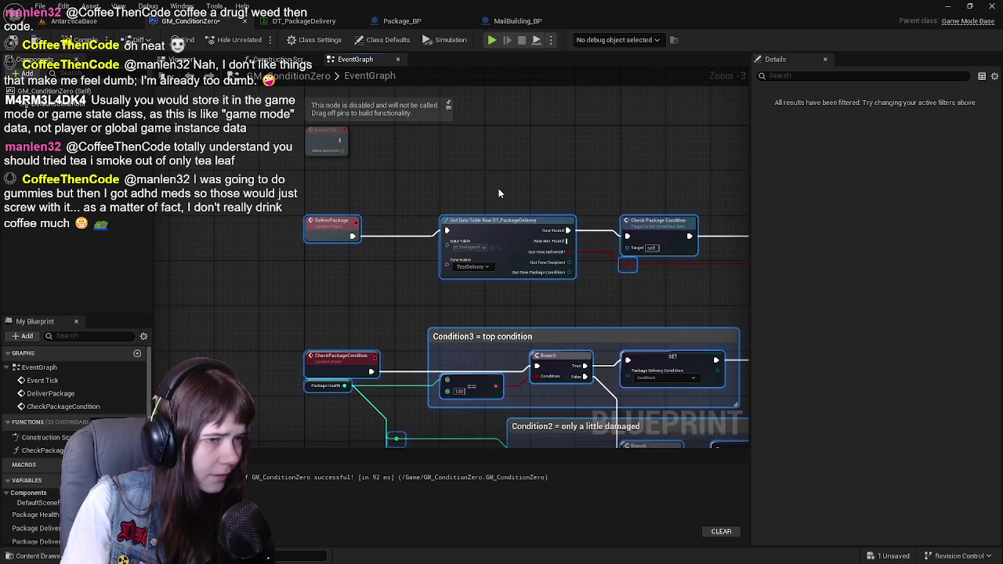
pyautogui.scroll(-2, 437, 184)
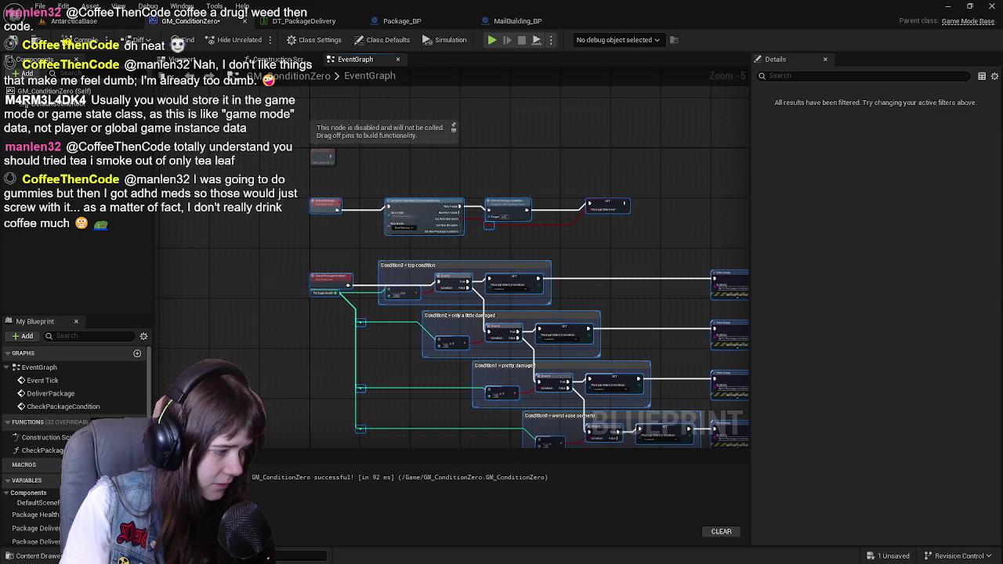
pyautogui.click(32, 556)
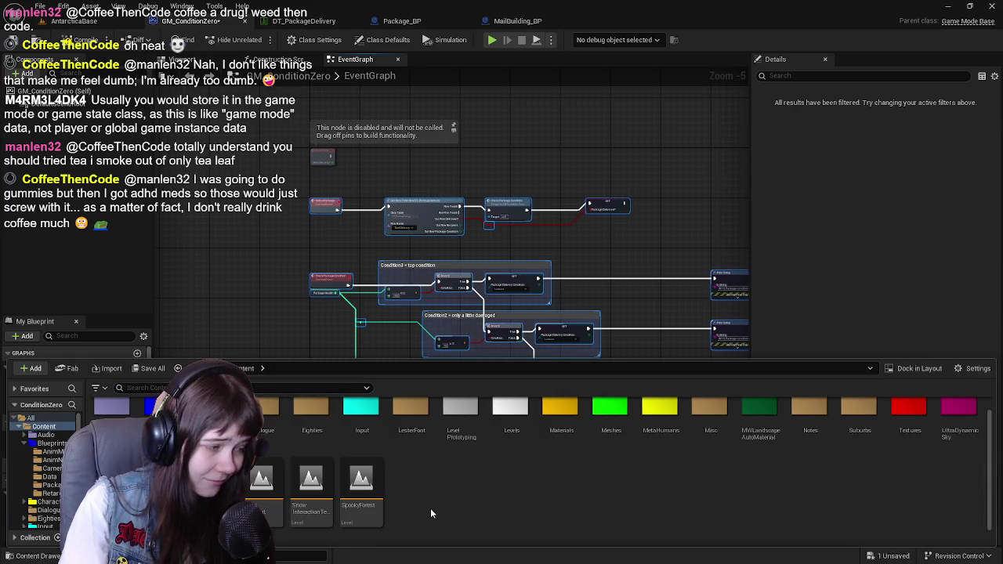
# - Save GM_ConditionZero via Save All, then delete the PackageVariables_BP blueprint asset
pyautogui.click(153, 369)
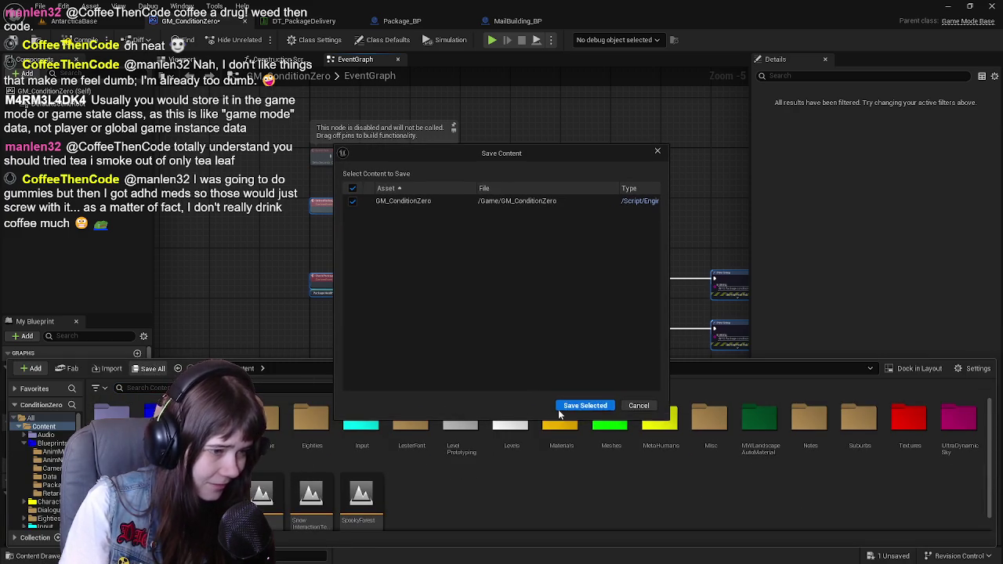
pyautogui.click(585, 406)
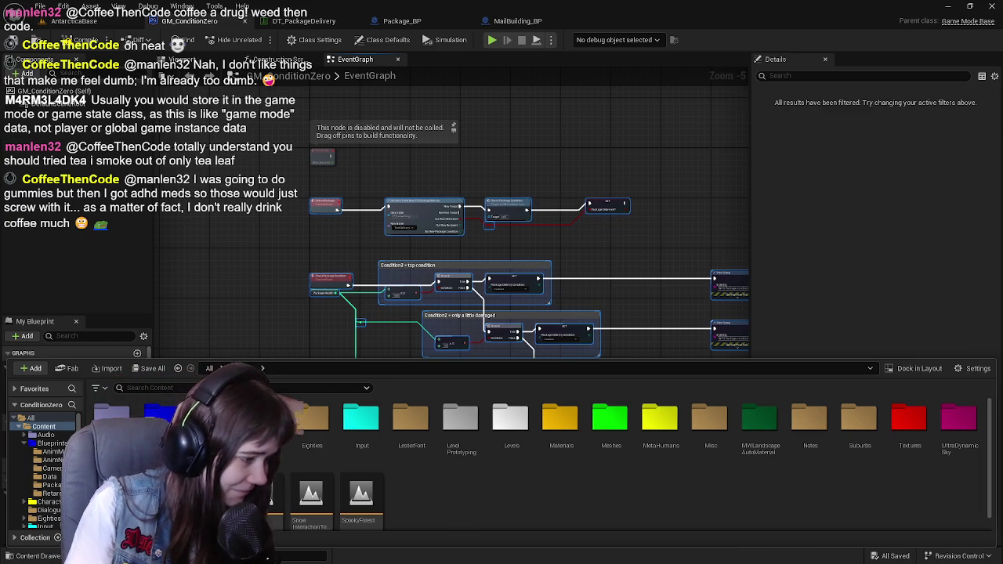
pyautogui.moveTo(378, 506)
pyautogui.press('Delete')
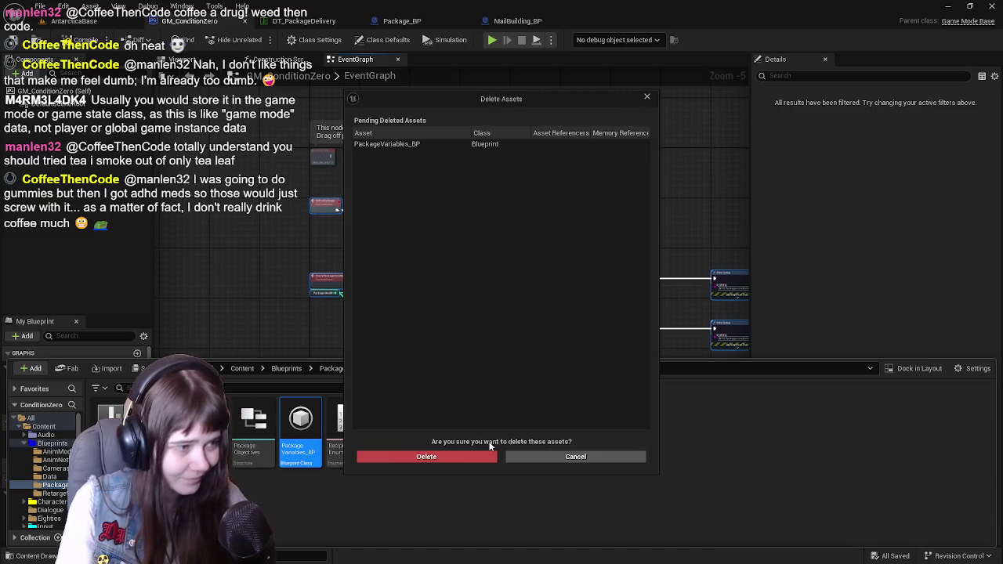
pyautogui.click(453, 455)
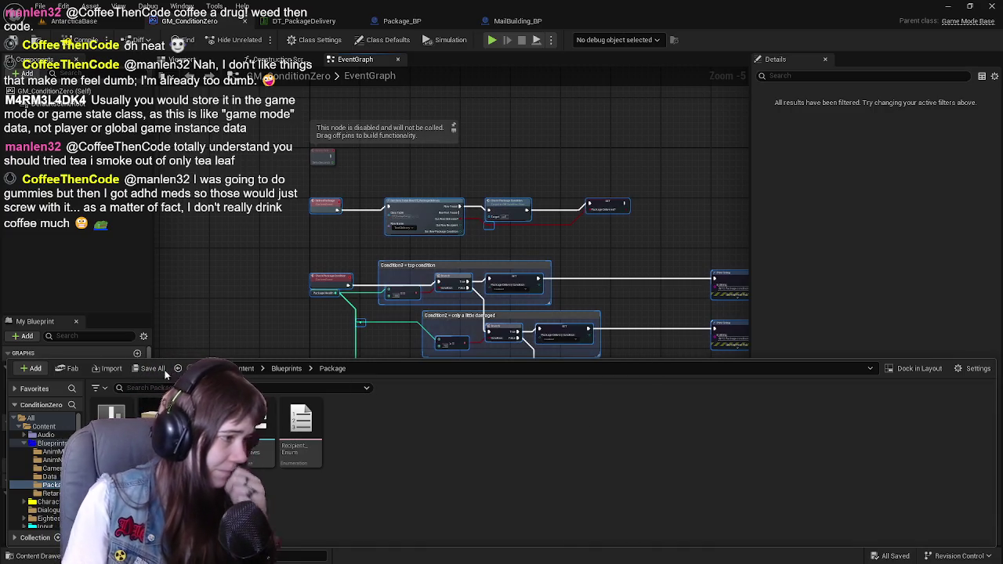
pyautogui.click(286, 368)
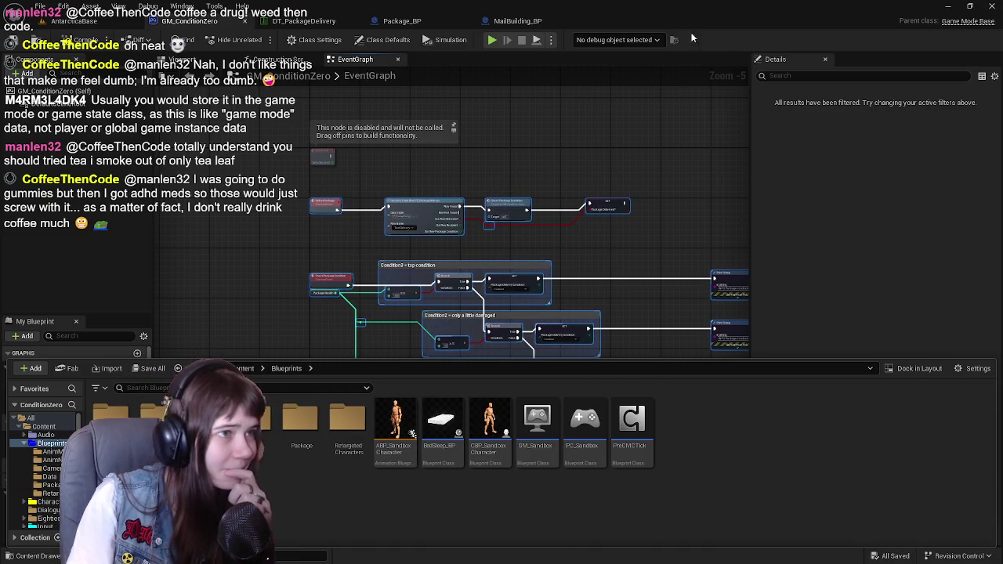
# - Compare MailBuilding_BP's Spawn Package nodes with GM_ConditionZero's upper delivery nodes
pyautogui.click(513, 23)
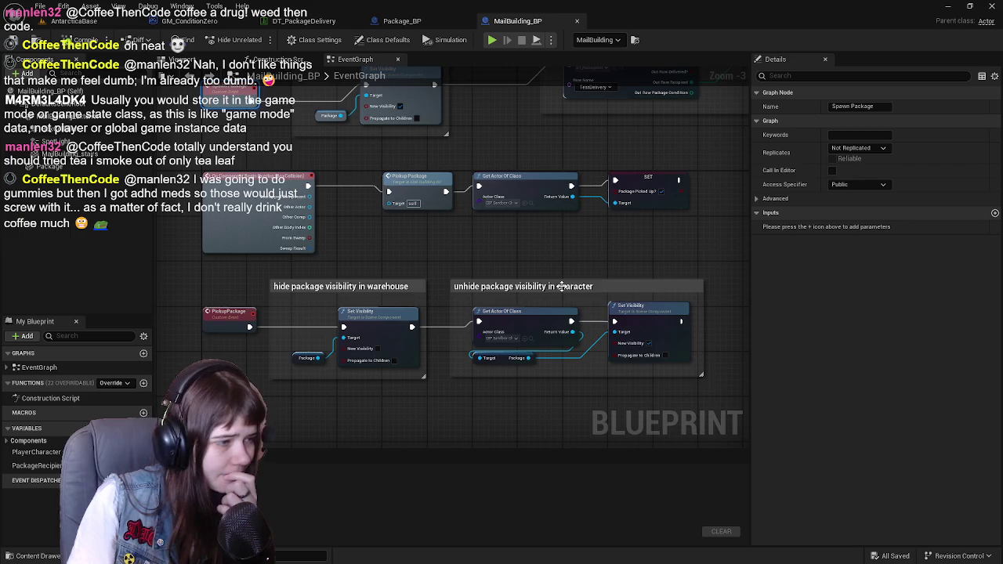
pyautogui.moveTo(415, 314)
pyautogui.mouseDown()
pyautogui.moveTo(398, 298)
pyautogui.moveTo(395, 319)
pyautogui.moveTo(331, 196)
pyautogui.moveTo(349, 184)
pyautogui.moveTo(437, 254)
pyautogui.mouseUp()
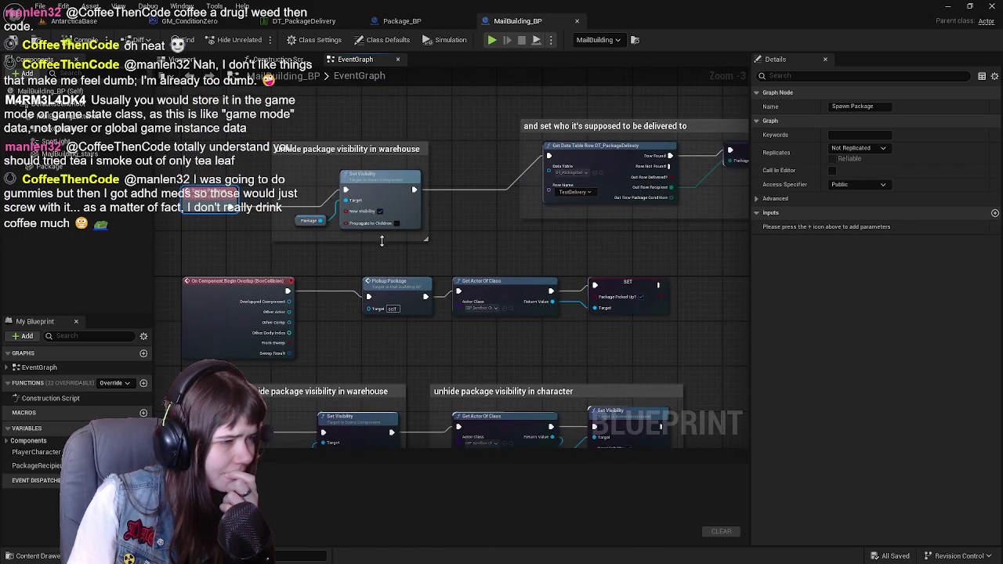
pyautogui.click(202, 22)
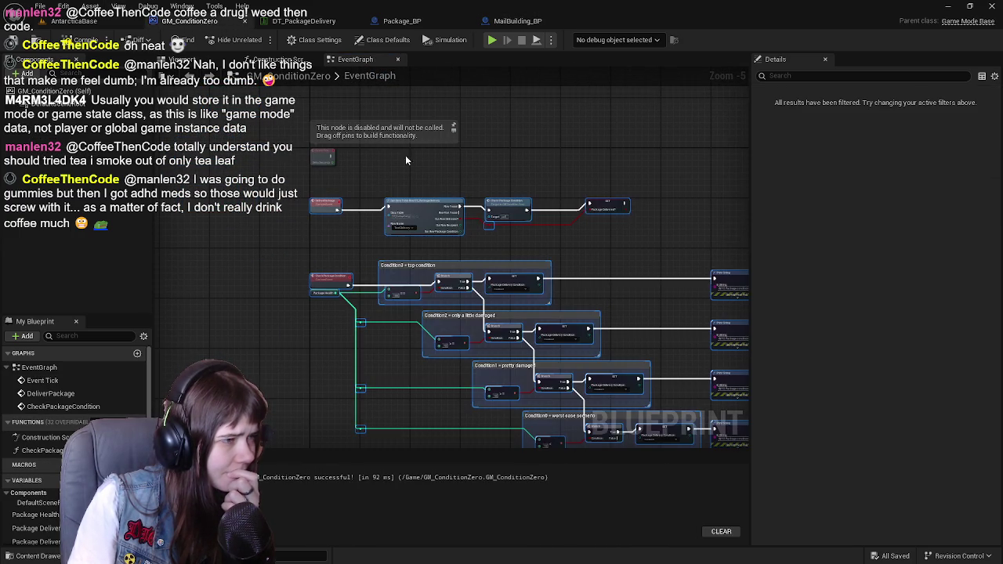
pyautogui.scroll(2, 545, 196)
pyautogui.moveTo(468, 247)
pyautogui.mouseDown()
pyautogui.moveTo(552, 196)
pyautogui.moveTo(456, 204)
pyautogui.mouseUp()
pyautogui.moveTo(535, 188); pyautogui.dragTo(428, 194)
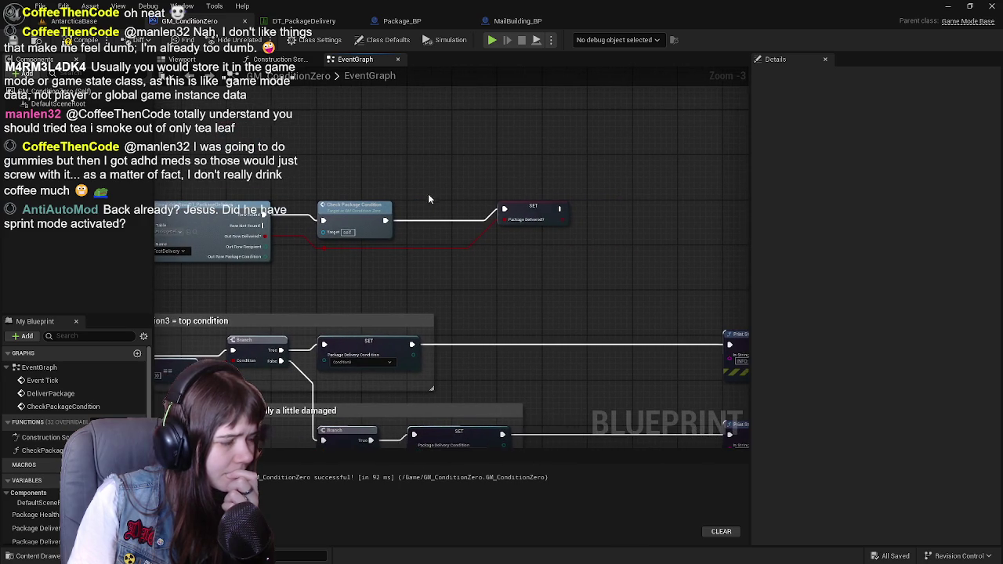
pyautogui.scroll(-1, 56, 511)
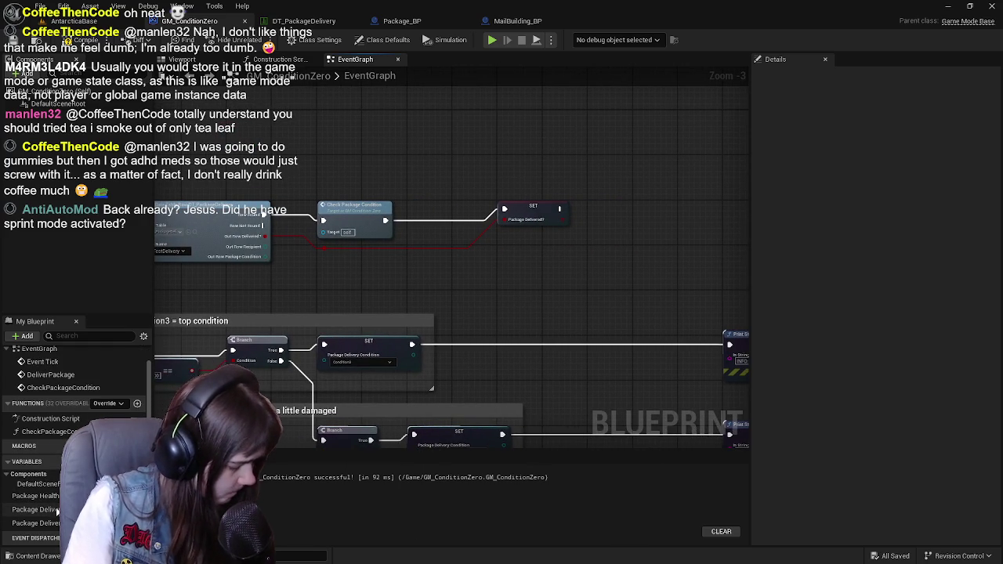
# - Try swapping in a new SET Package Delivered? node, then undo back to the original wiring
pyautogui.click(56, 510)
pyautogui.moveTo(56, 509); pyautogui.dragTo(533, 166)
pyautogui.moveTo(504, 209); pyautogui.dragTo(504, 164)
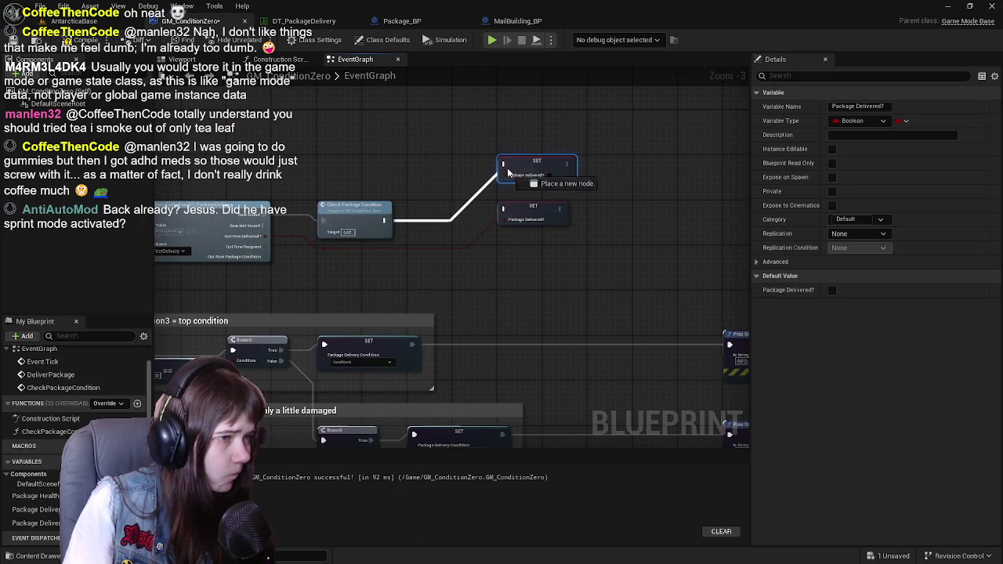
pyautogui.moveTo(504, 220); pyautogui.dragTo(502, 174)
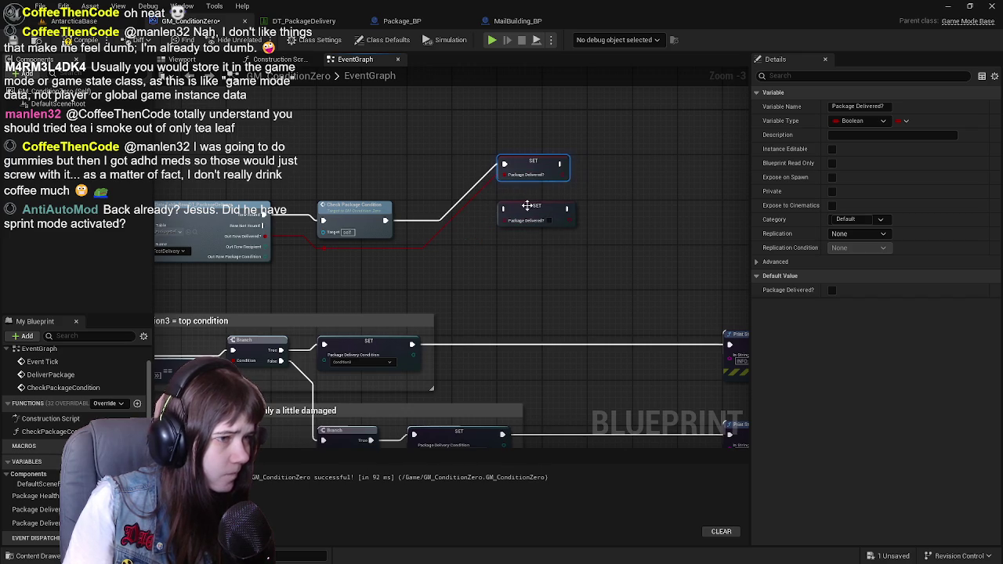
pyautogui.click(530, 208)
pyautogui.press('Delete')
pyautogui.hotkey('ctrl', 'z')
pyautogui.hotkey('ctrl', 'z')
pyautogui.hotkey('ctrl', 'z')
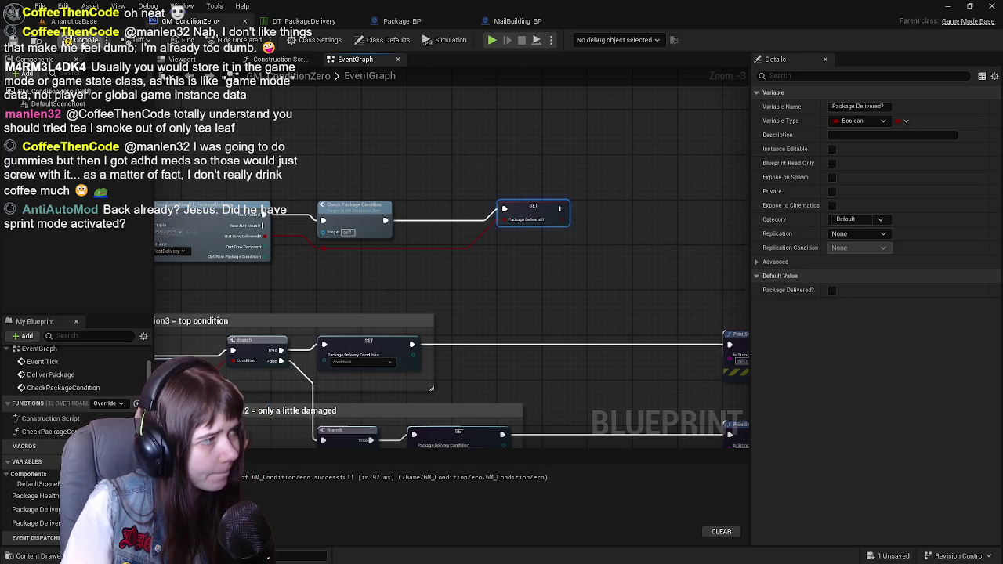
# - Compile GM_ConditionZero and locate the CheckPackageCondition event node causing the error
pyautogui.press('F7')
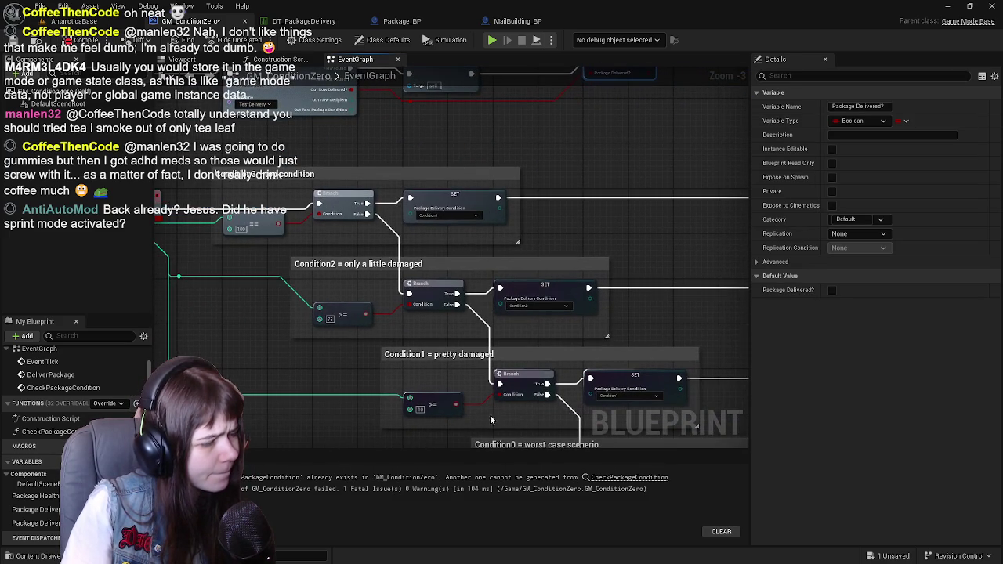
pyautogui.click(631, 477)
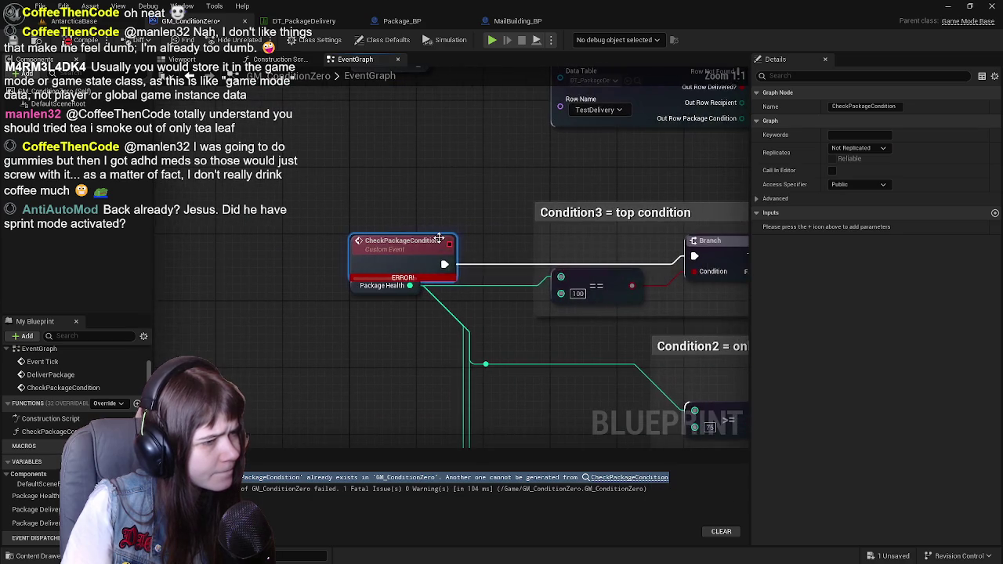
pyautogui.scroll(-1, 440, 235)
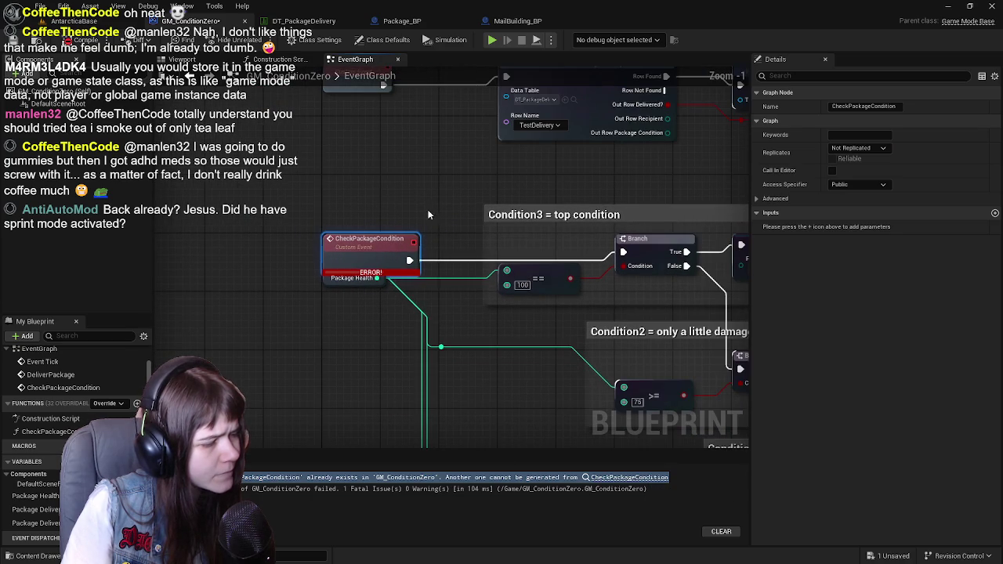
pyautogui.click(436, 203)
pyautogui.scroll(-3, 439, 199)
pyautogui.scroll(3, 422, 257)
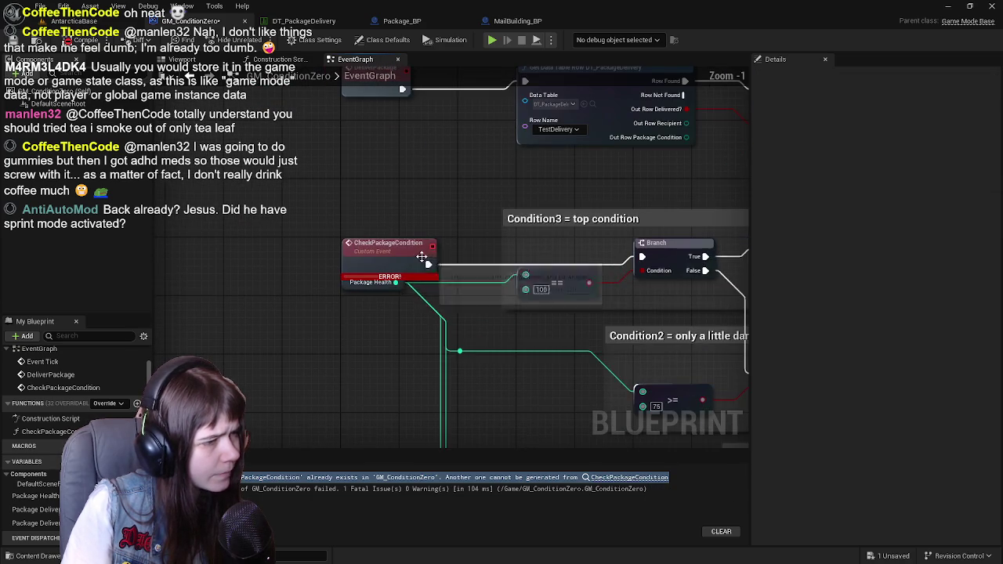
pyautogui.click(422, 257)
pyautogui.scroll(-5, 411, 274)
pyautogui.scroll(6, 415, 265)
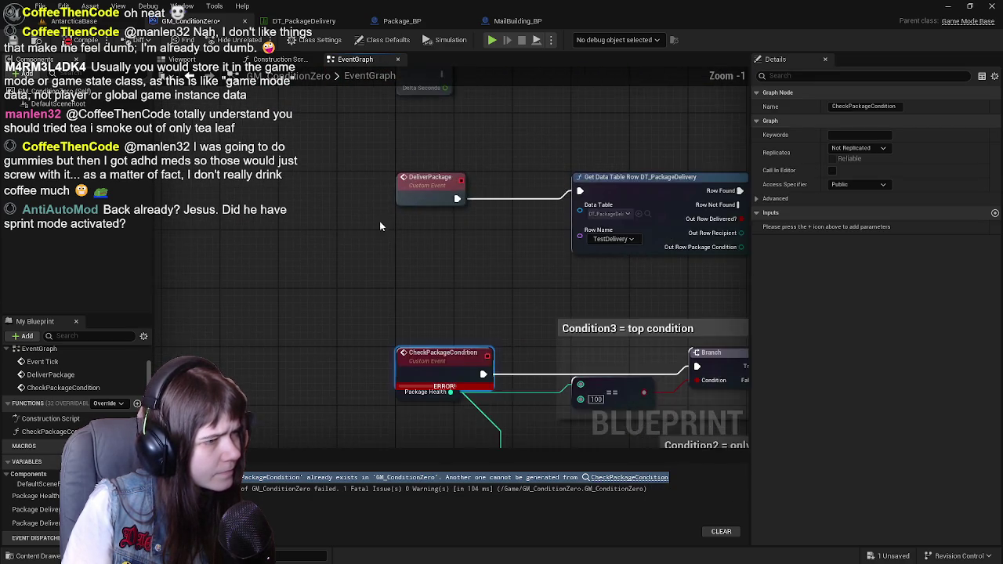
# - Delete the duplicate CheckPackageCondition function from My Blueprint and recompile
pyautogui.doubleClick(47, 432)
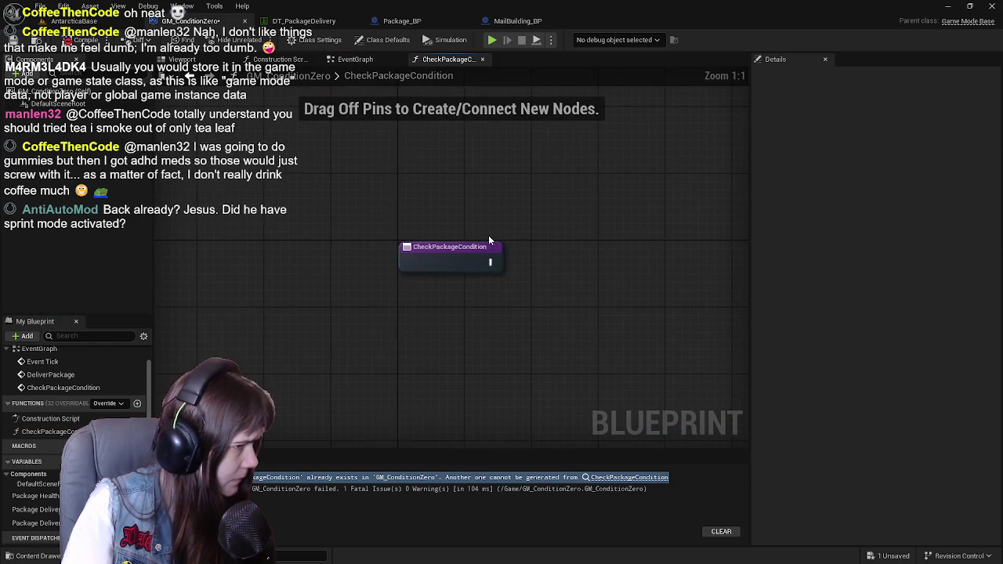
pyautogui.rightClick(433, 262)
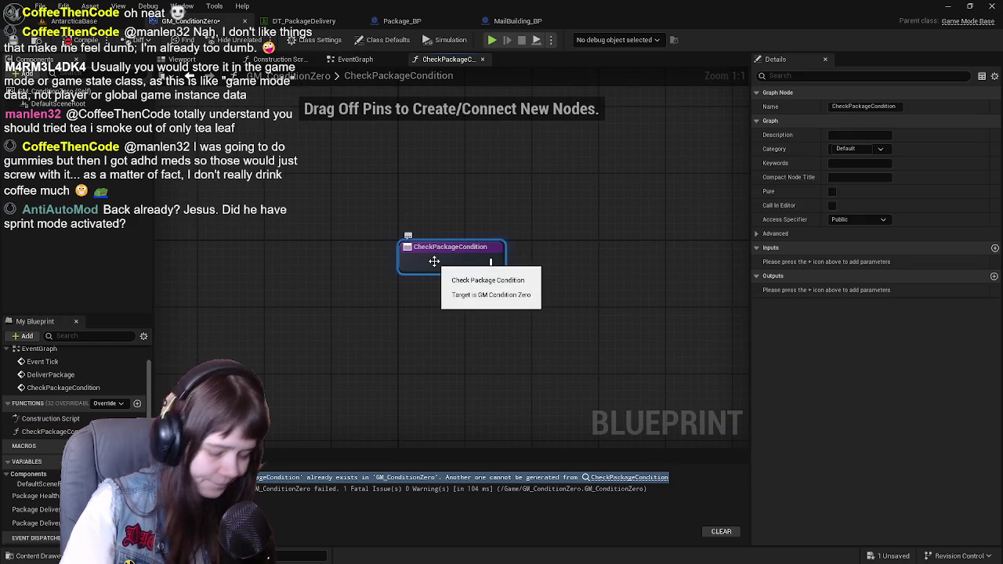
pyautogui.press('Escape')
pyautogui.click(358, 56)
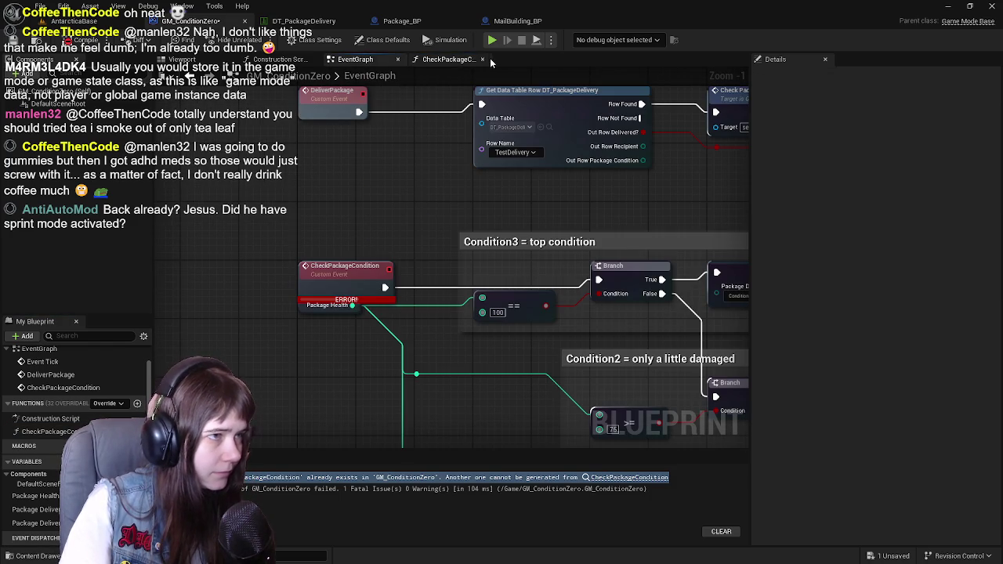
pyautogui.click(482, 59)
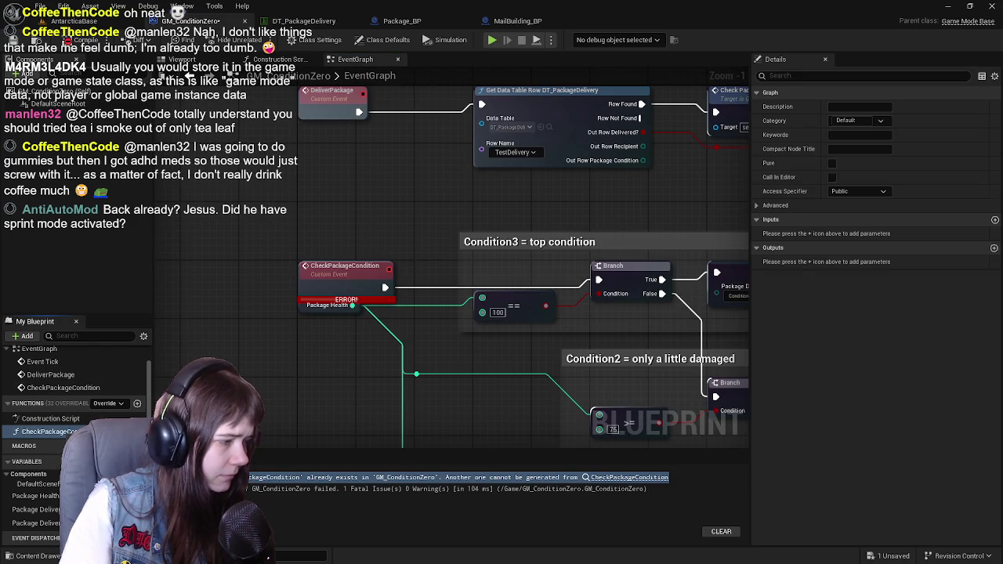
pyautogui.press('Delete')
pyautogui.click(581, 308)
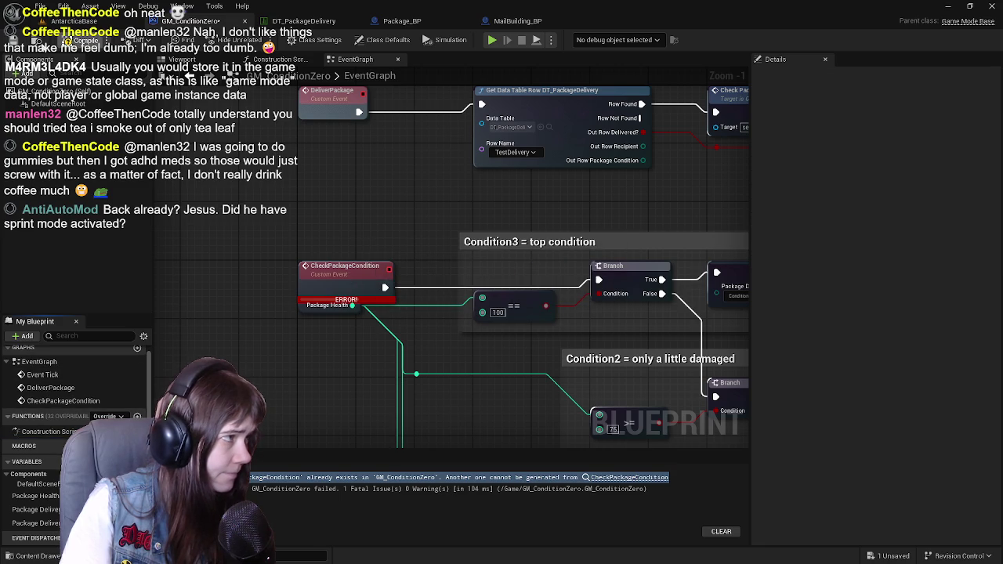
pyautogui.click(32, 41)
pyautogui.scroll(-3, 521, 250)
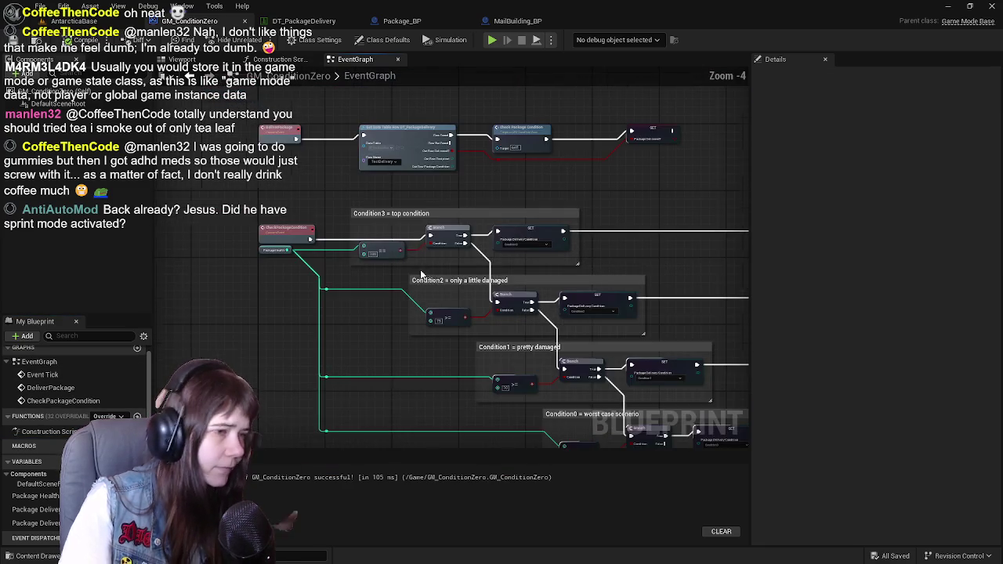
pyautogui.moveTo(521, 249); pyautogui.dragTo(442, 167)
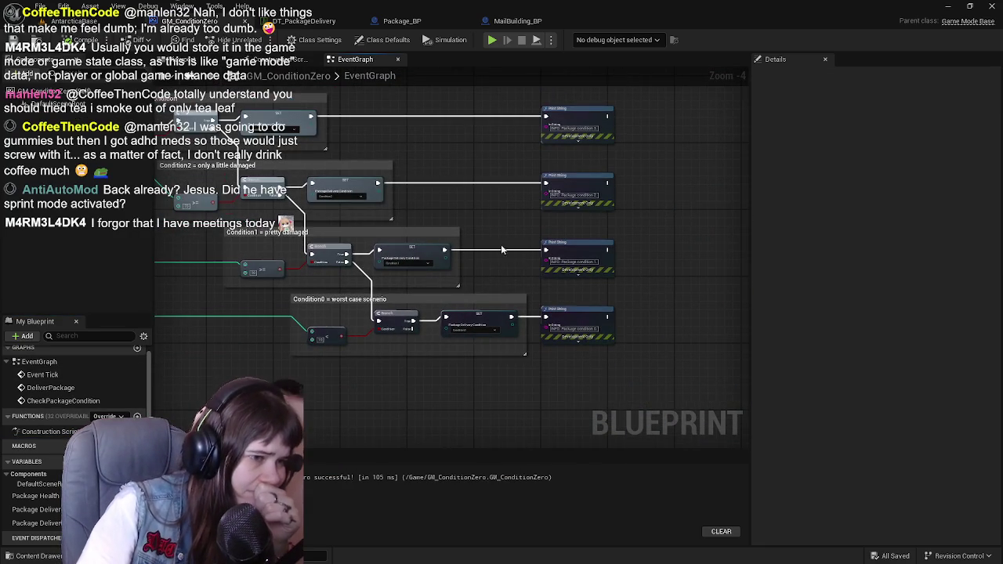
pyautogui.scroll(1, 560, 281)
pyautogui.moveTo(560, 280); pyautogui.dragTo(596, 284)
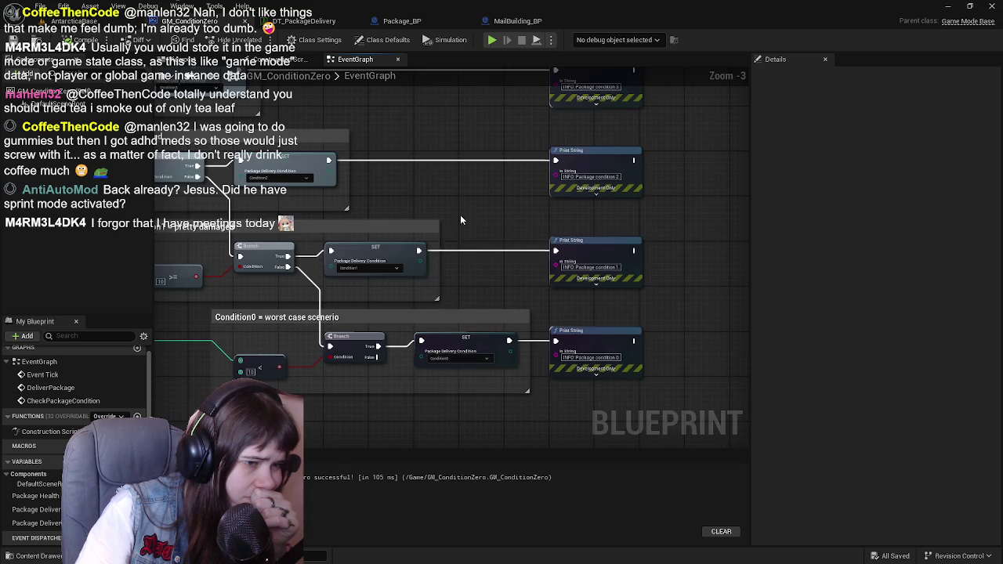
pyautogui.moveTo(460, 215)
pyautogui.mouseDown()
pyautogui.moveTo(629, 289)
pyautogui.moveTo(708, 294)
pyautogui.moveTo(698, 287)
pyautogui.mouseUp()
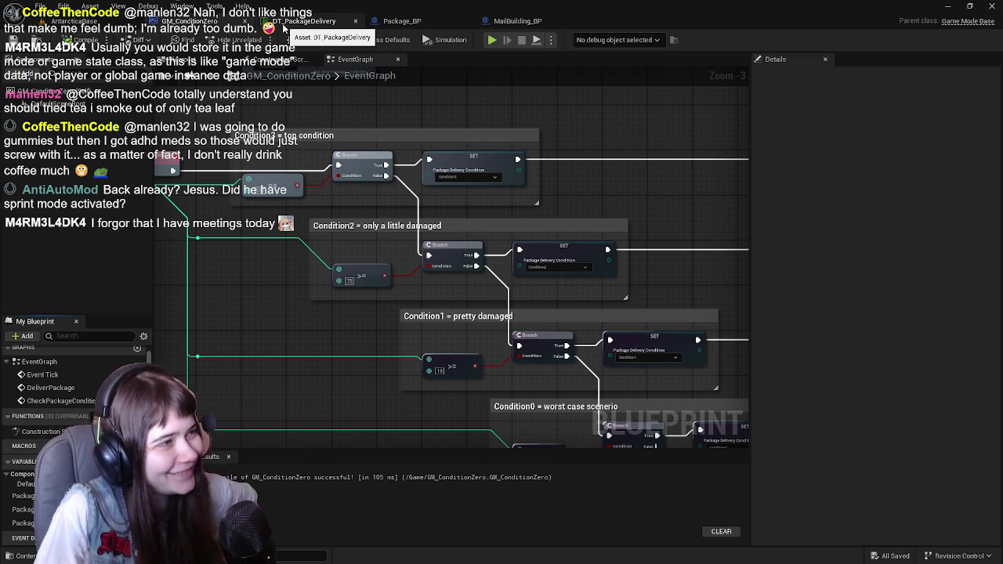
# - Review the DT_PackageDelivery table, GM_ConditionZero's condition logic and Package_BP's overlap logic
pyautogui.click(284, 24)
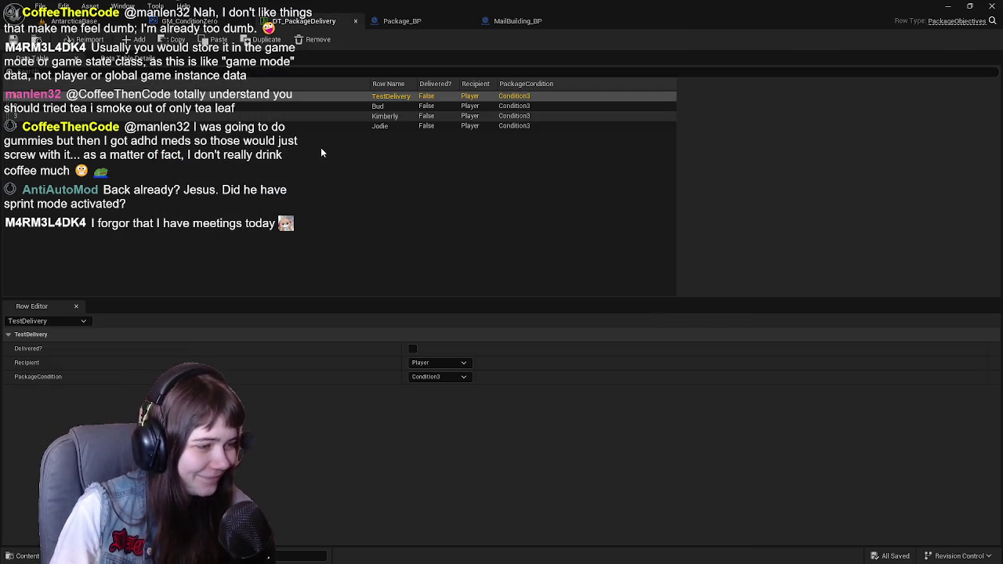
pyautogui.click(188, 21)
pyautogui.moveTo(329, 192)
pyautogui.mouseDown()
pyautogui.moveTo(352, 233)
pyautogui.moveTo(379, 242)
pyautogui.mouseUp()
pyautogui.click(402, 21)
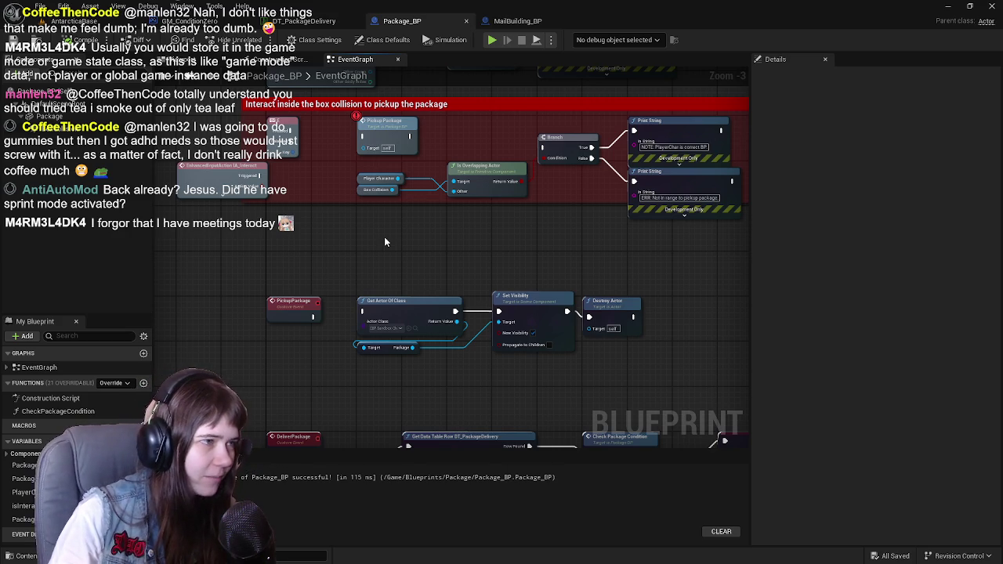
pyautogui.moveTo(406, 194); pyautogui.dragTo(385, 410)
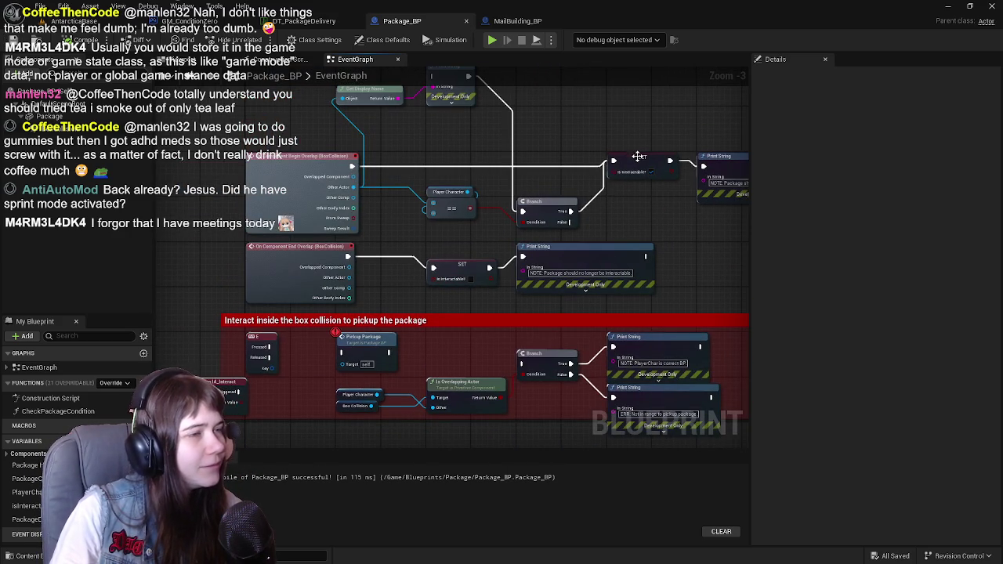
pyautogui.moveTo(613, 141)
pyautogui.mouseDown()
pyautogui.moveTo(602, 173)
pyautogui.moveTo(590, 158)
pyautogui.moveTo(537, 172)
pyautogui.mouseUp()
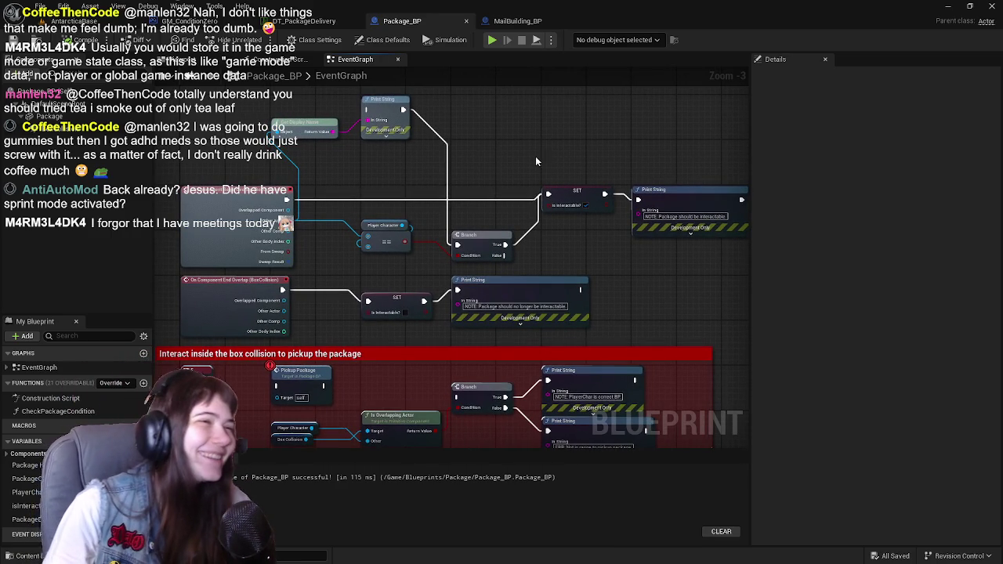
# - Save all modified assets with Ctrl+S and close MailBuilding_BP, returning to GM_ConditionZero
pyautogui.click(514, 21)
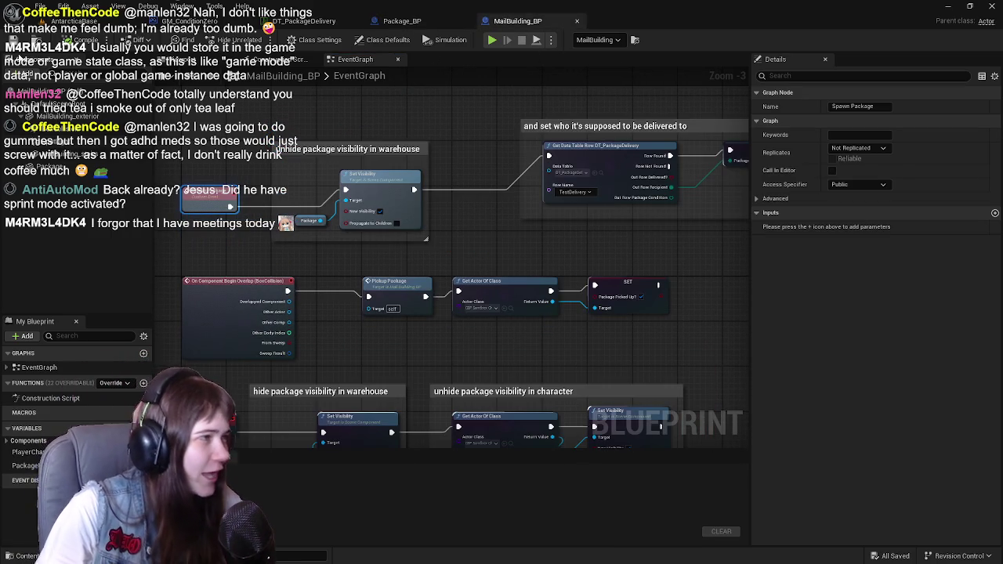
pyautogui.hotkey('ctrl', 's')
pyautogui.click(226, 141)
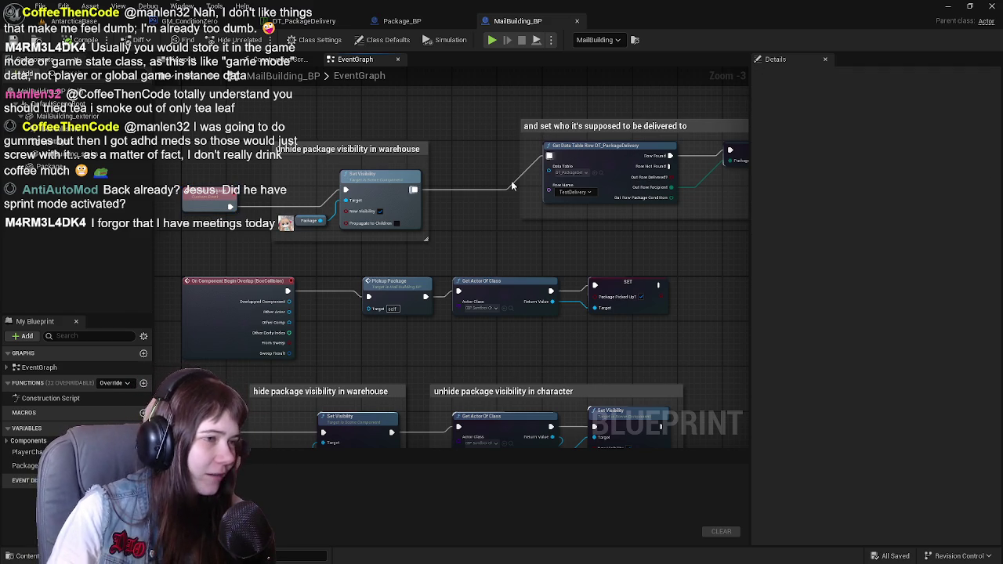
pyautogui.moveTo(511, 180)
pyautogui.mouseDown()
pyautogui.moveTo(416, 209)
pyautogui.moveTo(376, 172)
pyautogui.moveTo(439, 168)
pyautogui.mouseUp()
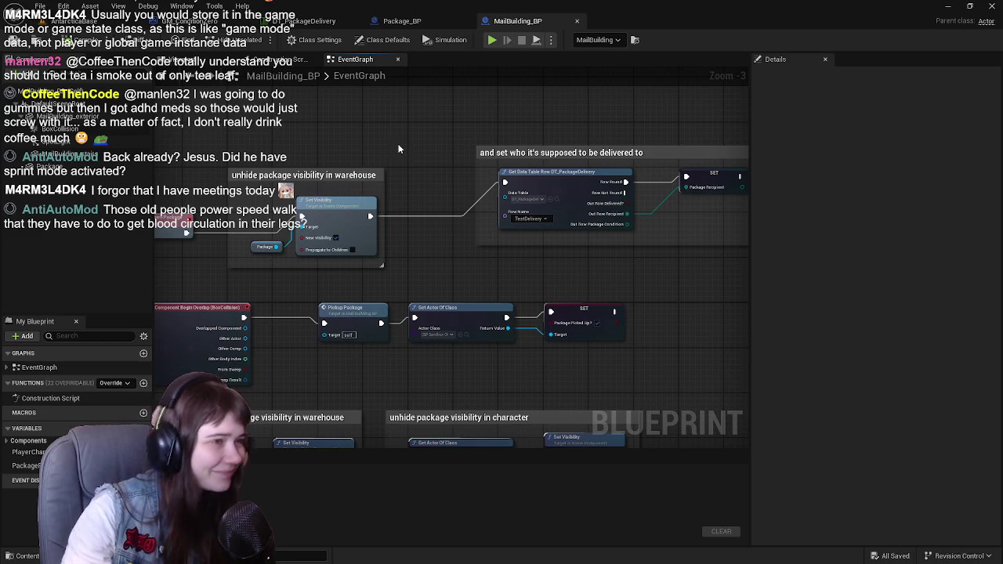
pyautogui.middleClick(523, 22)
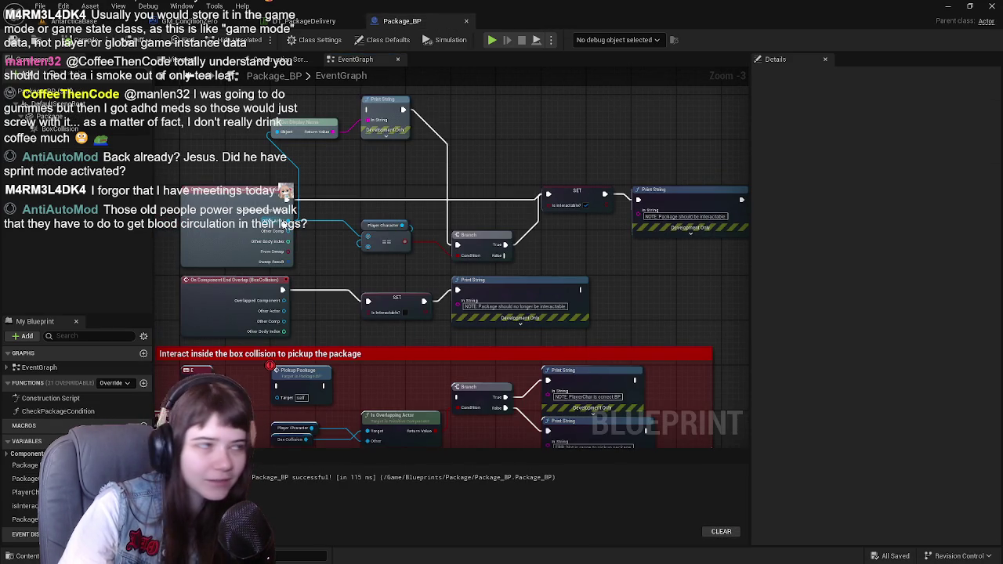
pyautogui.click(200, 21)
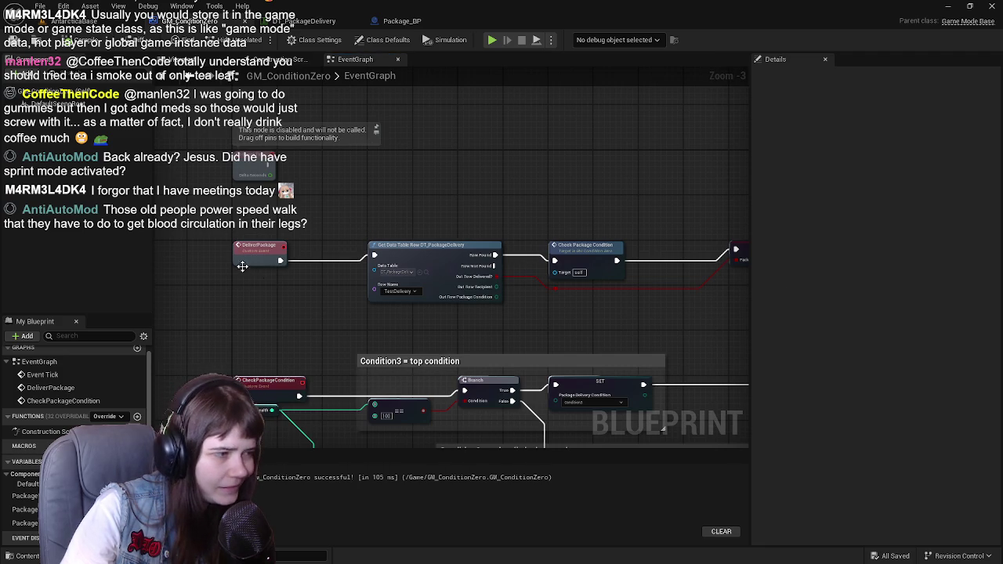
# - Select the DeliverPackage node row and drag it beneath the condition groups
pyautogui.scroll(-2, 349, 311)
pyautogui.scroll(1, 348, 311)
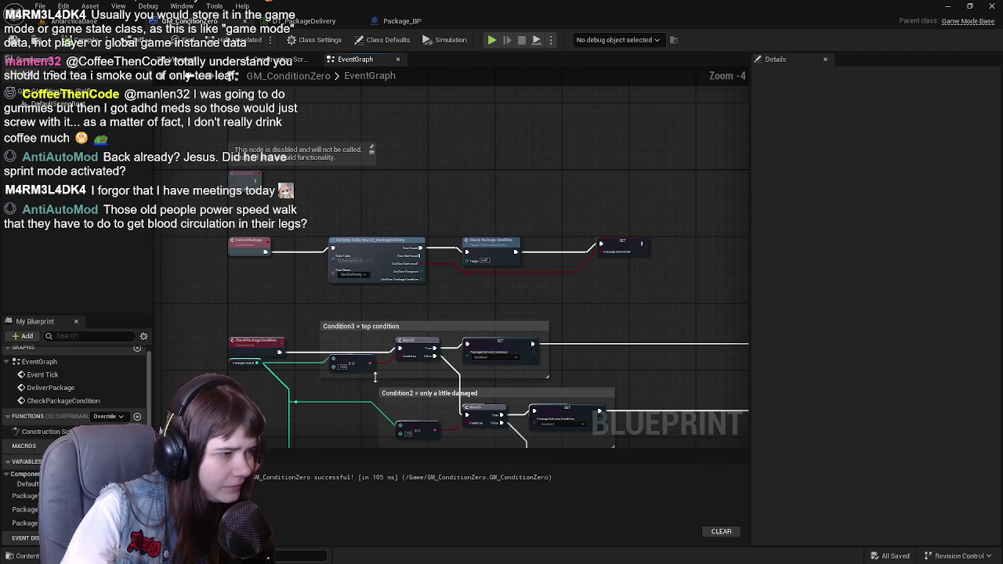
pyautogui.moveTo(211, 231); pyautogui.dragTo(654, 301)
pyautogui.scroll(-1, 654, 301)
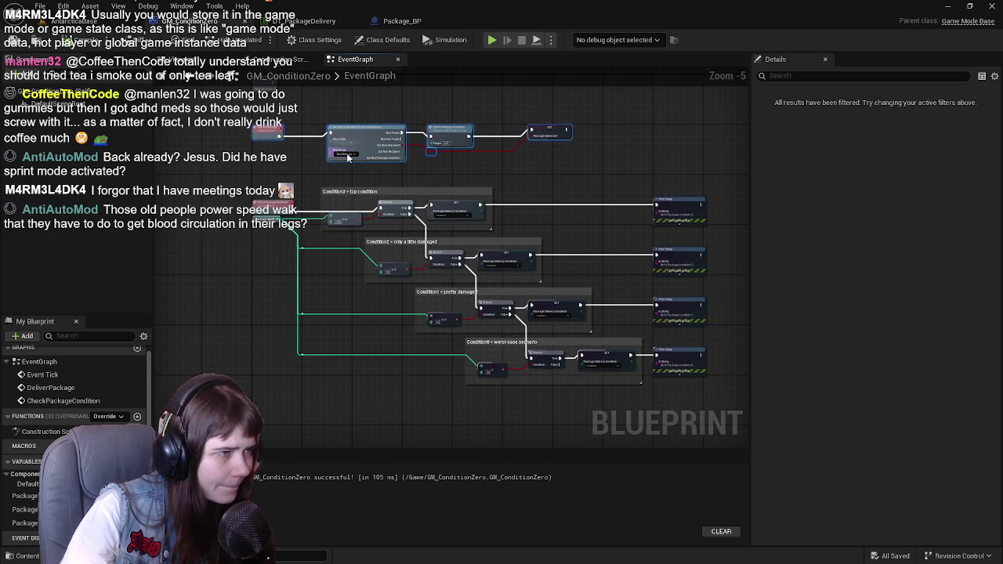
pyautogui.moveTo(337, 155)
pyautogui.mouseDown()
pyautogui.moveTo(291, 418)
pyautogui.moveTo(322, 270)
pyautogui.moveTo(261, 336)
pyautogui.mouseUp()
pyautogui.scroll(2, 322, 270)
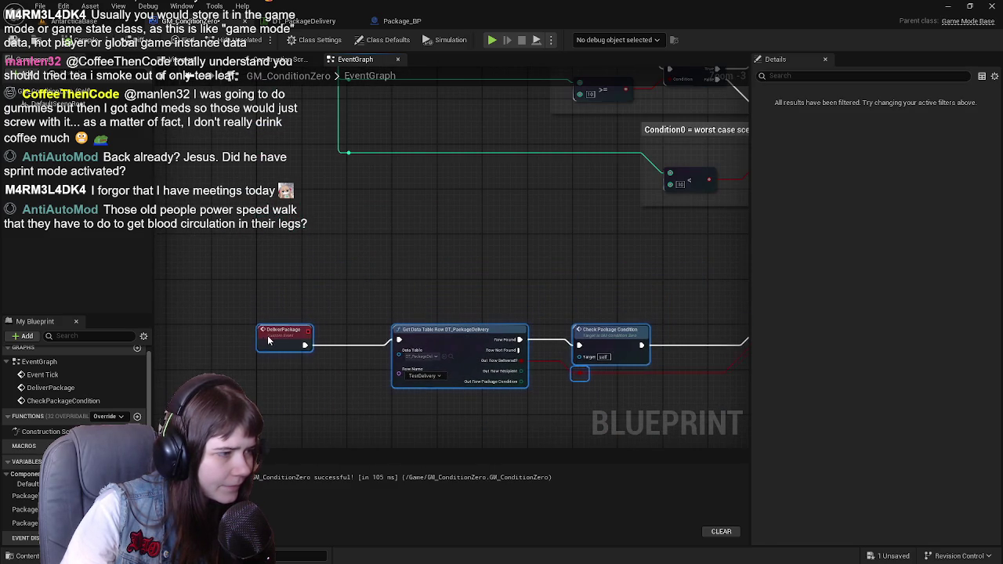
pyautogui.scroll(-1, 330, 268)
pyautogui.scroll(-1, 337, 299)
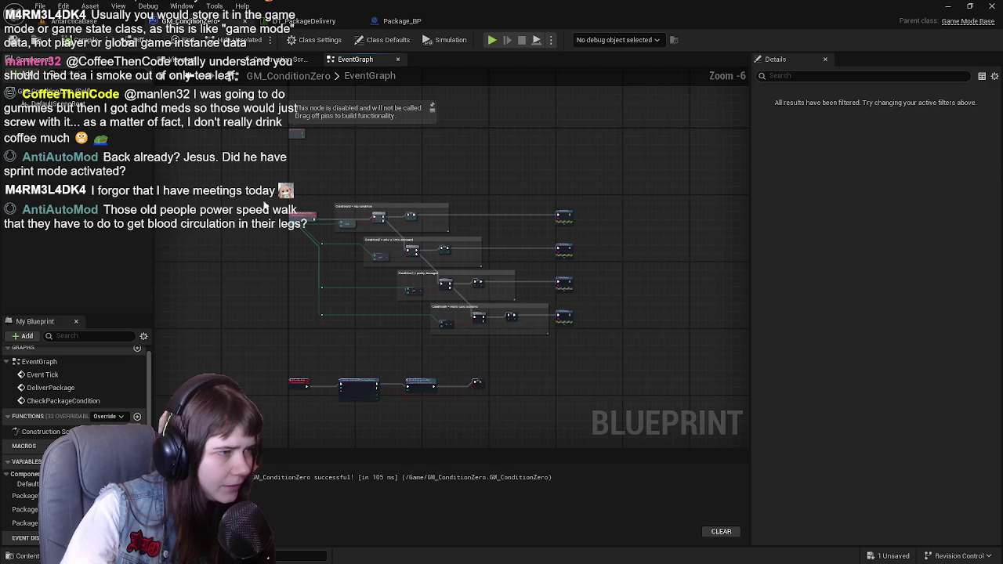
# - Select the four condition groups to check the layout, then deselect them
pyautogui.moveTo(257, 197); pyautogui.dragTo(602, 340)
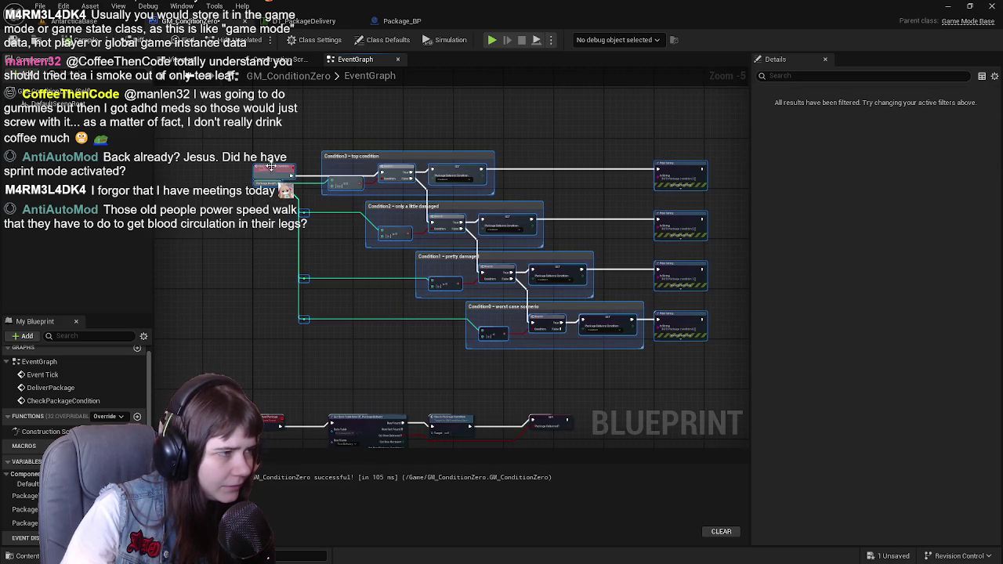
pyautogui.scroll(2, 265, 200)
pyautogui.scroll(-3, 272, 202)
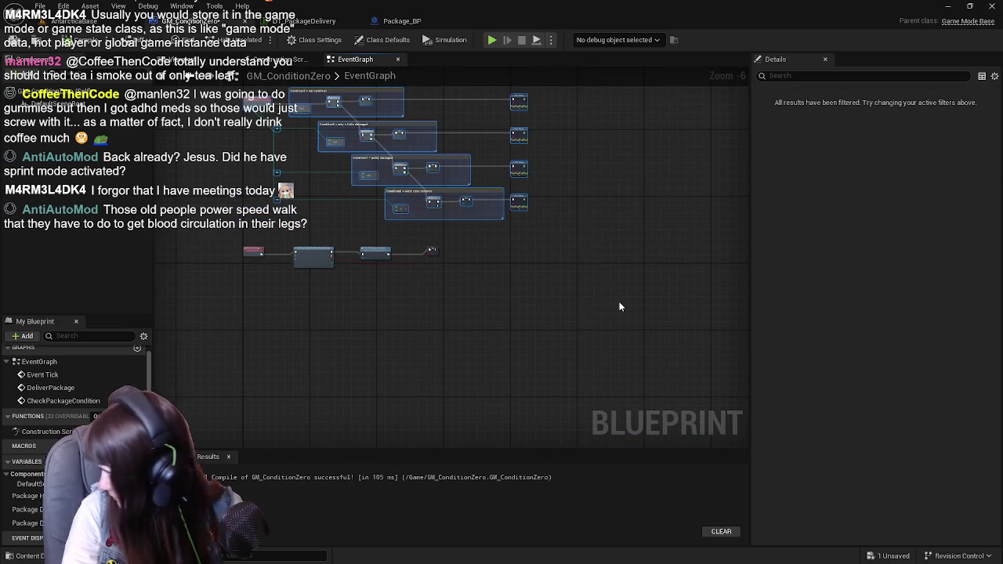
pyautogui.click(551, 287)
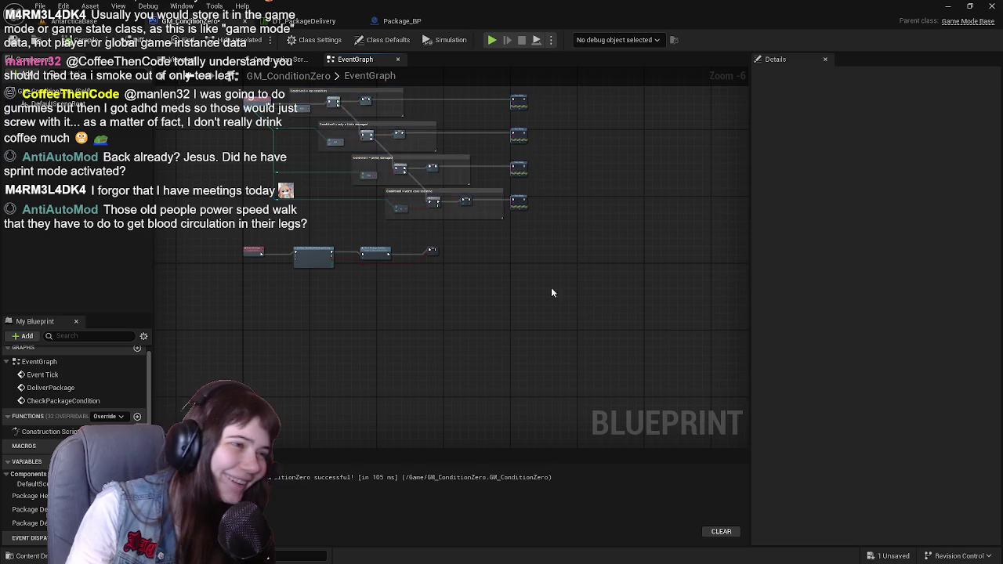
pyautogui.scroll(4, 460, 245)
pyautogui.scroll(-1, 492, 257)
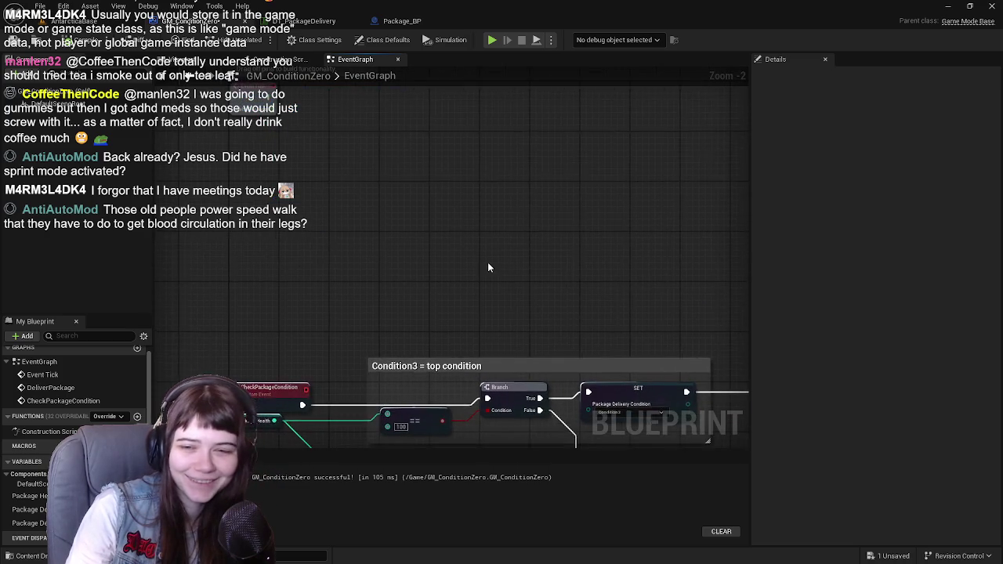
# - Add a custom event named 'Spawn Package'
pyautogui.rightClick(265, 195)
pyautogui.write('custom even')
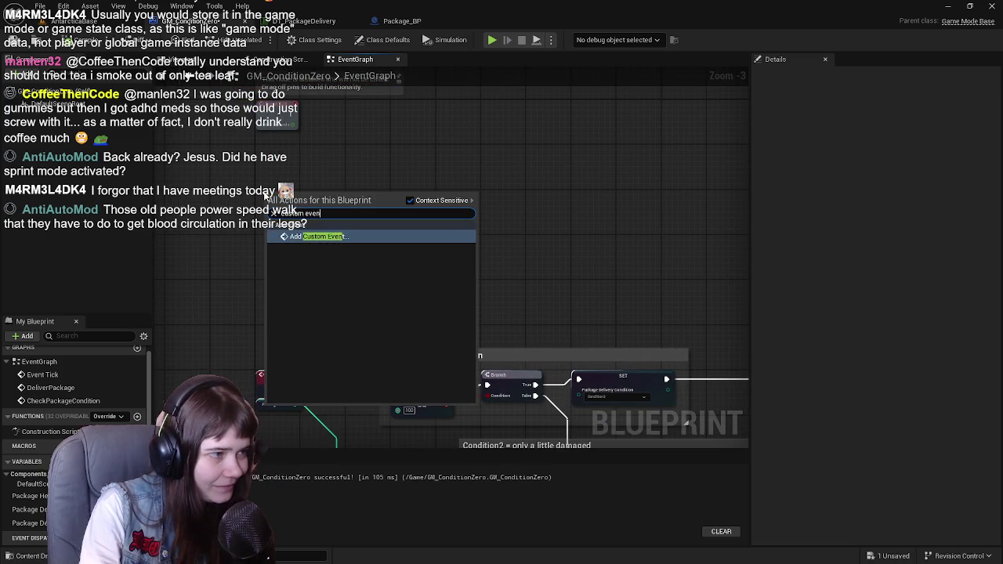
pyautogui.press('Return')
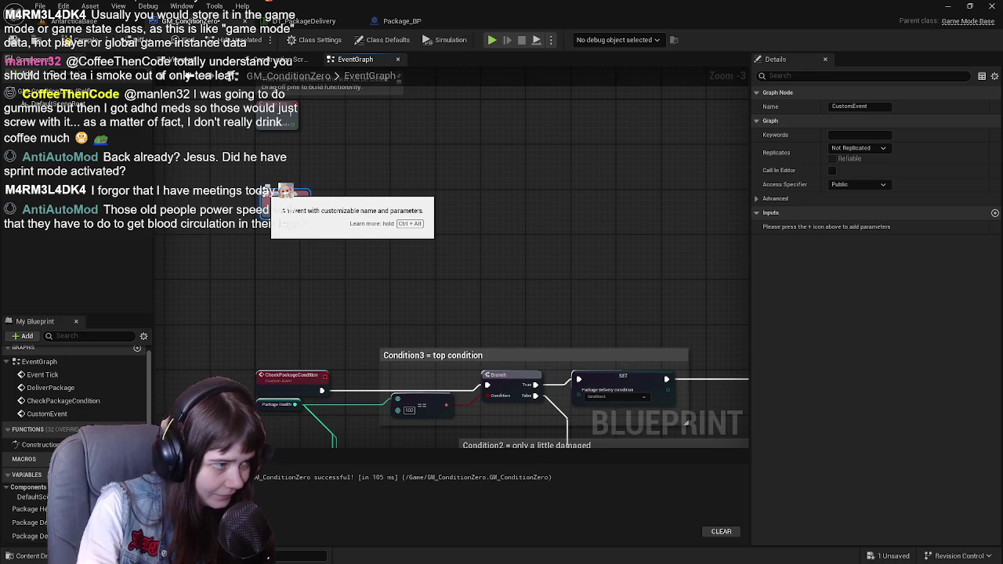
pyautogui.write('Spawn Package')
pyautogui.press('Return')
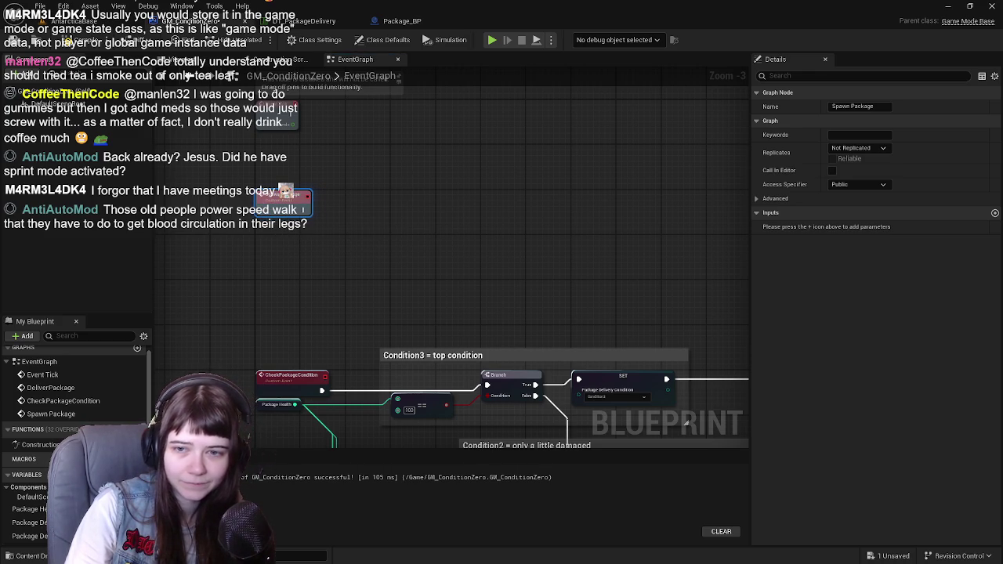
# - Paste the Set Visibility and Get Data Table Row groups and wire Spawn Package into Set Visibility
pyautogui.hotkey('ctrl', 'v')
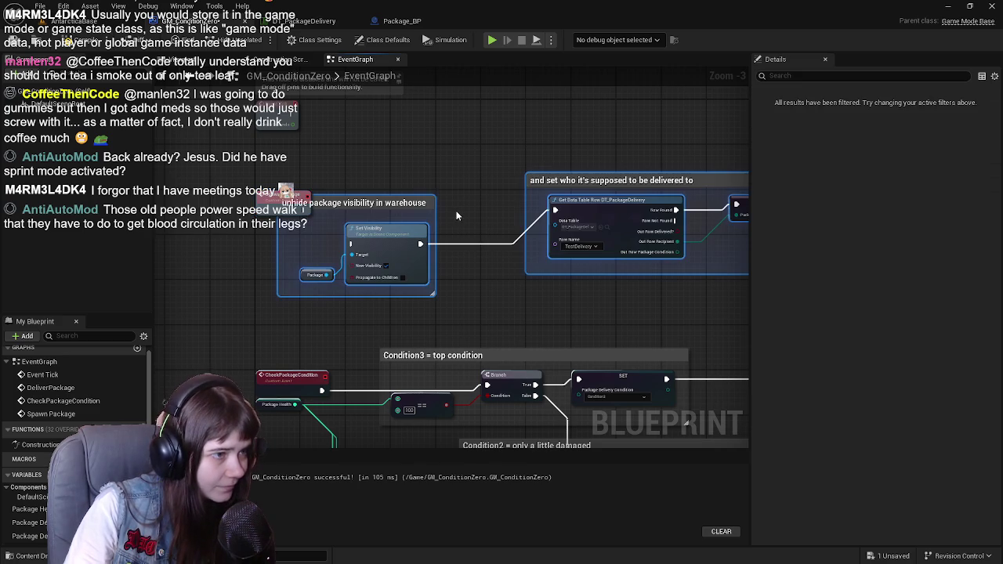
pyautogui.moveTo(372, 242)
pyautogui.mouseDown()
pyautogui.moveTo(419, 223)
pyautogui.moveTo(424, 206)
pyautogui.mouseUp()
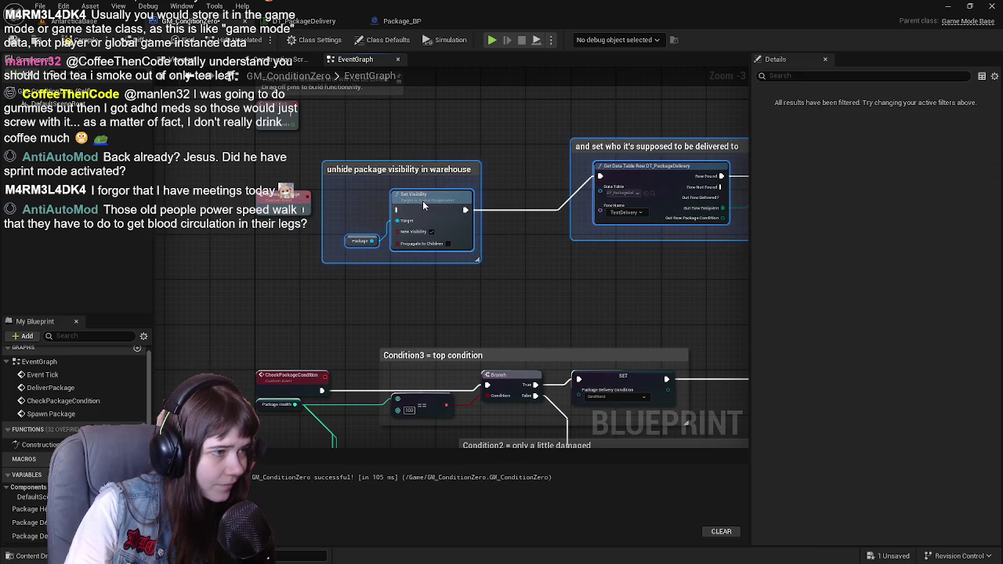
pyautogui.moveTo(298, 212)
pyautogui.mouseDown()
pyautogui.moveTo(408, 210)
pyautogui.moveTo(397, 210)
pyautogui.mouseUp()
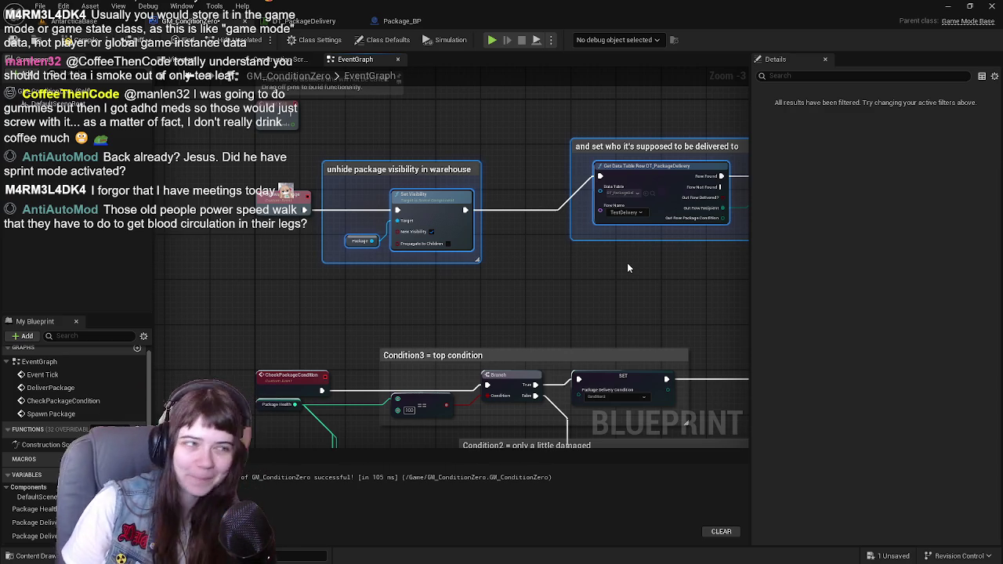
pyautogui.scroll(-1, 596, 254)
pyautogui.moveTo(568, 244); pyautogui.dragTo(397, 268)
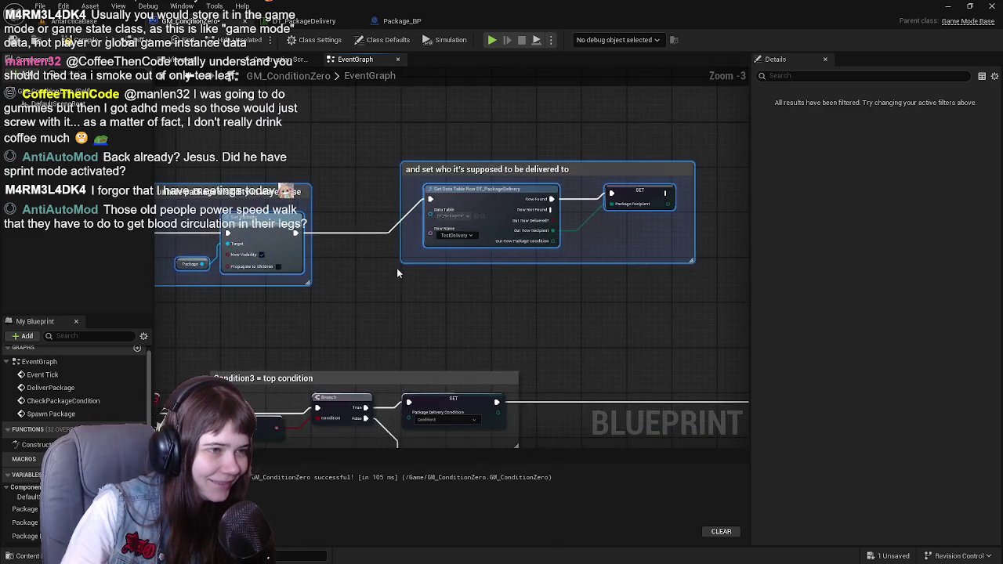
pyautogui.scroll(1, 596, 280)
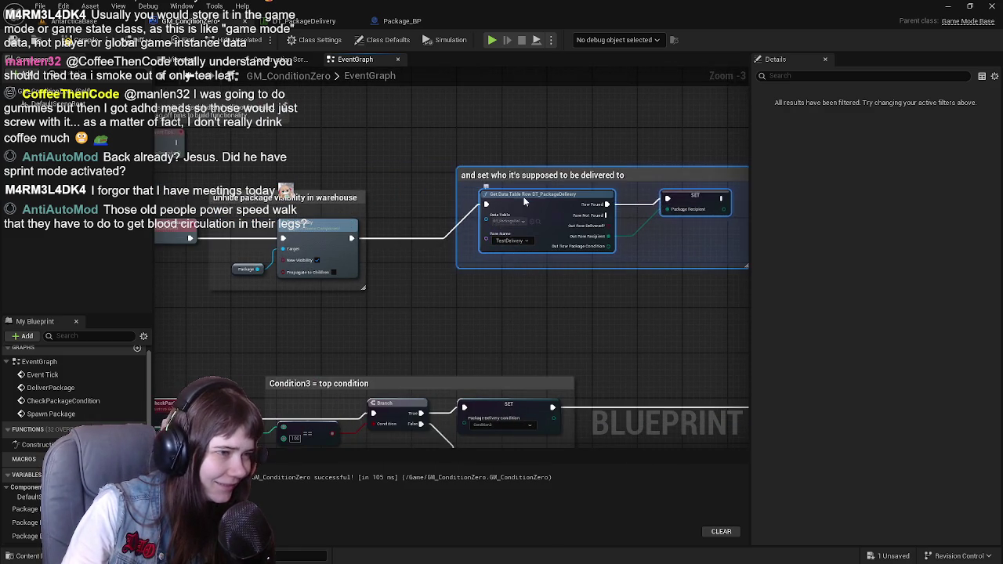
pyautogui.moveTo(523, 196); pyautogui.dragTo(500, 225)
pyautogui.click(461, 175)
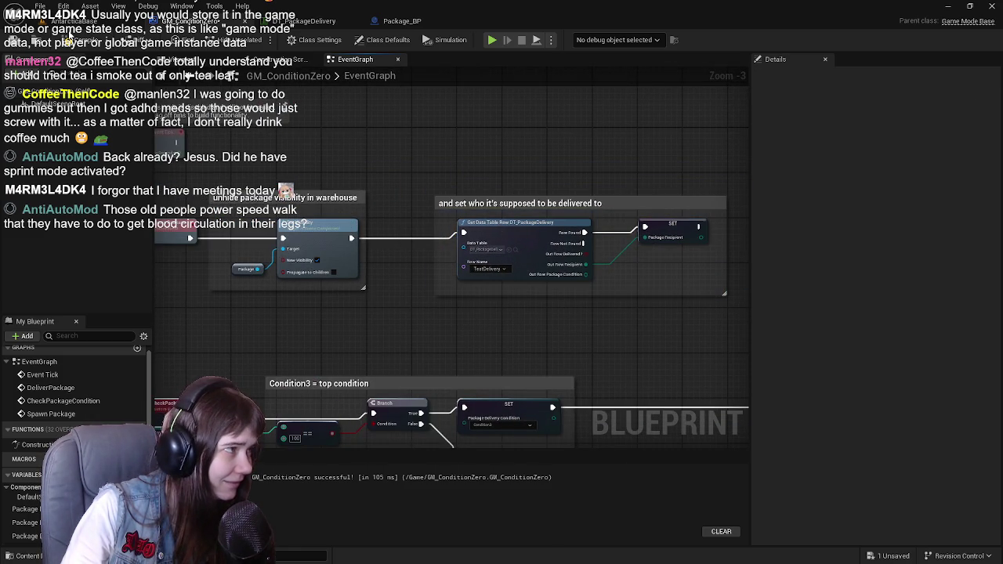
# - Compile to reveal the missing-variable errors, then select both pasted comment groups
pyautogui.click(14, 45)
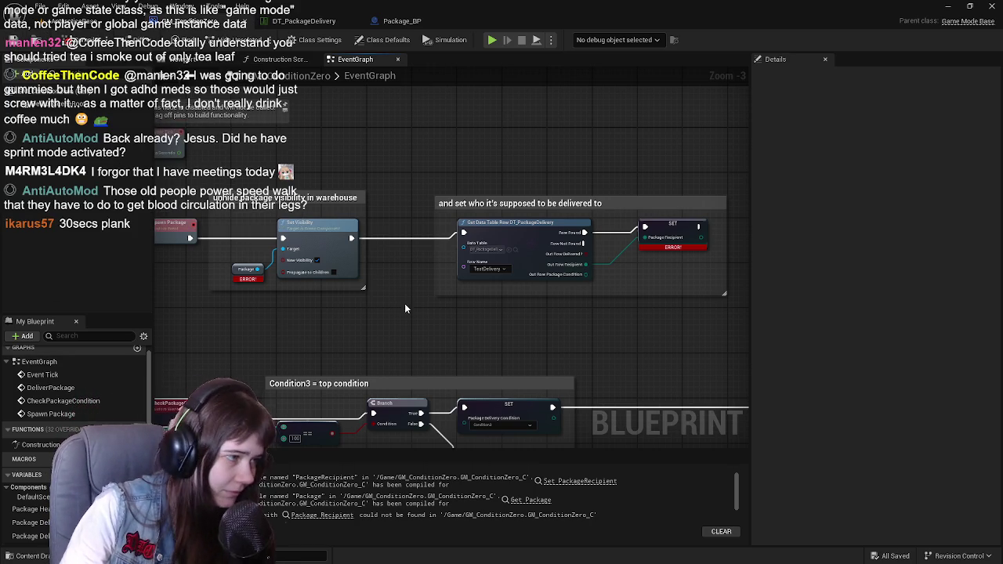
pyautogui.moveTo(406, 308)
pyautogui.mouseDown()
pyautogui.moveTo(477, 287)
pyautogui.moveTo(397, 283)
pyautogui.moveTo(363, 227)
pyautogui.moveTo(471, 298)
pyautogui.moveTo(721, 343)
pyautogui.moveTo(612, 340)
pyautogui.mouseUp()
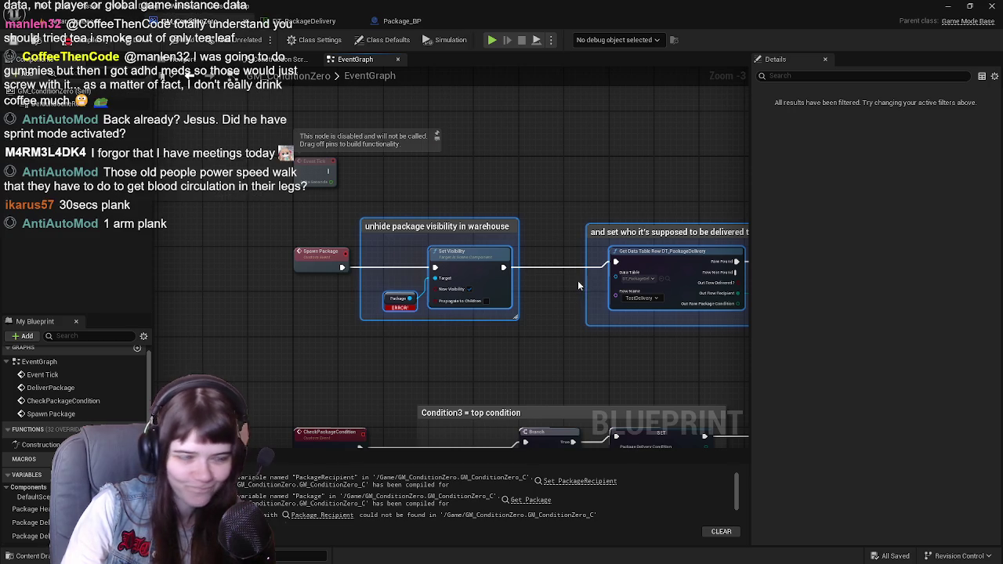
pyautogui.scroll(-1, 579, 286)
pyautogui.moveTo(315, 204)
pyautogui.mouseDown()
pyautogui.moveTo(667, 344)
pyautogui.moveTo(394, 333)
pyautogui.mouseUp()
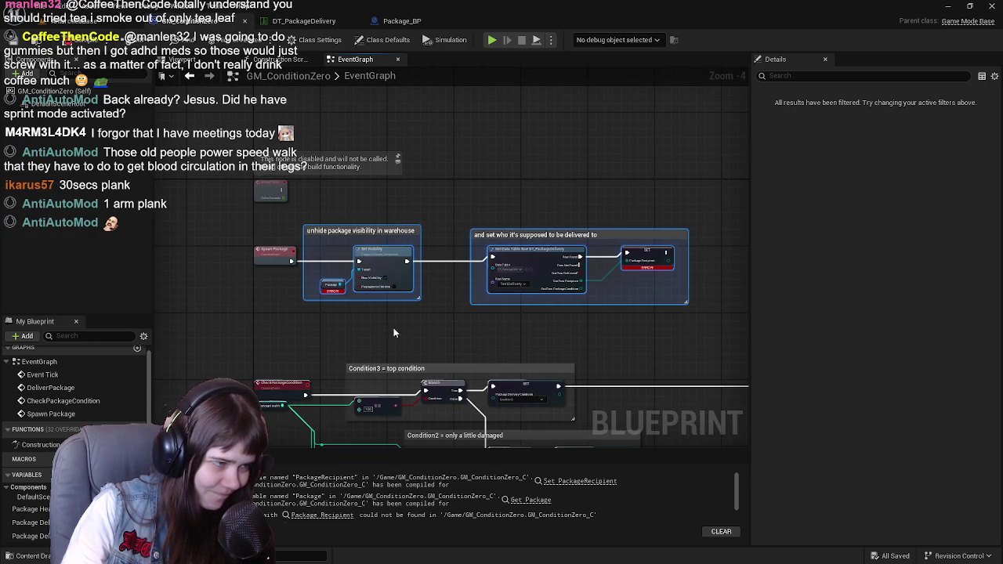
# - Add a Get Actor Of Class node looking up the Mail Building class
pyautogui.scroll(1, 393, 328)
pyautogui.moveTo(379, 300); pyautogui.dragTo(325, 339)
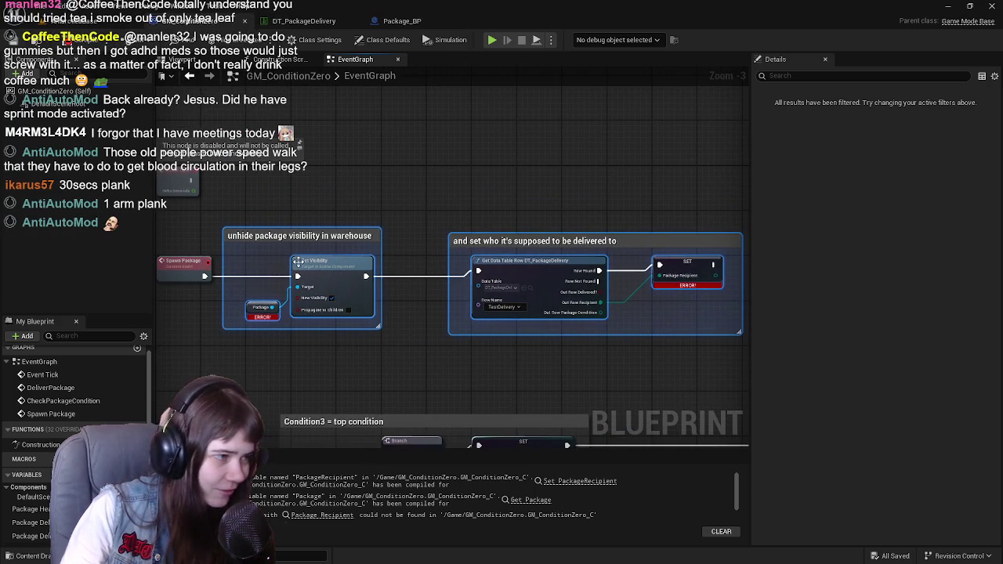
pyautogui.moveTo(298, 261); pyautogui.dragTo(462, 265)
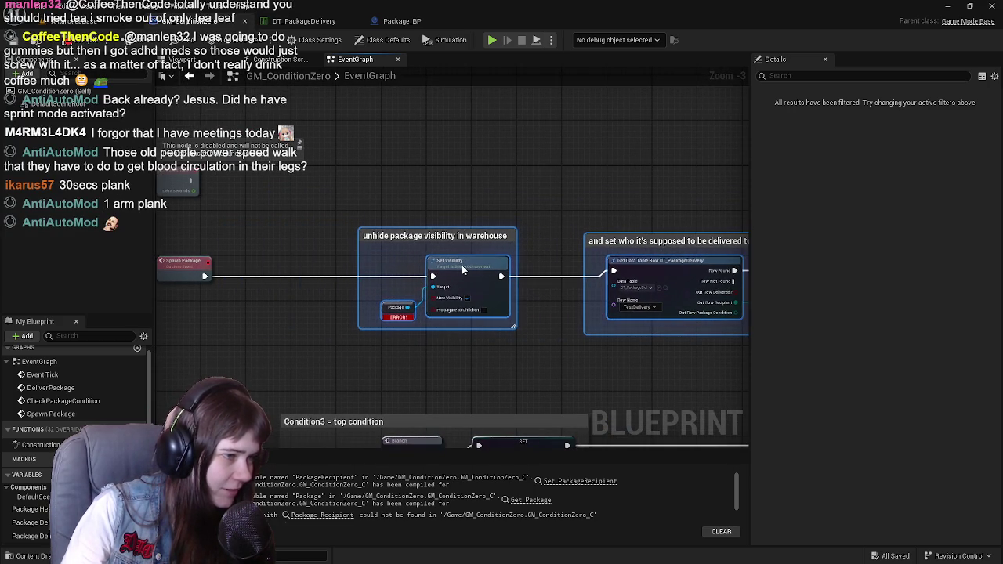
pyautogui.rightClick(362, 278)
pyautogui.write('get')
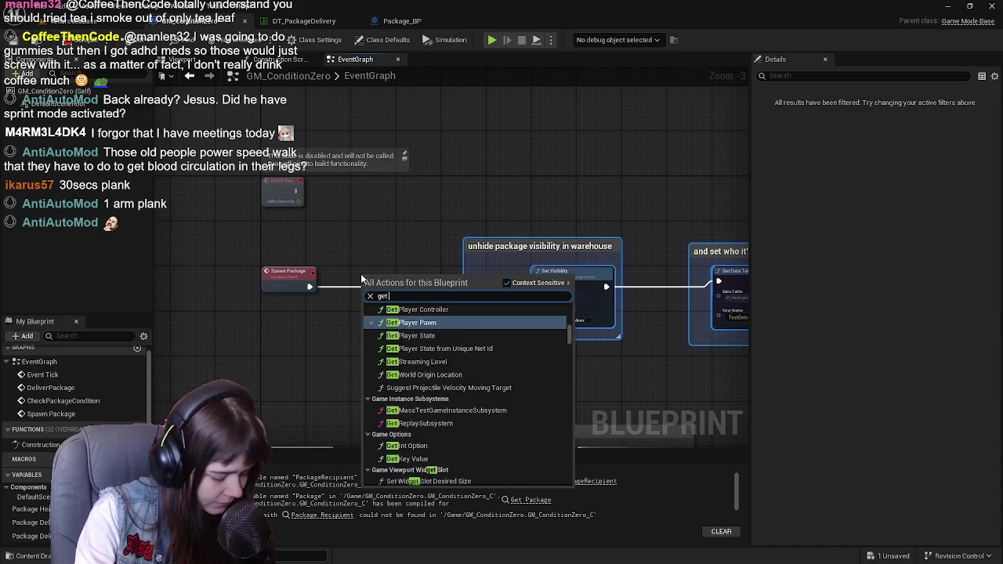
pyautogui.write(' actor of class')
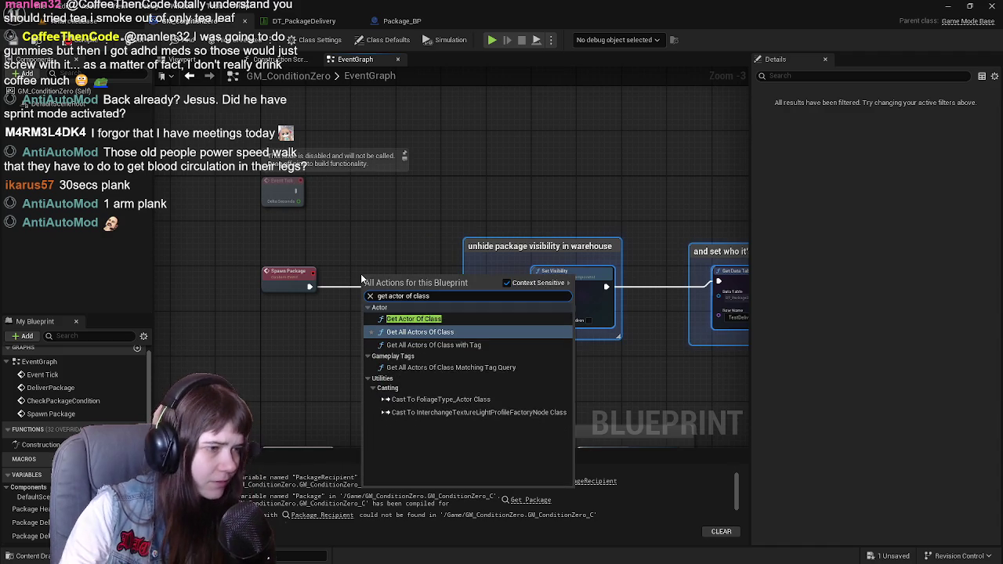
pyautogui.click(447, 320)
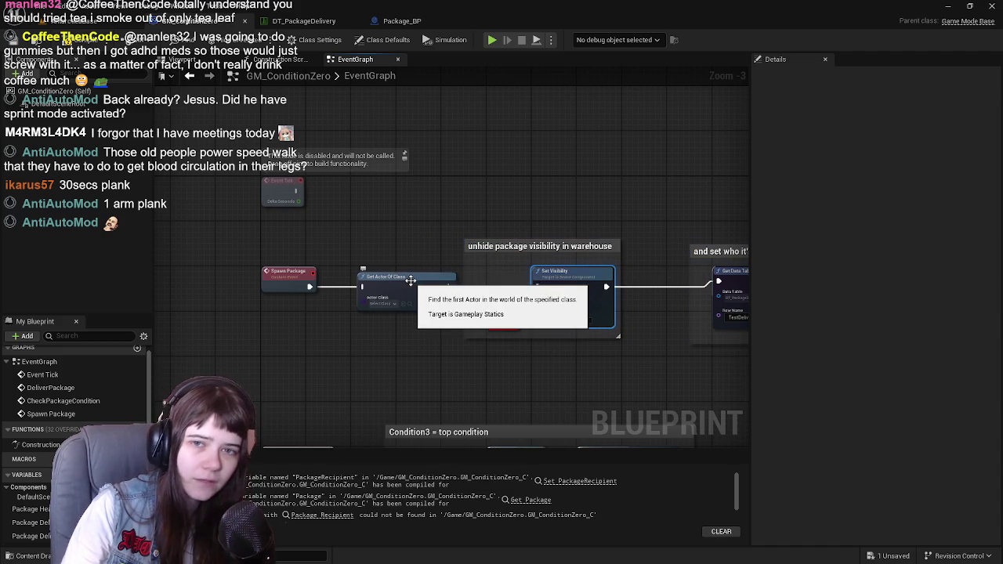
pyautogui.click(390, 304)
pyautogui.write('m')
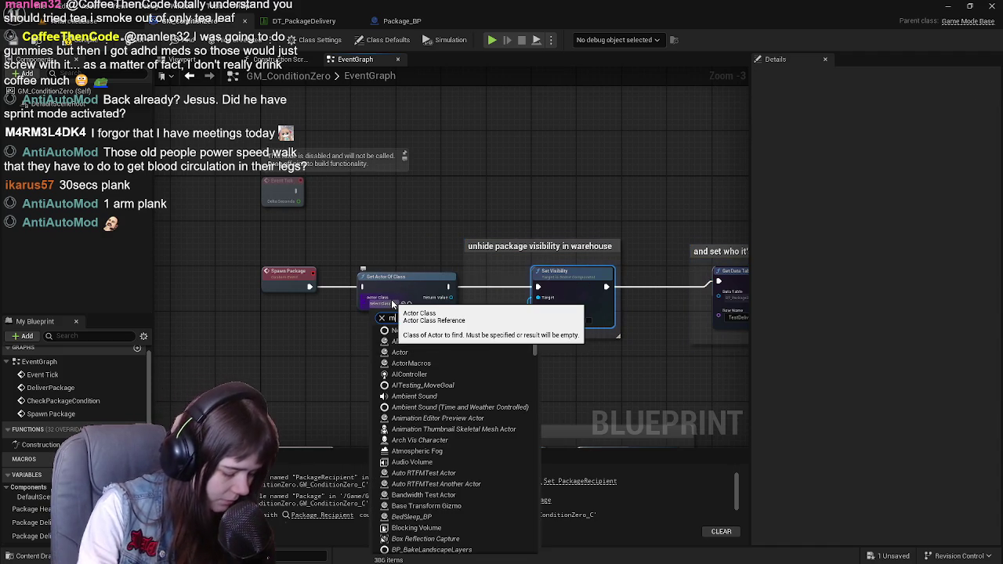
pyautogui.write('ail')
pyautogui.press('Return')
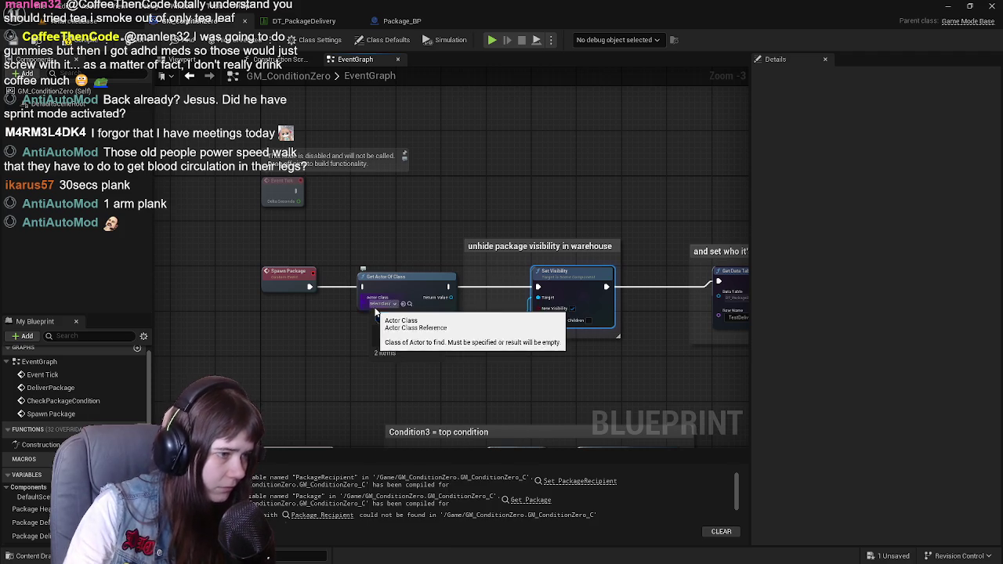
# - Add a Get Package node feeding Set Visibility's Target, remove the stray Package node, and compile
pyautogui.scroll(1, 409, 302)
pyautogui.moveTo(397, 276); pyautogui.dragTo(442, 274)
pyautogui.moveTo(505, 291)
pyautogui.mouseDown()
pyautogui.moveTo(555, 302)
pyautogui.moveTo(526, 309)
pyautogui.mouseUp()
pyautogui.write('get package')
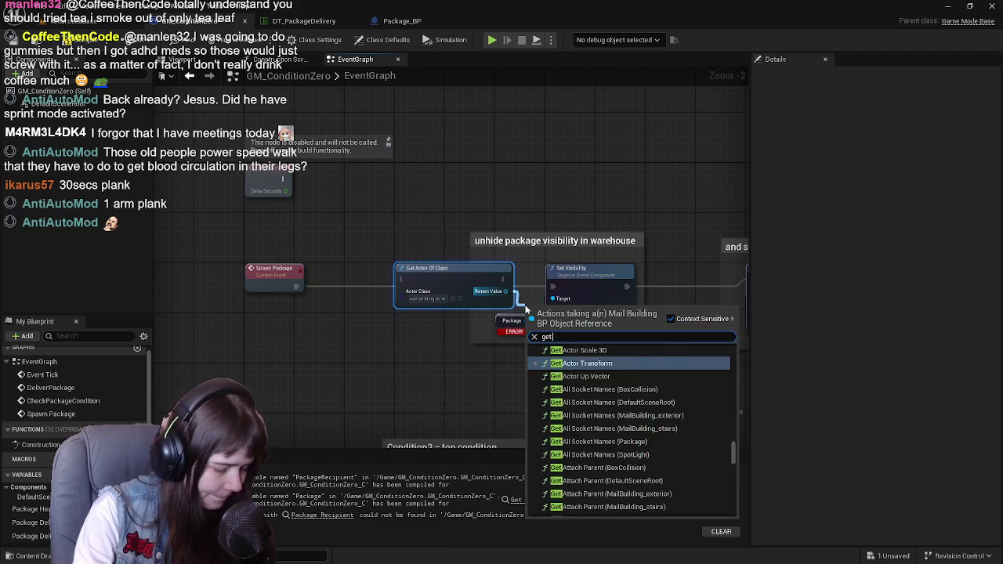
pyautogui.scroll(-3, 673, 462)
pyautogui.scroll(-10, 673, 461)
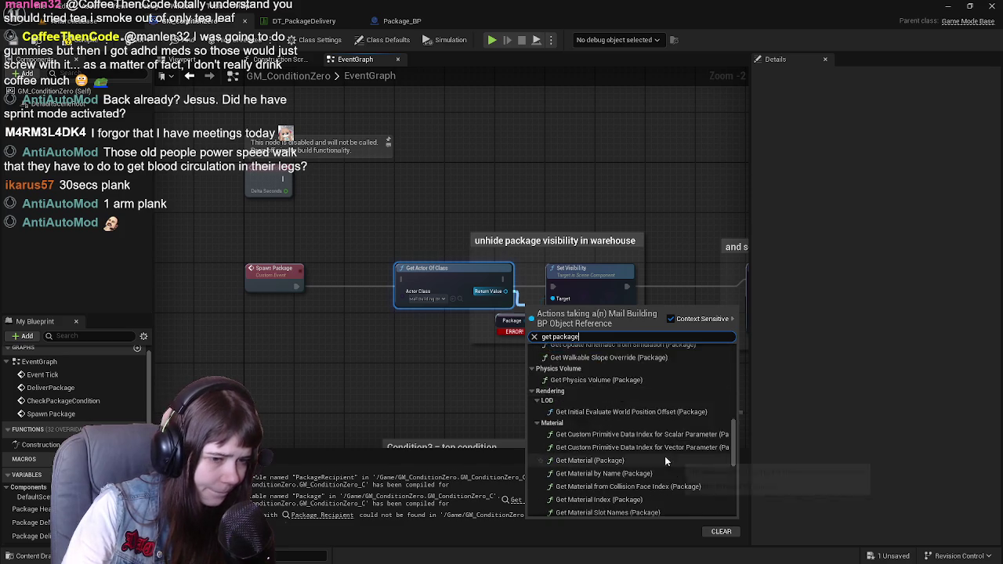
pyautogui.click(612, 493)
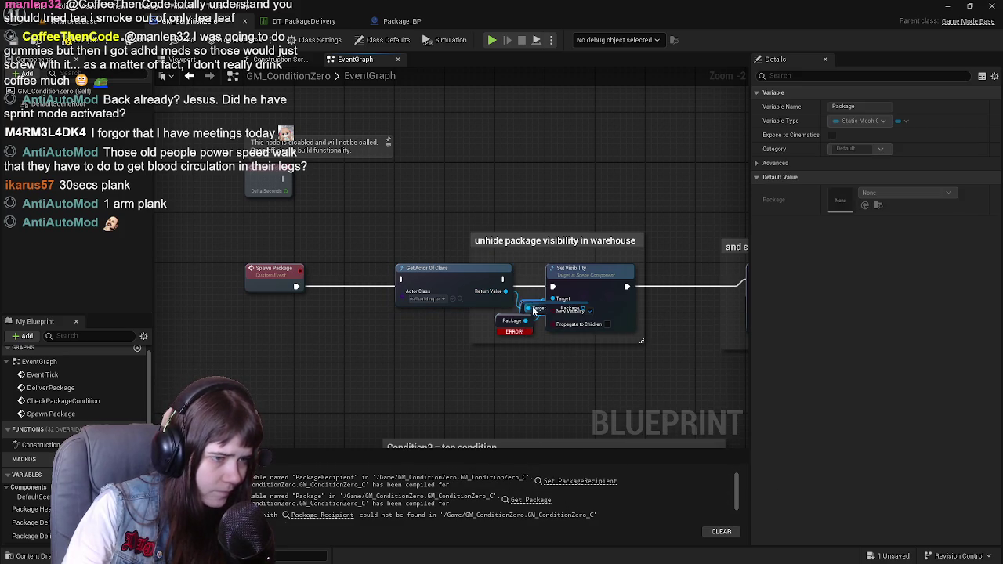
pyautogui.moveTo(535, 308)
pyautogui.mouseDown()
pyautogui.moveTo(465, 317)
pyautogui.moveTo(554, 298)
pyautogui.mouseUp()
pyautogui.click(506, 327)
pyautogui.click(494, 353)
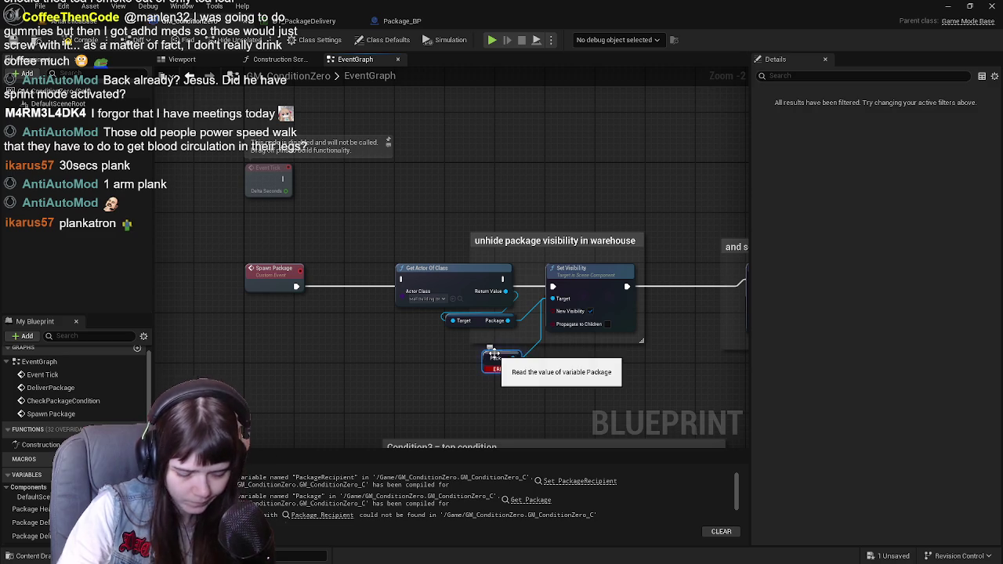
pyautogui.press('Delete')
pyautogui.click(15, 41)
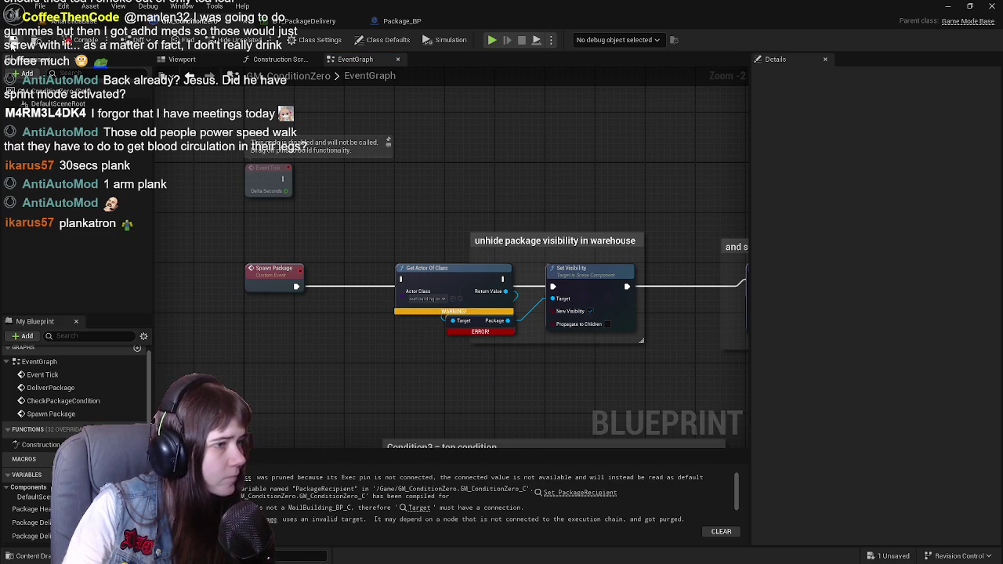
# - Wire Spawn Package through Get Actor Of Class to Set Visibility, feeding the actor into Get Package, and compile
pyautogui.moveTo(212, 284); pyautogui.dragTo(318, 277)
pyautogui.moveTo(420, 276); pyautogui.dragTo(470, 283)
pyautogui.moveTo(424, 318); pyautogui.dragTo(470, 295)
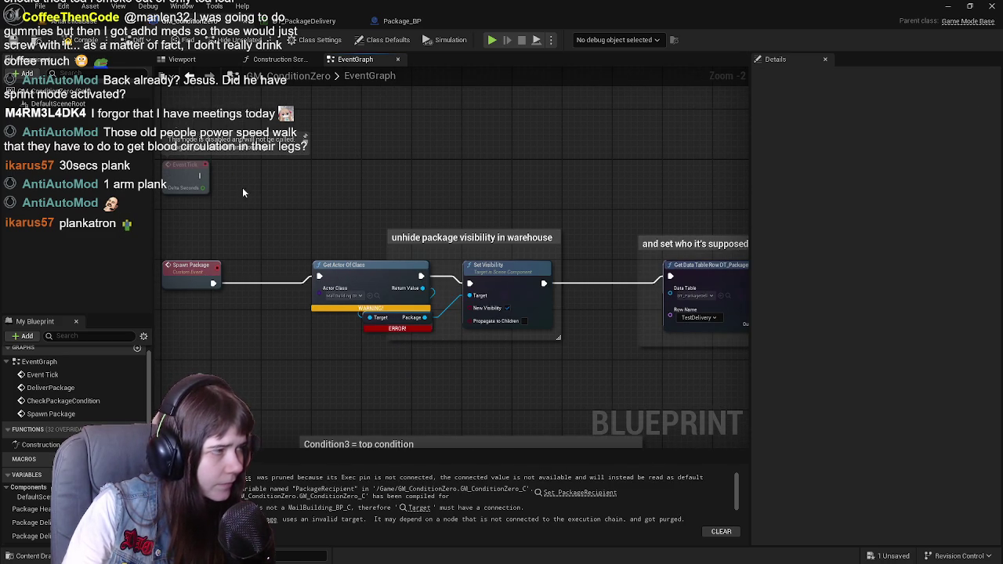
pyautogui.press('F7')
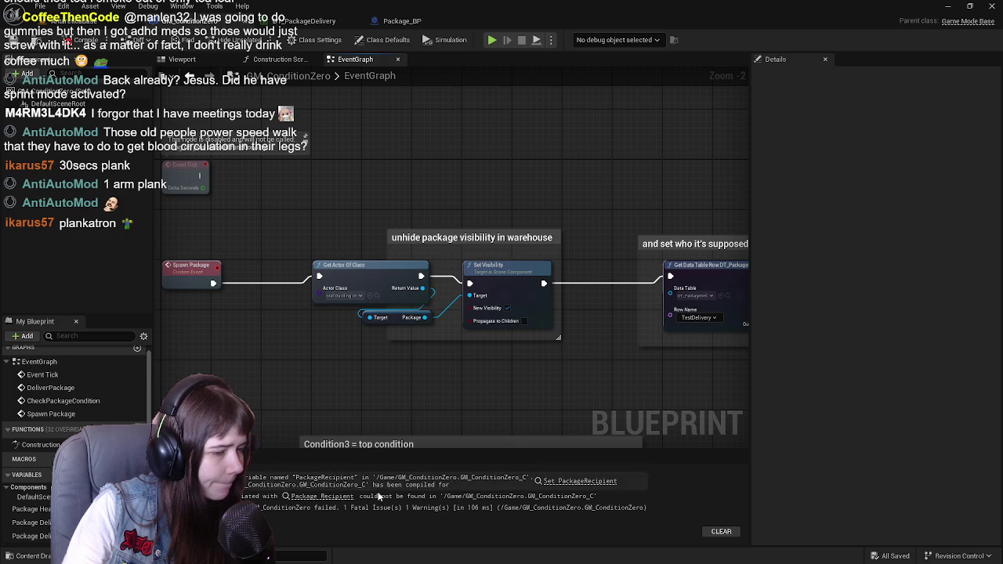
# - Jump to the Package Recipient error and frame the delivery-recipient nodes
pyautogui.click(322, 496)
pyautogui.moveTo(369, 351); pyautogui.dragTo(508, 337)
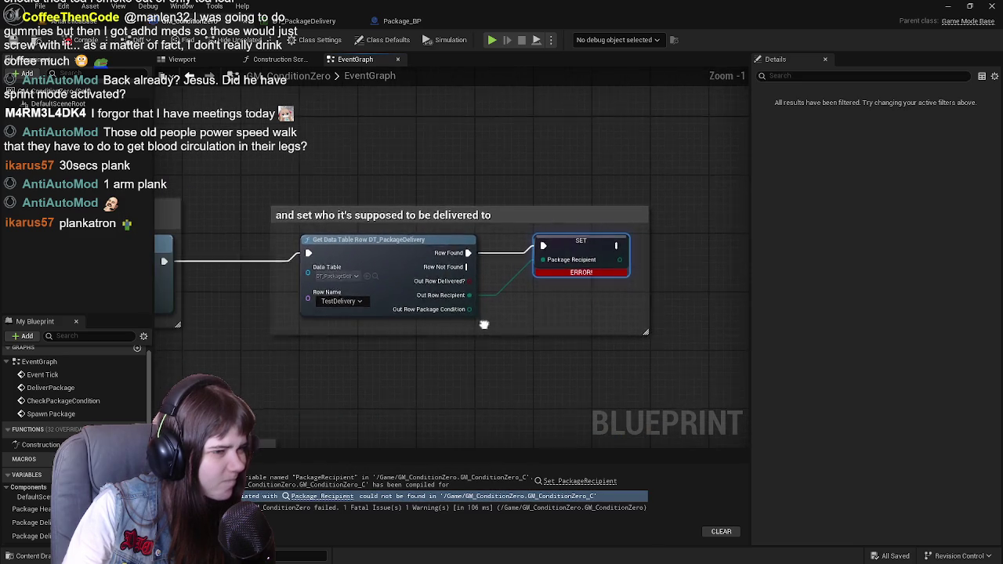
pyautogui.scroll(-1, 481, 327)
pyautogui.moveTo(442, 365); pyautogui.dragTo(504, 359)
pyautogui.scroll(1, 494, 347)
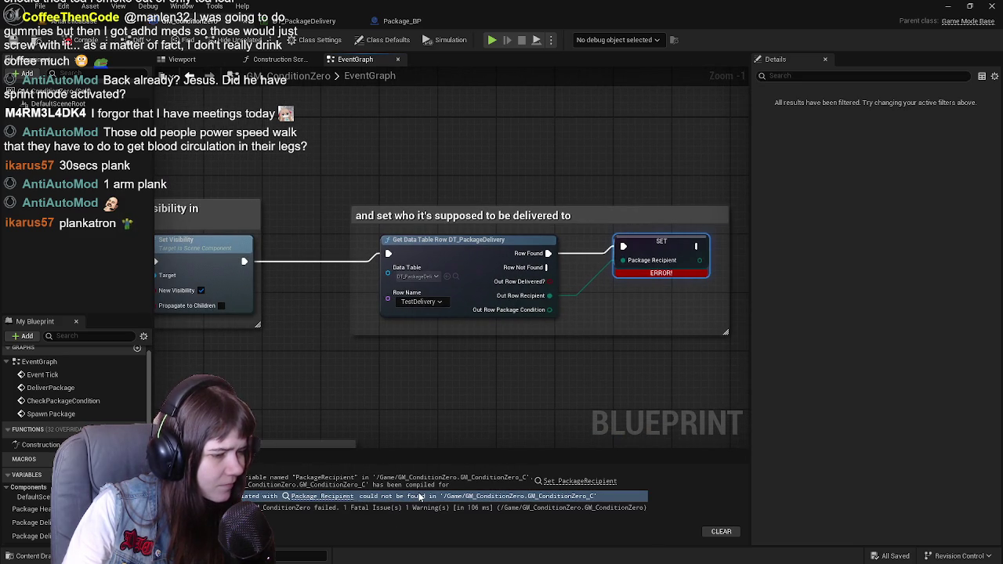
pyautogui.moveTo(502, 353); pyautogui.dragTo(356, 358)
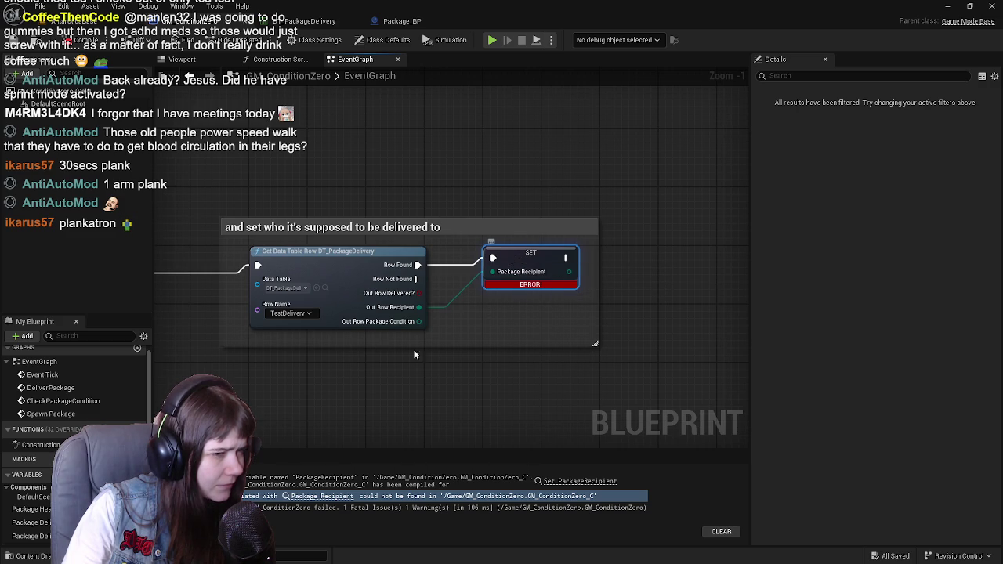
pyautogui.moveTo(344, 402); pyautogui.dragTo(384, 398)
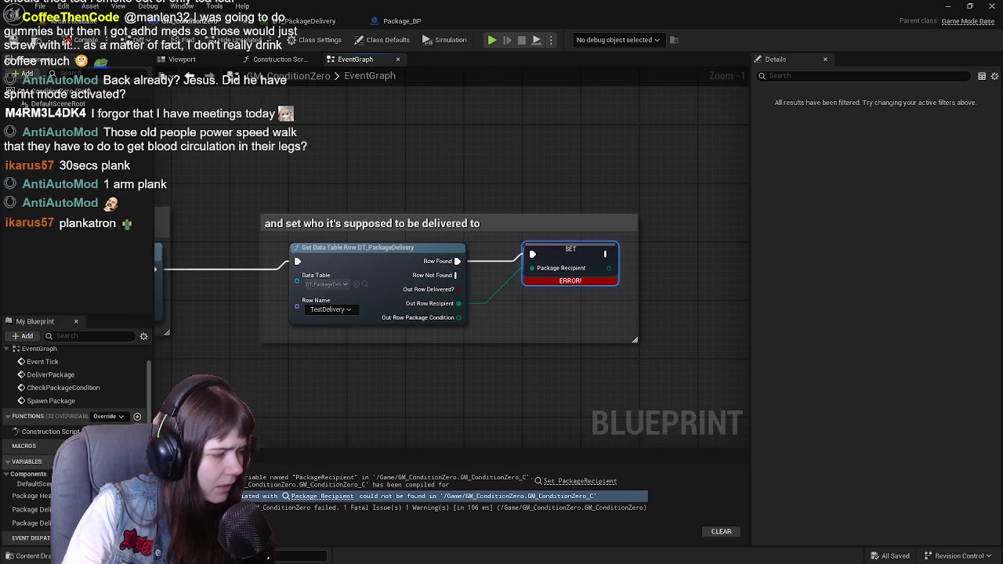
# - Create a PackageRecipient variable of type Recipient Enum, then compile and save
pyautogui.click(137, 462)
pyautogui.write('Pack')
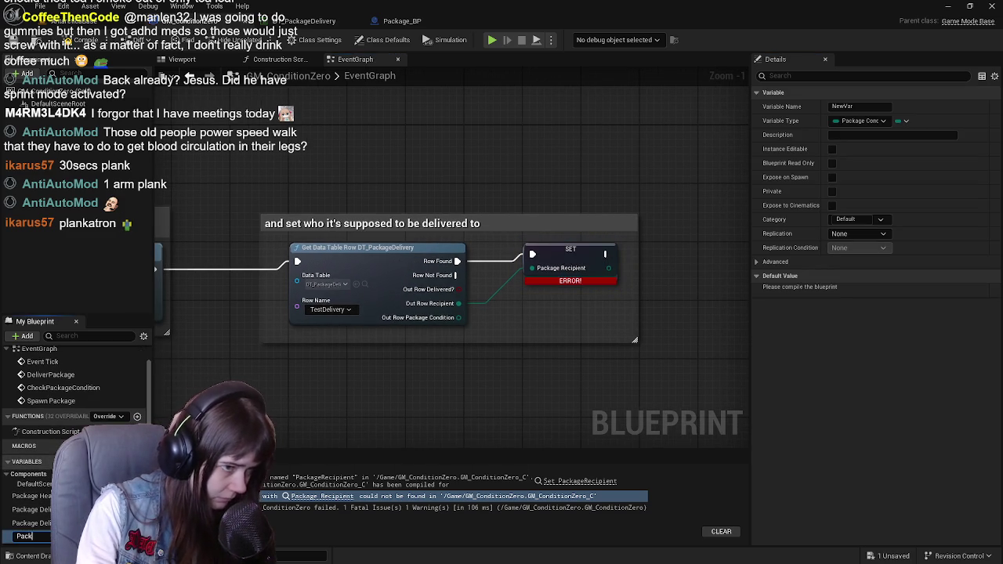
pyautogui.write('ageRecipient')
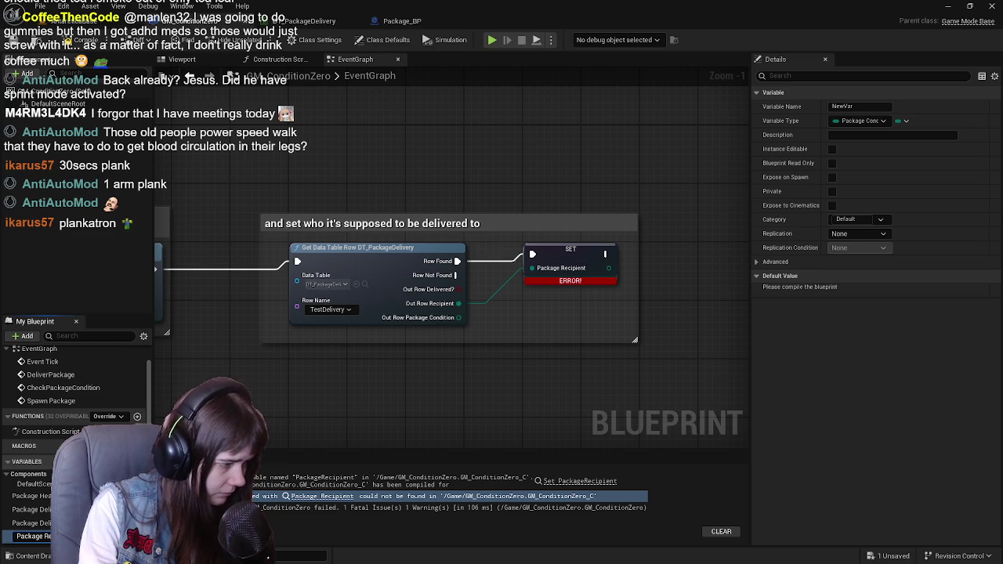
pyautogui.press('Return')
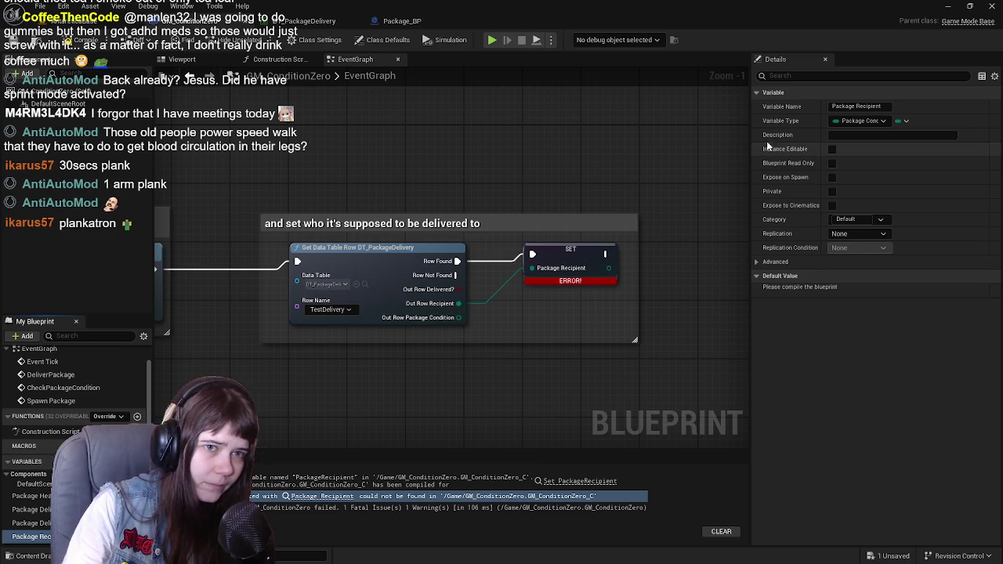
pyautogui.click(856, 120)
pyautogui.write('reci')
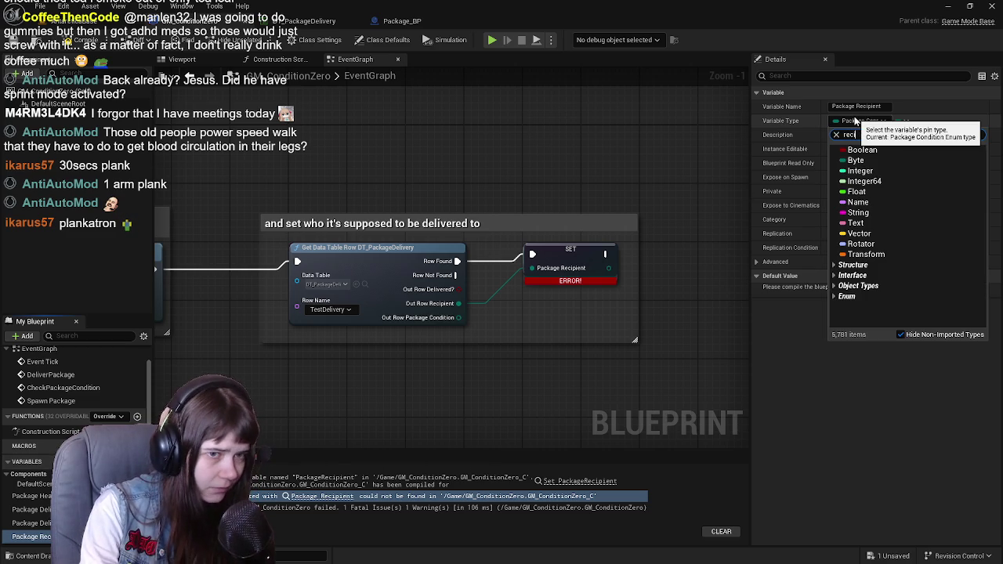
pyautogui.click(881, 159)
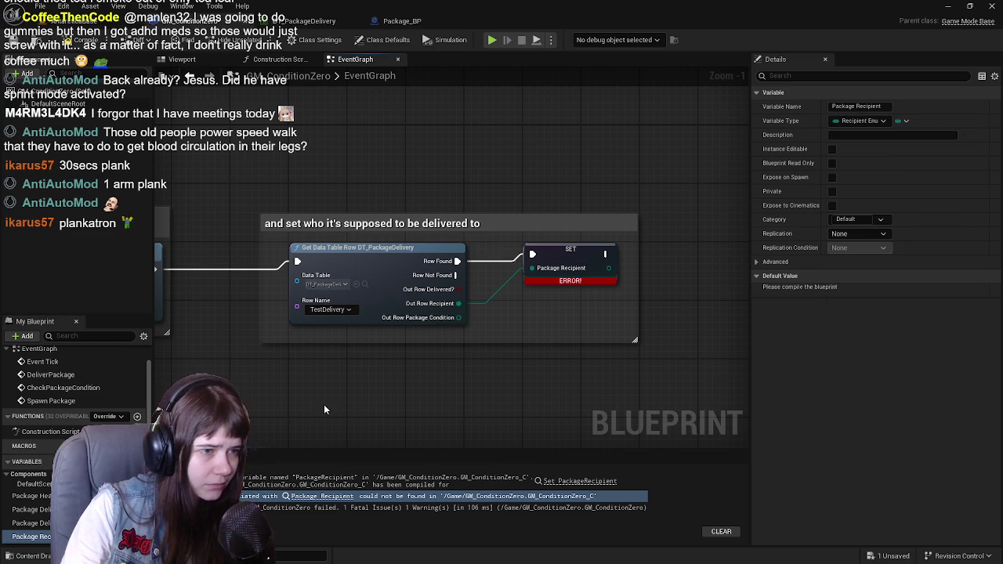
pyautogui.press('F7')
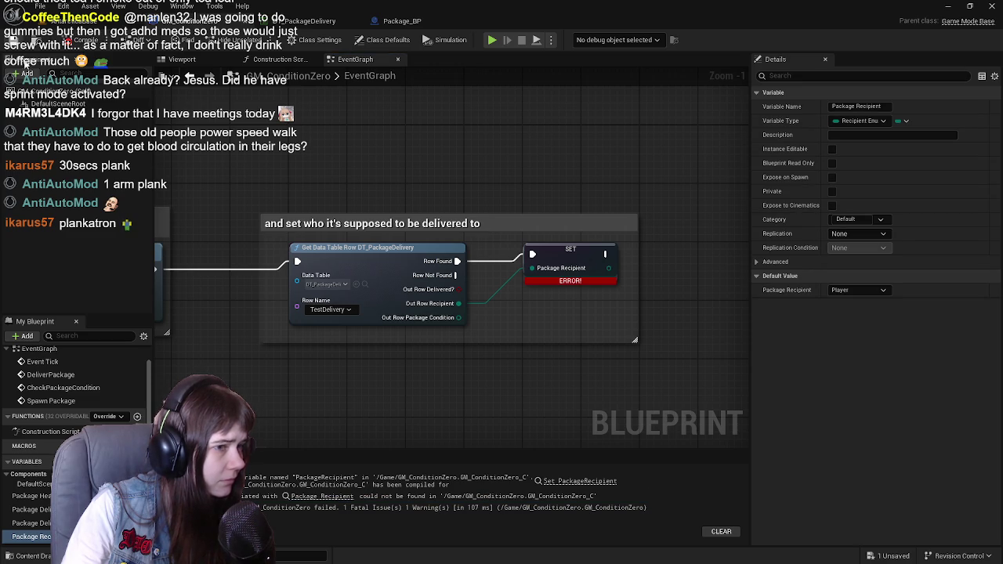
pyautogui.hotkey('ctrl', 's')
# - Replace the broken SET node with SET Package Recipient, wired from Row Found and Out Row Recipient, then compile and save
pyautogui.moveTo(32, 537)
pyautogui.mouseDown()
pyautogui.moveTo(509, 323)
pyautogui.moveTo(527, 176)
pyautogui.moveTo(584, 234)
pyautogui.moveTo(584, 250)
pyautogui.mouseUp()
pyautogui.click(557, 254)
pyautogui.press('Delete')
pyautogui.moveTo(458, 303); pyautogui.dragTo(533, 268)
pyautogui.moveTo(451, 268); pyautogui.dragTo(532, 254)
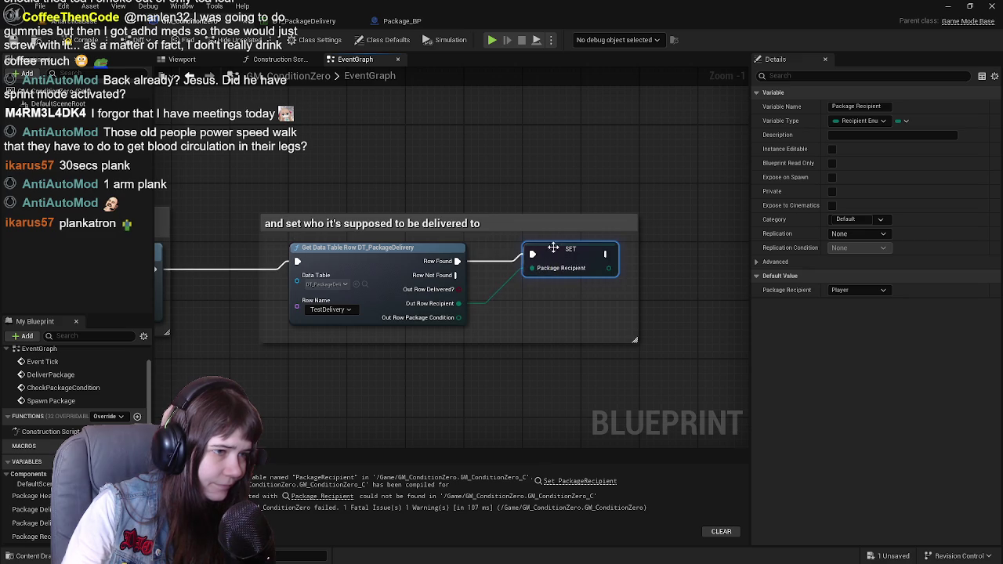
pyautogui.press('F7')
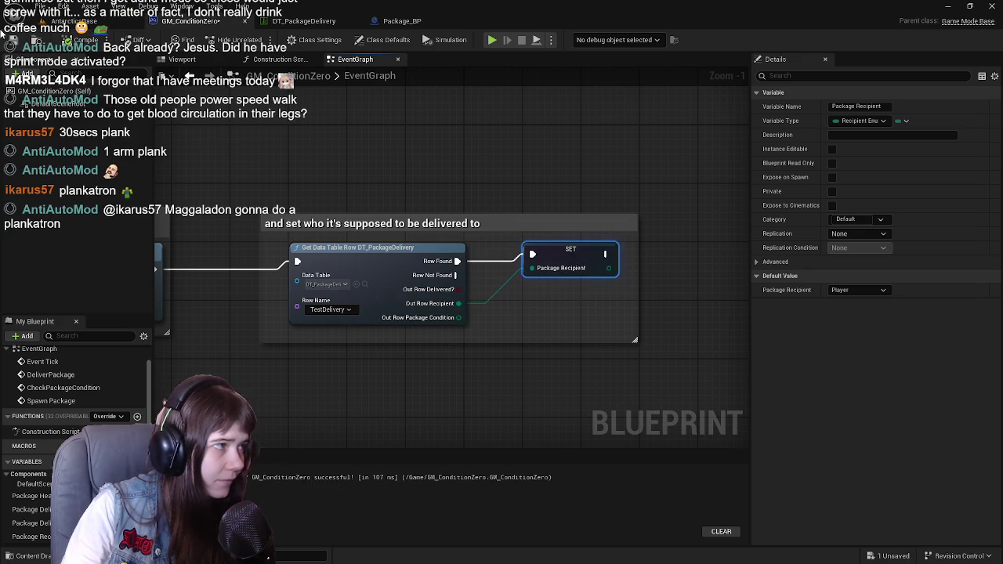
pyautogui.hotkey('ctrl', 's')
# - Stretch the unhide package visibility in warehouse comment's left edge outward so its title fits on one line
pyautogui.moveTo(401, 189); pyautogui.dragTo(714, 187)
pyautogui.moveTo(407, 237); pyautogui.dragTo(617, 248)
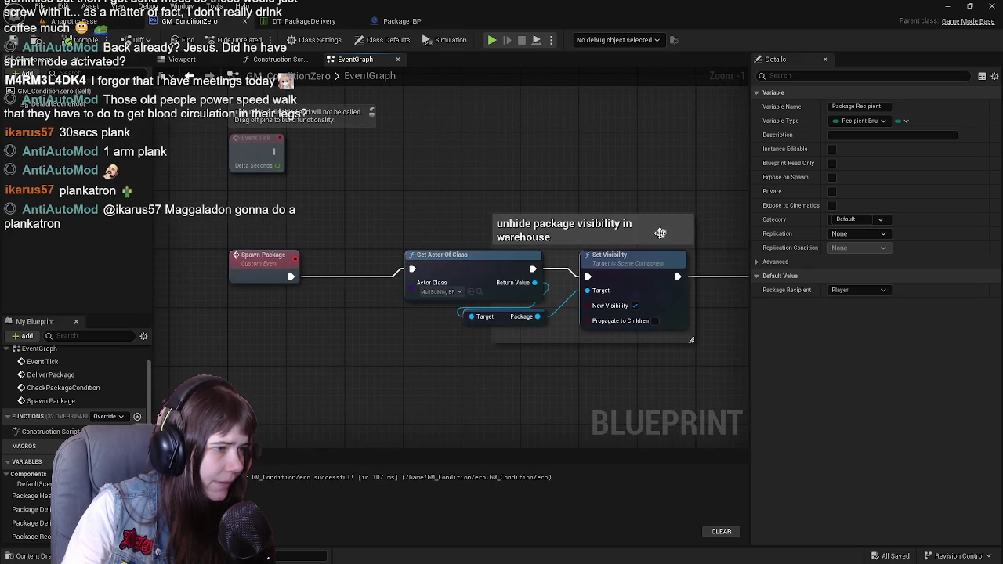
pyautogui.moveTo(492, 232); pyautogui.dragTo(379, 241)
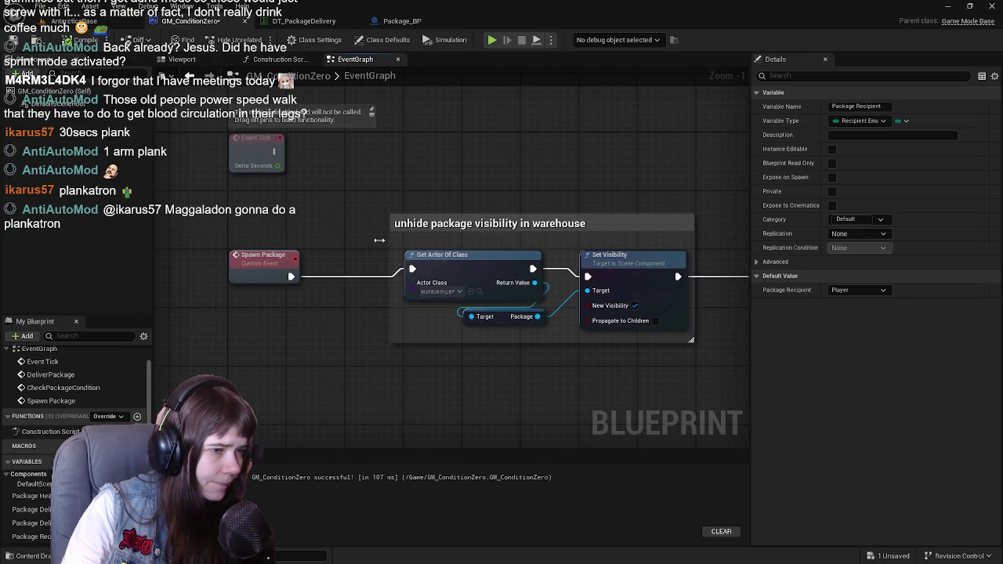
pyautogui.moveTo(539, 192); pyautogui.dragTo(446, 184)
pyautogui.click(612, 337)
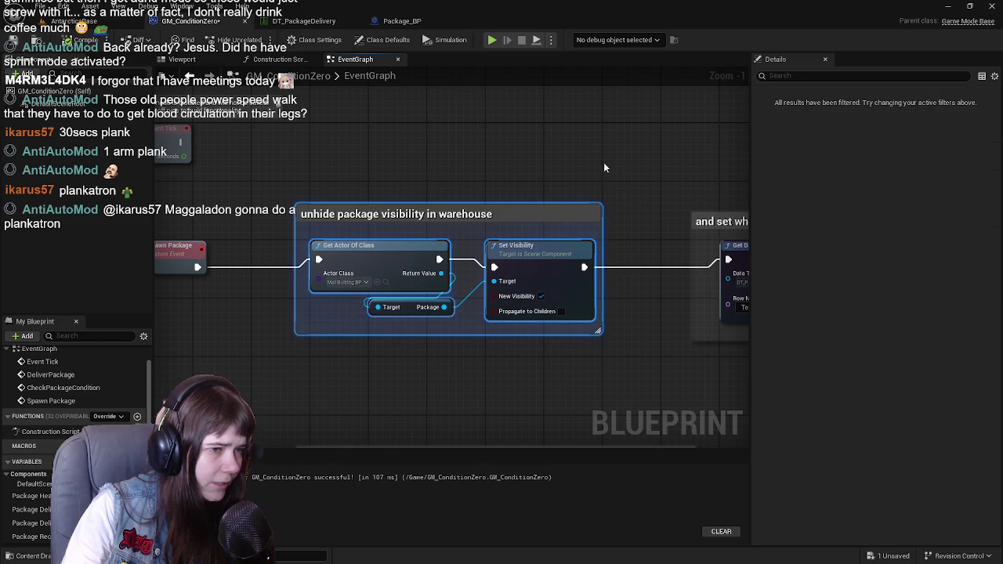
pyautogui.click(639, 194)
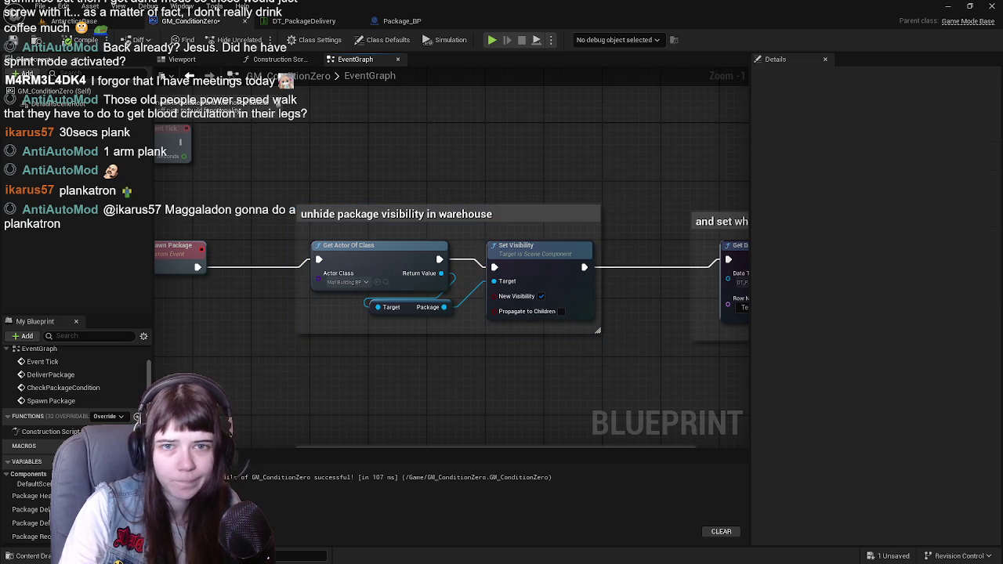
pyautogui.scroll(-2, 472, 152)
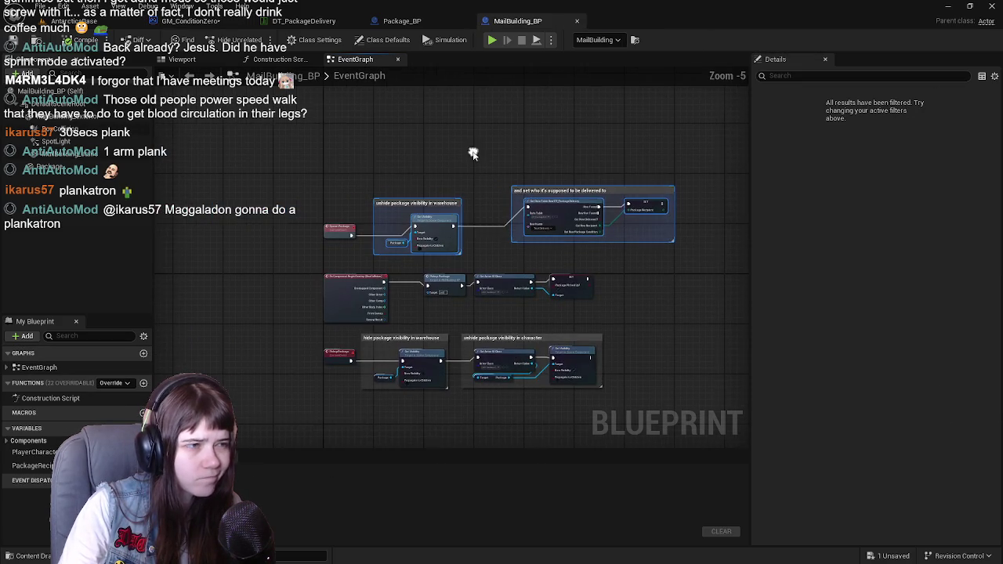
pyautogui.scroll(2, 462, 148)
pyautogui.click(389, 117)
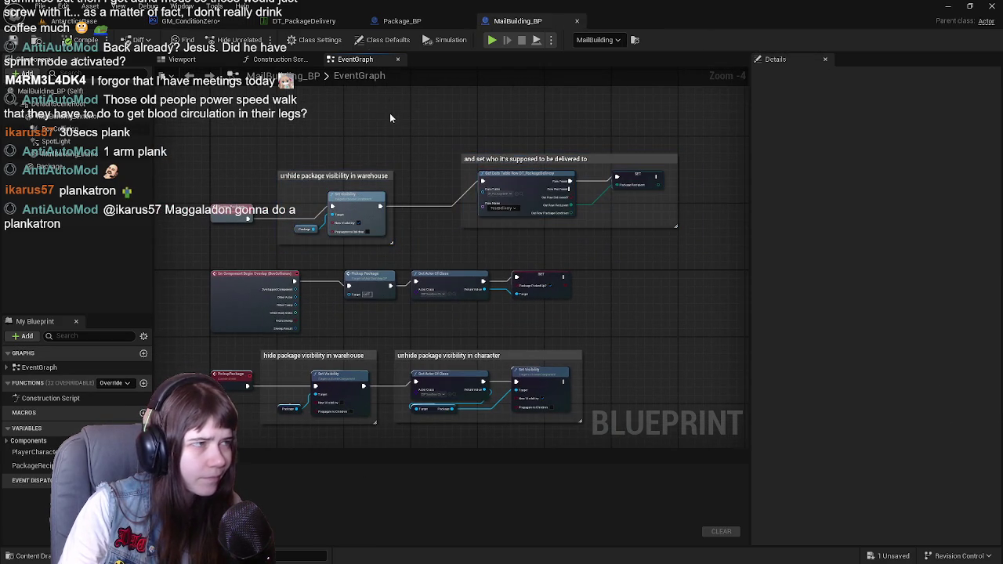
# - Check the Package_BP and MailBuilding_BP blueprints, then return to GM_ConditionZero
pyautogui.click(402, 21)
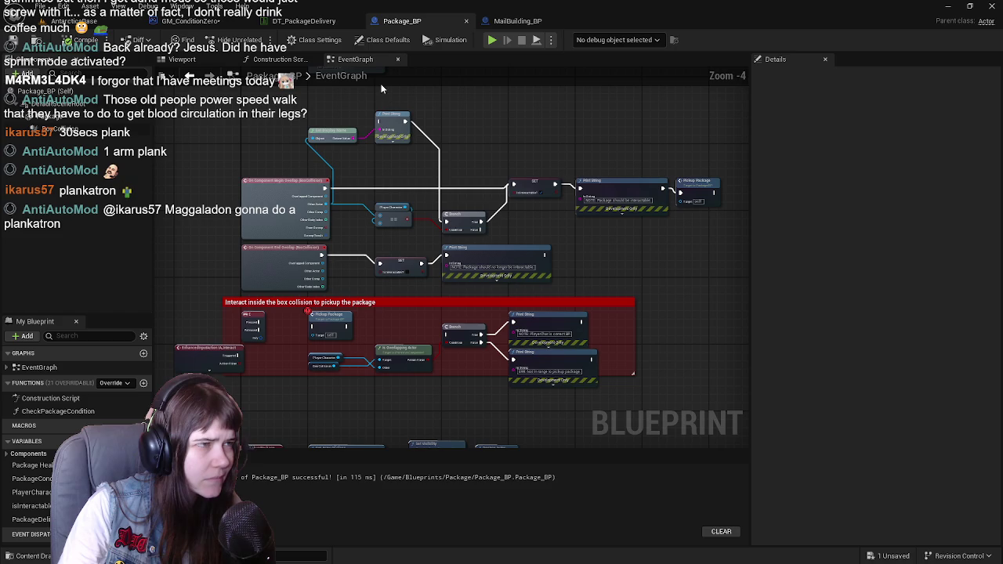
pyautogui.moveTo(517, 21); pyautogui.dragTo(318, 21)
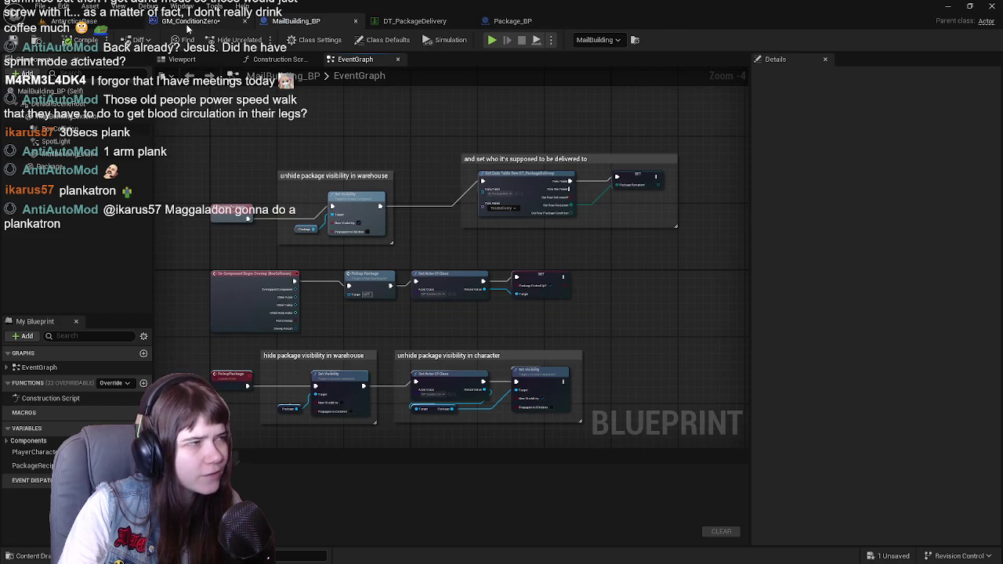
pyautogui.click(191, 22)
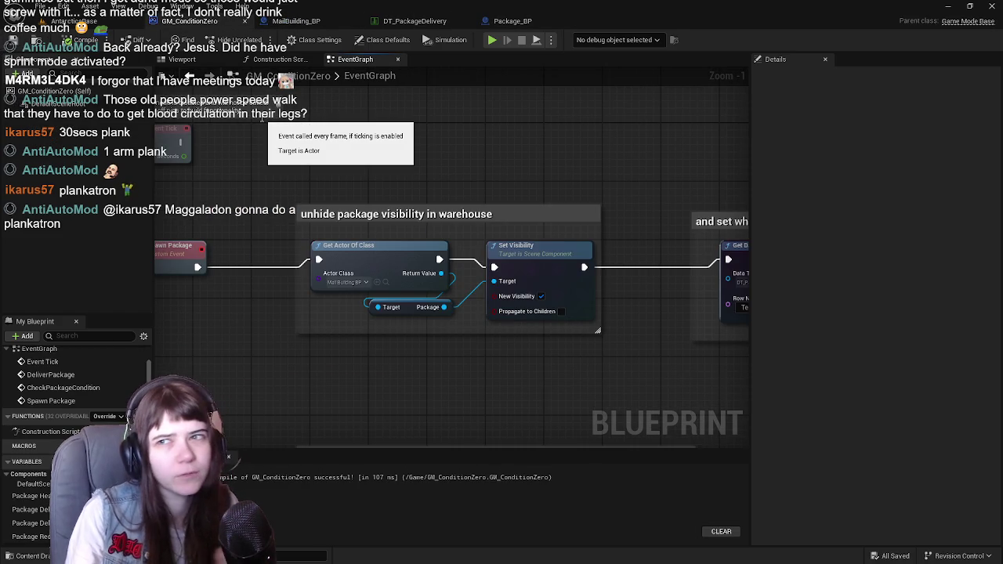
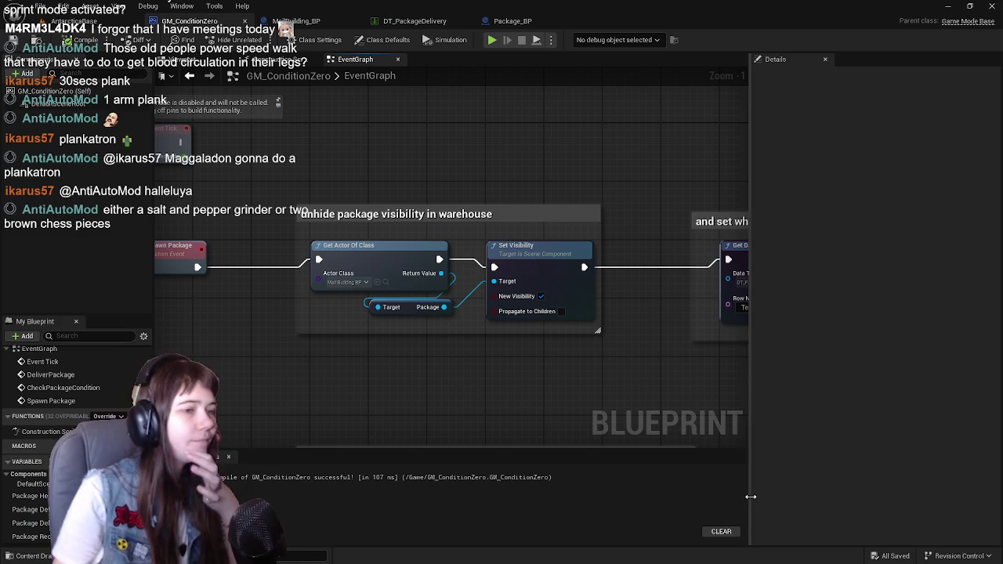
# - Select the Package Recipient variable in My Blueprint to show its properties
pyautogui.scroll(-3, 314, 227)
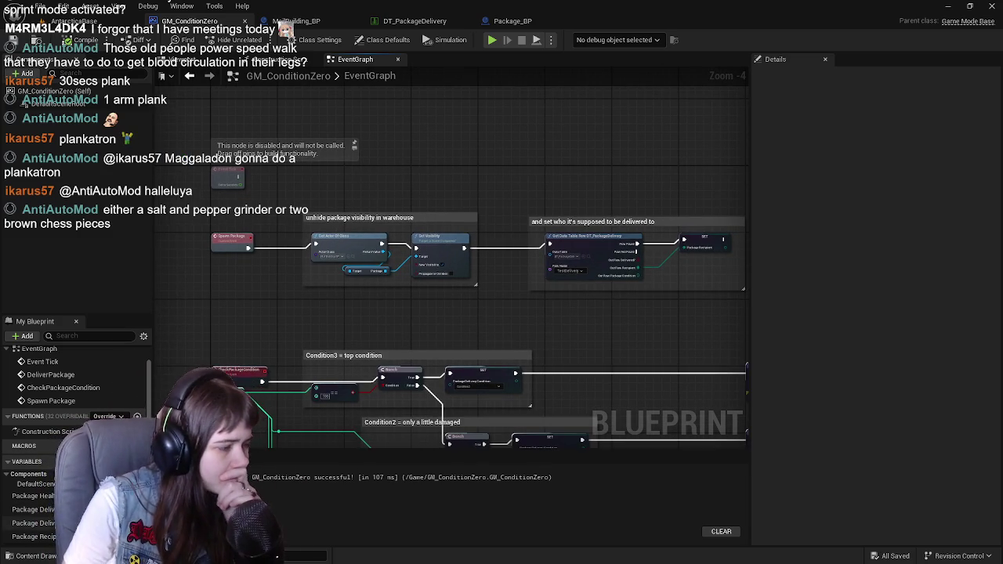
pyautogui.scroll(-1, 32, 510)
pyautogui.click(31, 523)
pyautogui.moveTo(472, 285); pyautogui.dragTo(454, 288)
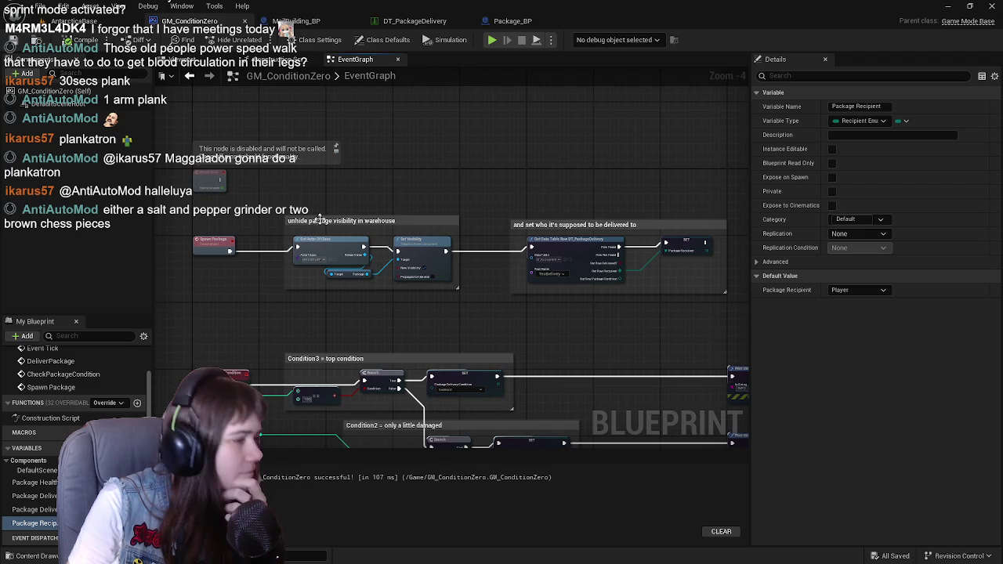
# - Inspect the delivery recipient, Get Data Table Row and delivered-to comment sections
pyautogui.scroll(2, 375, 192)
pyautogui.moveTo(536, 206); pyautogui.dragTo(450, 189)
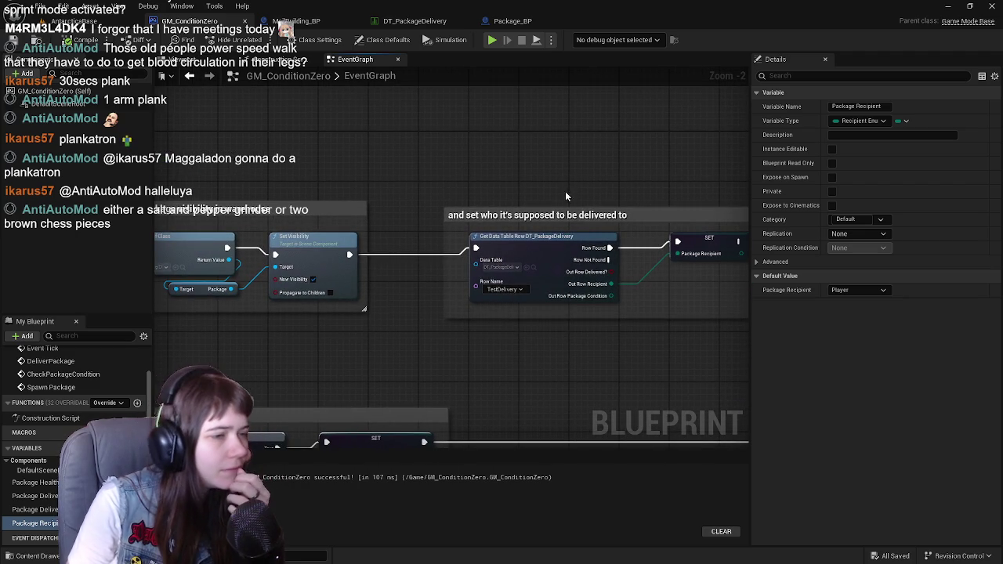
pyautogui.moveTo(566, 196); pyautogui.dragTo(417, 189)
pyautogui.scroll(1, 548, 225)
pyautogui.moveTo(567, 253); pyautogui.dragTo(520, 271)
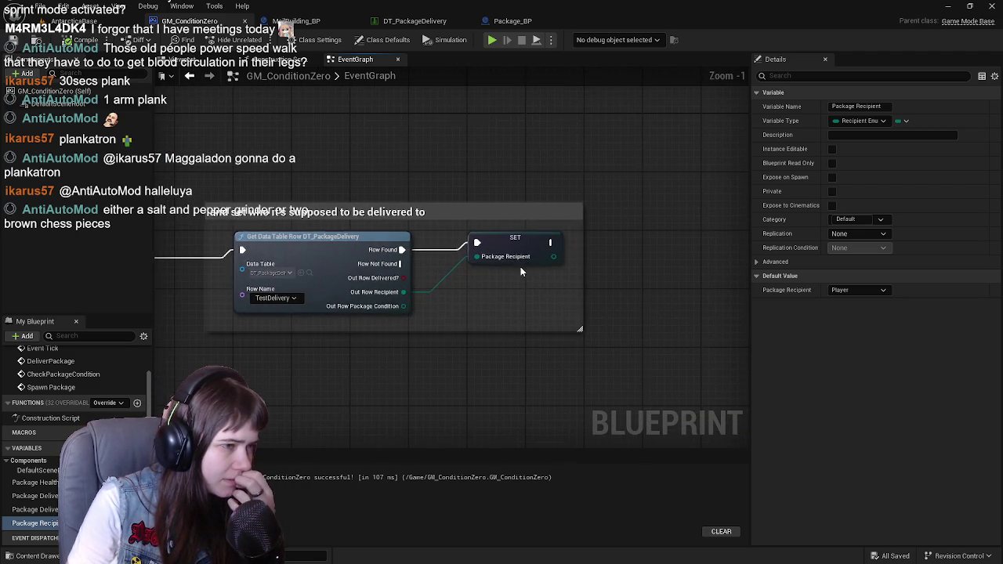
pyautogui.scroll(-1, 520, 271)
pyautogui.moveTo(455, 279); pyautogui.dragTo(487, 278)
pyautogui.scroll(1, 486, 278)
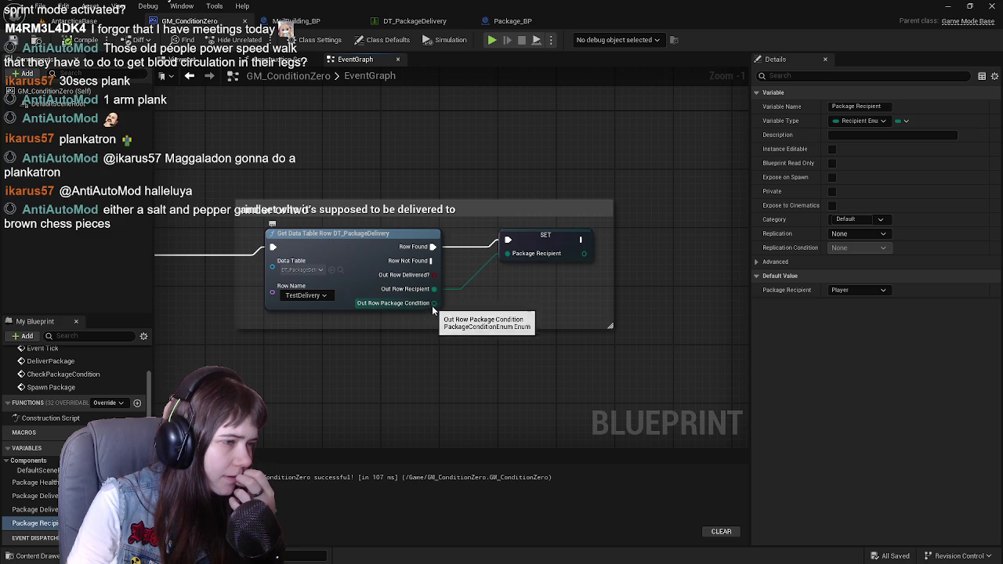
# - Look over the Condition3 and Condition2 comment sections and the Print String nodes further along
pyautogui.moveTo(410, 336); pyautogui.dragTo(390, 281)
pyautogui.scroll(-3, 390, 280)
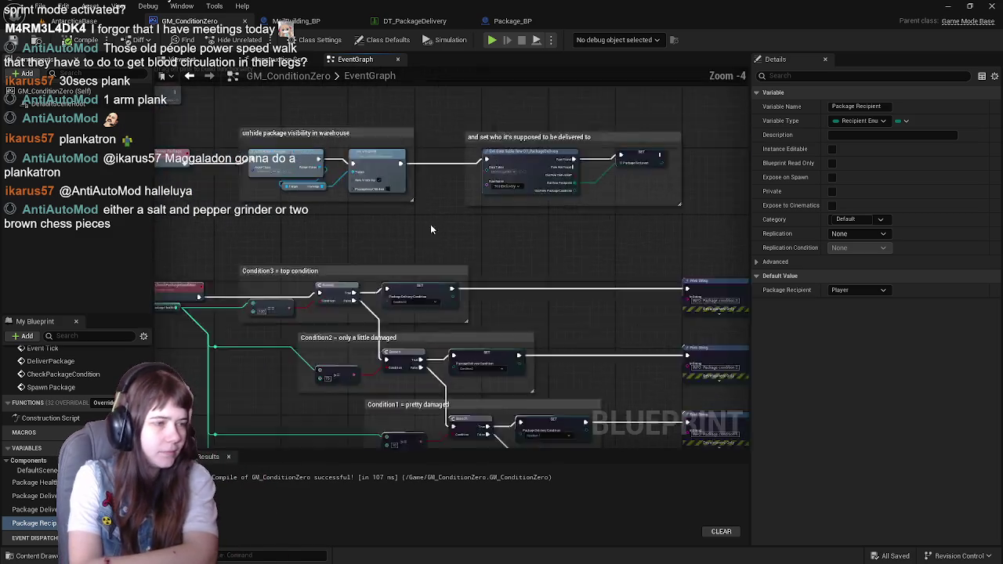
pyautogui.moveTo(430, 224); pyautogui.dragTo(497, 202)
pyautogui.scroll(2, 497, 202)
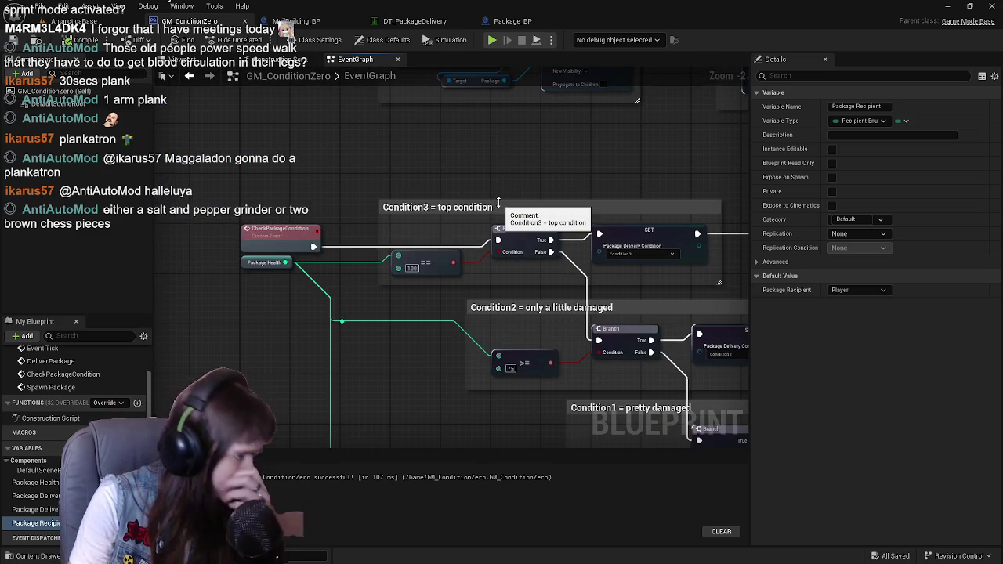
pyautogui.moveTo(577, 167); pyautogui.dragTo(396, 255)
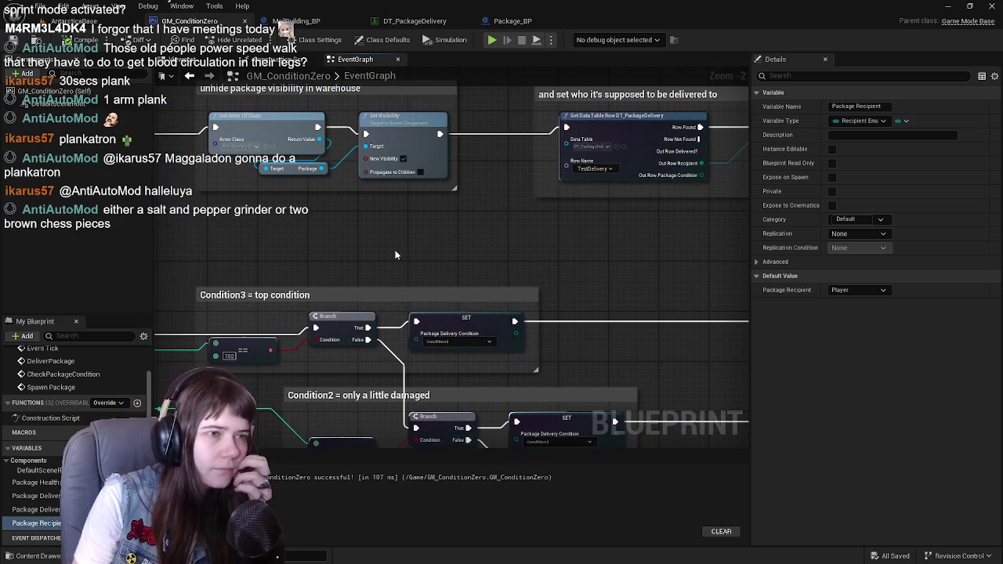
pyautogui.scroll(-2, 496, 219)
pyautogui.scroll(2, 384, 265)
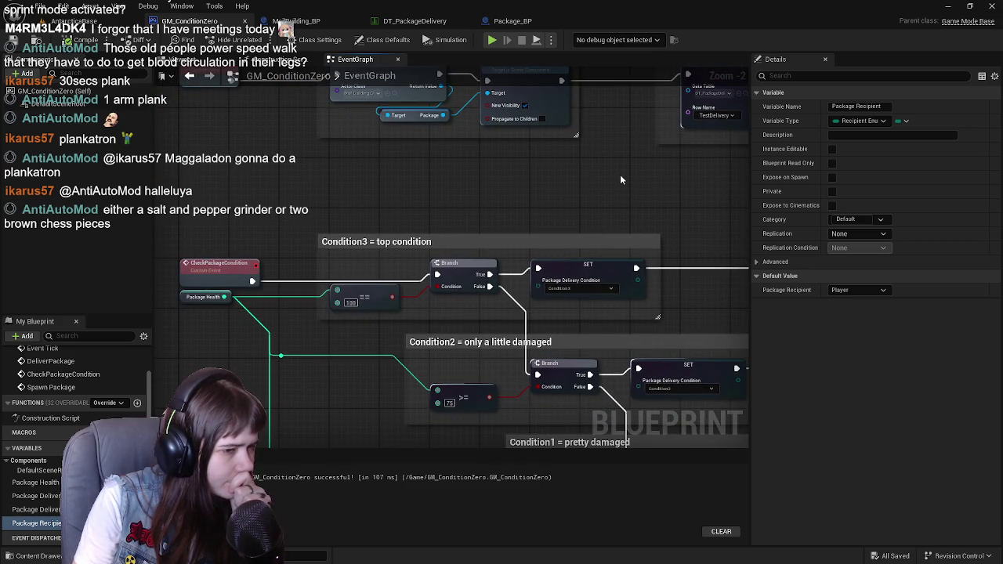
pyautogui.moveTo(524, 205); pyautogui.dragTo(560, 191)
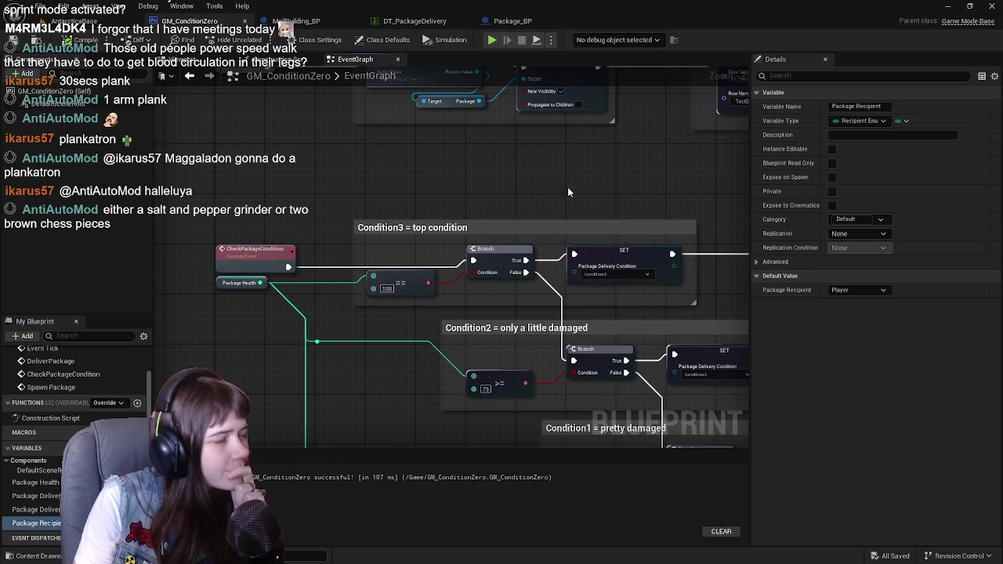
pyautogui.moveTo(651, 210)
pyautogui.mouseDown()
pyautogui.moveTo(288, 130)
pyautogui.moveTo(240, 266)
pyautogui.moveTo(339, 267)
pyautogui.moveTo(487, 141)
pyautogui.mouseUp()
pyautogui.scroll(1, 487, 141)
# - Try pulling a wire from the Out Row Recipient output twice, dismissing the action list each time
pyautogui.moveTo(547, 190); pyautogui.dragTo(387, 205)
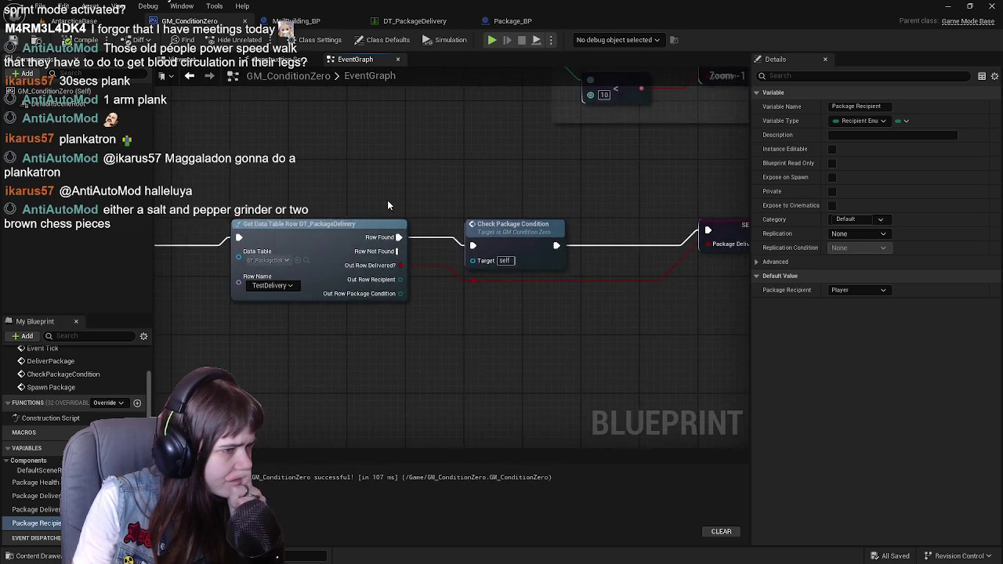
pyautogui.scroll(-1, 387, 206)
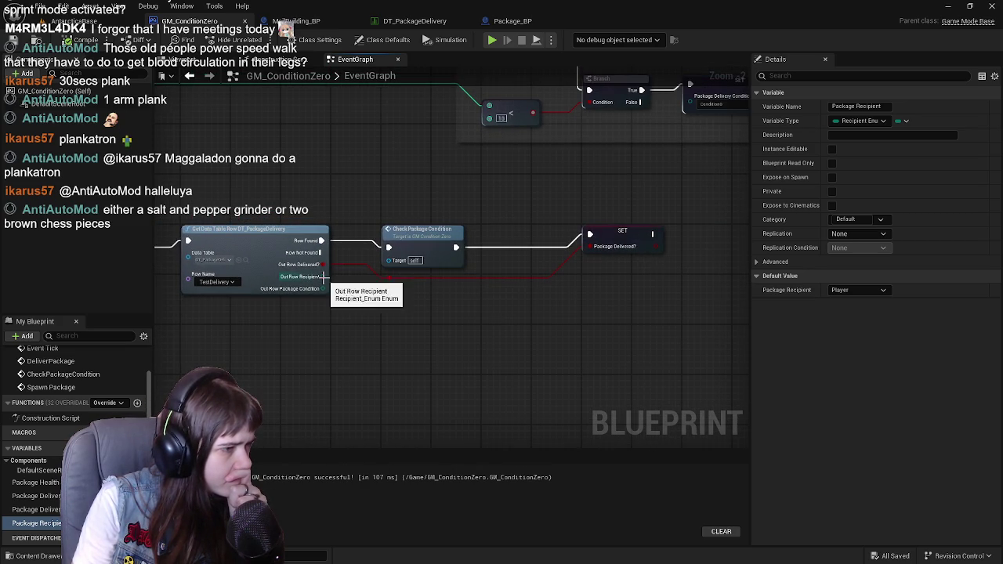
pyautogui.moveTo(323, 277); pyautogui.dragTo(419, 331)
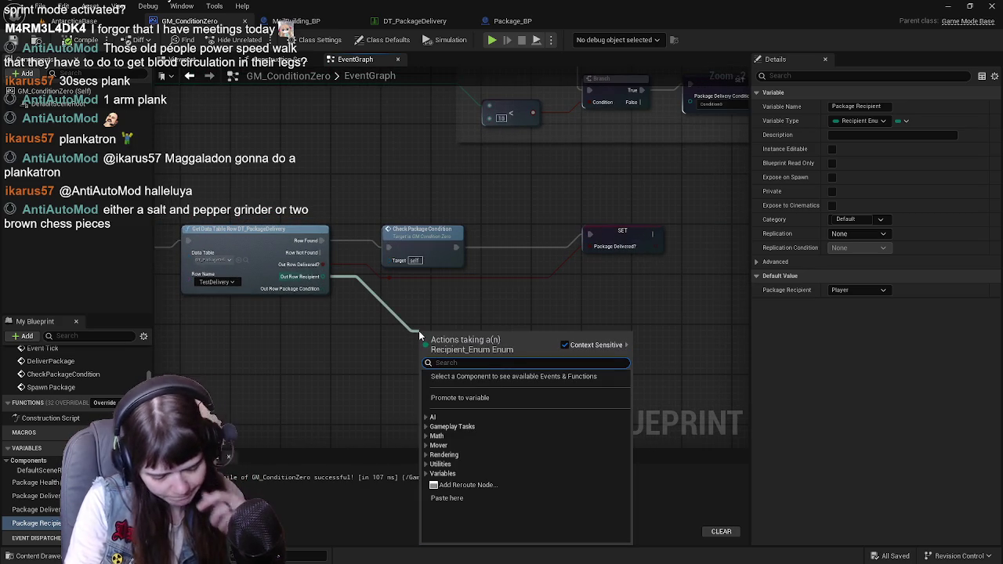
pyautogui.click(339, 371)
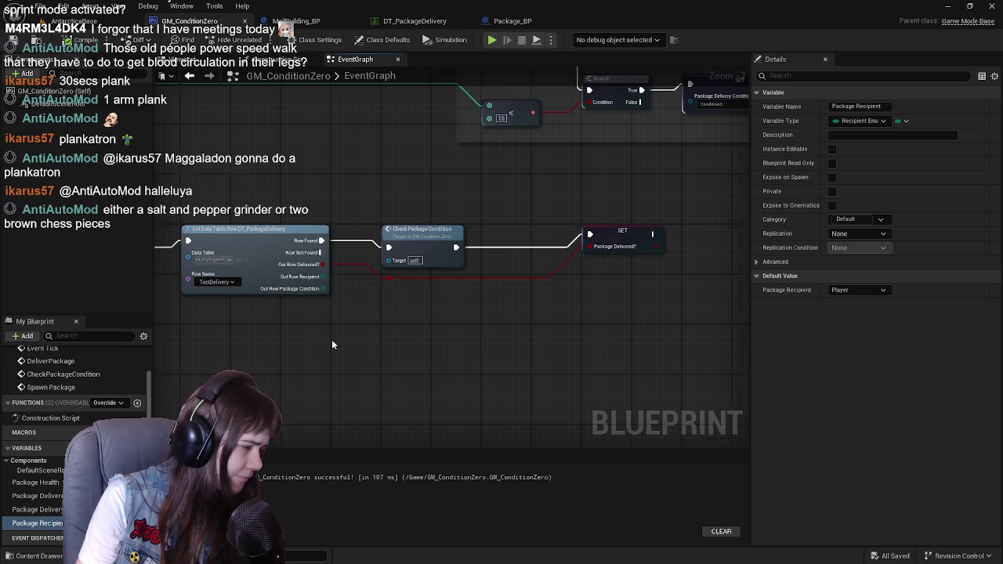
pyautogui.scroll(1, 332, 339)
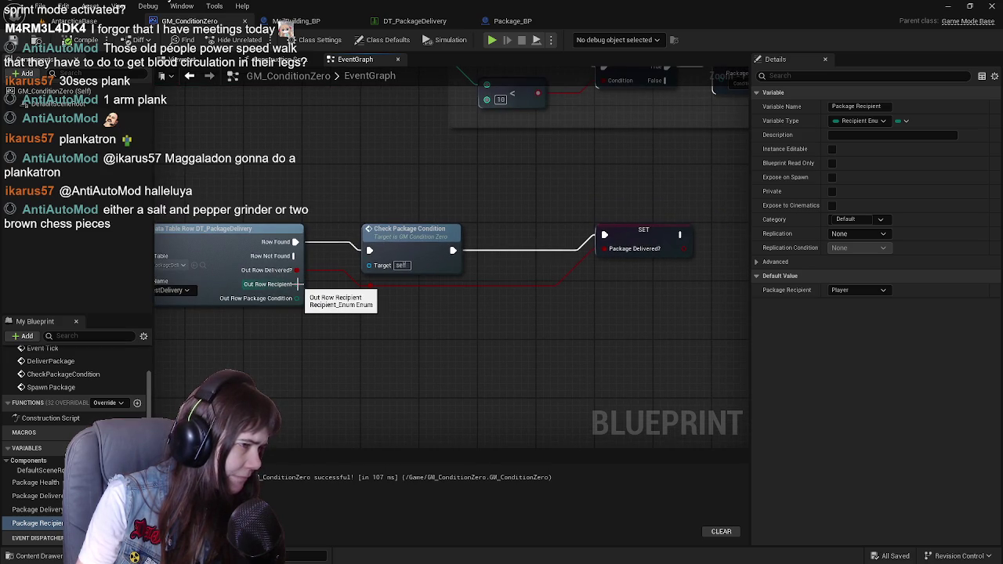
pyautogui.moveTo(298, 283); pyautogui.dragTo(404, 370)
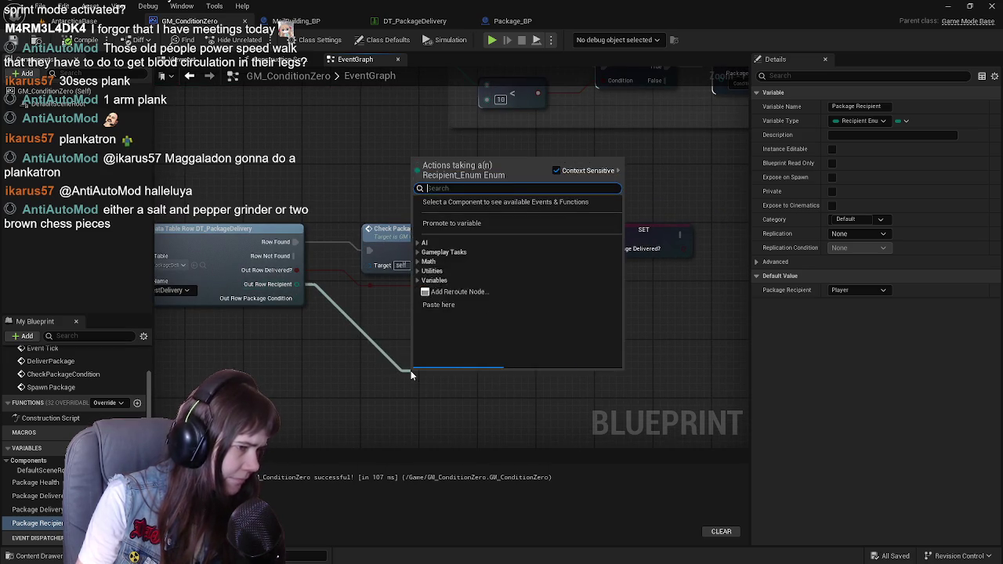
pyautogui.click(410, 356)
# - Add a Get Actor Of Class node by searching 'get actor of class' in empty graph space
pyautogui.rightClick(410, 356)
pyautogui.write('get')
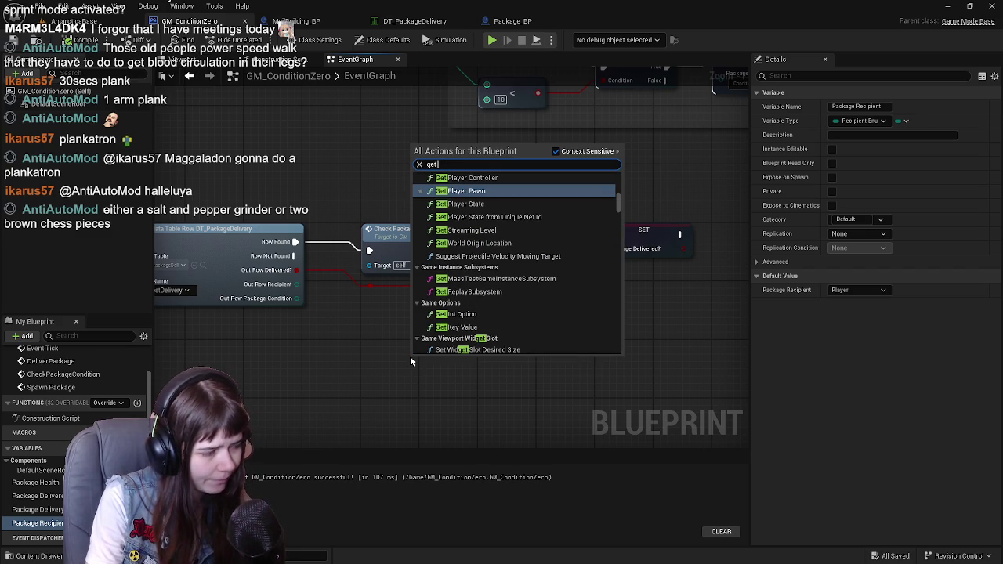
pyautogui.write(' ac')
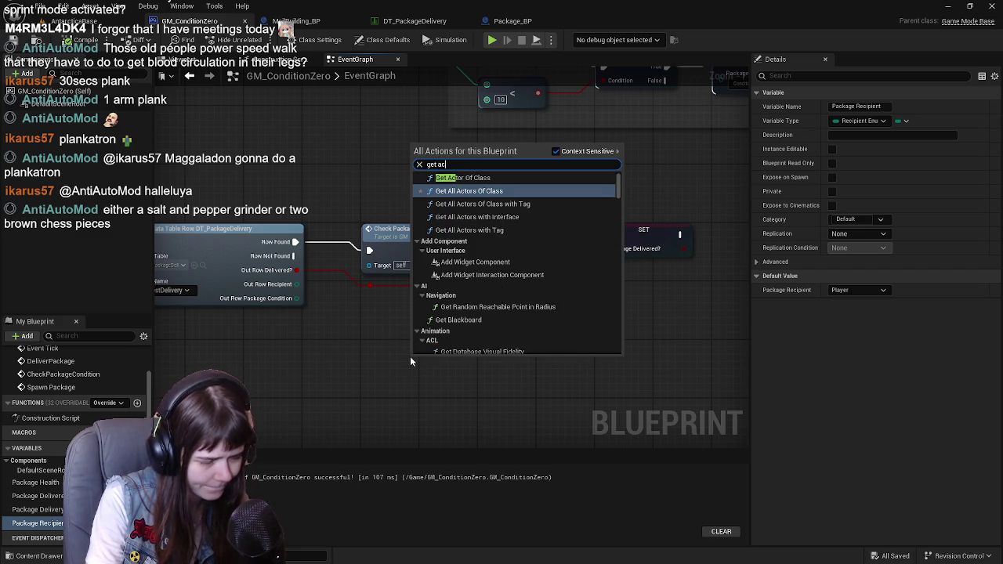
pyautogui.write('tor of class')
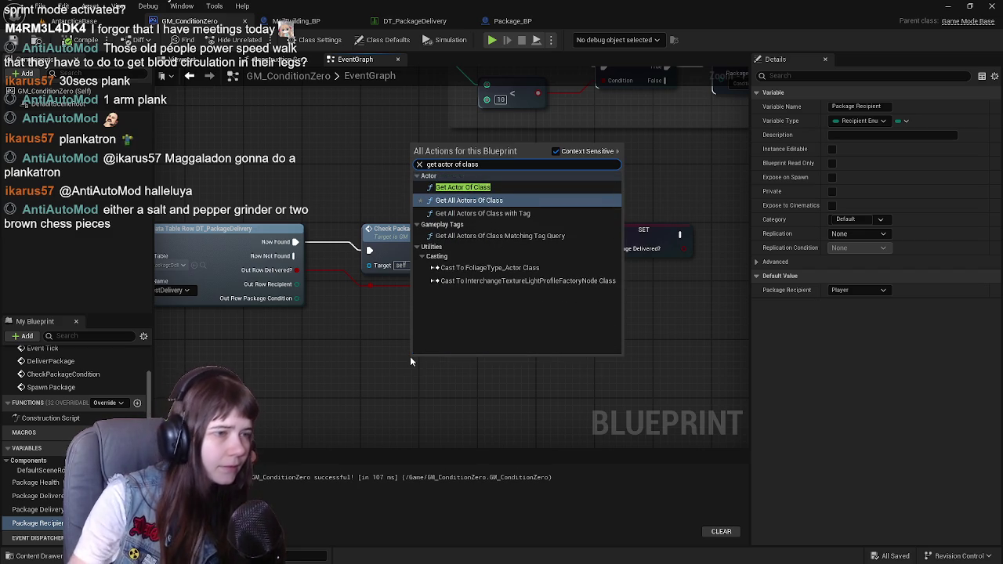
pyautogui.click(517, 191)
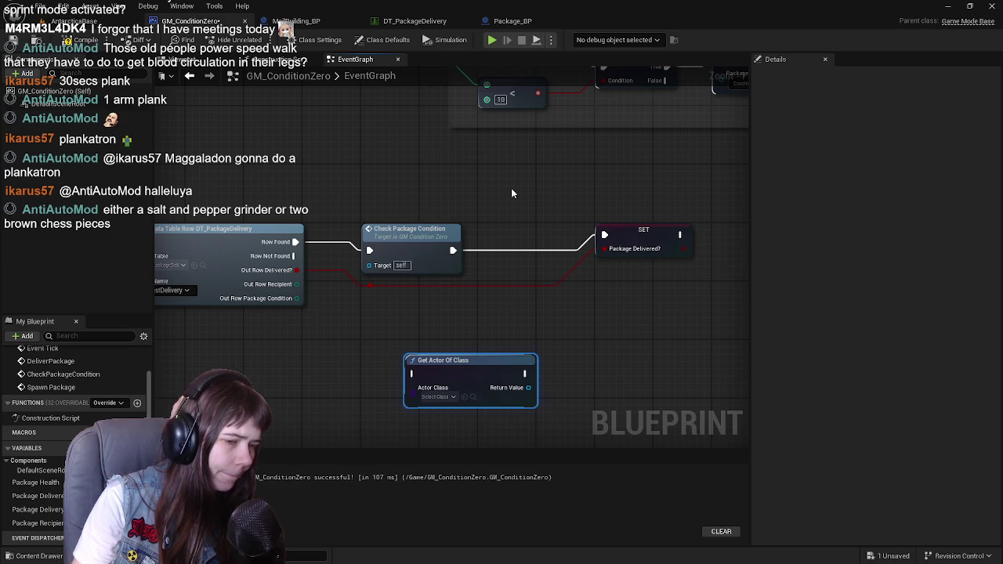
# - Nudge the Get Actor Of Class node into place and pan the graph around it
pyautogui.moveTo(485, 383); pyautogui.dragTo(500, 362)
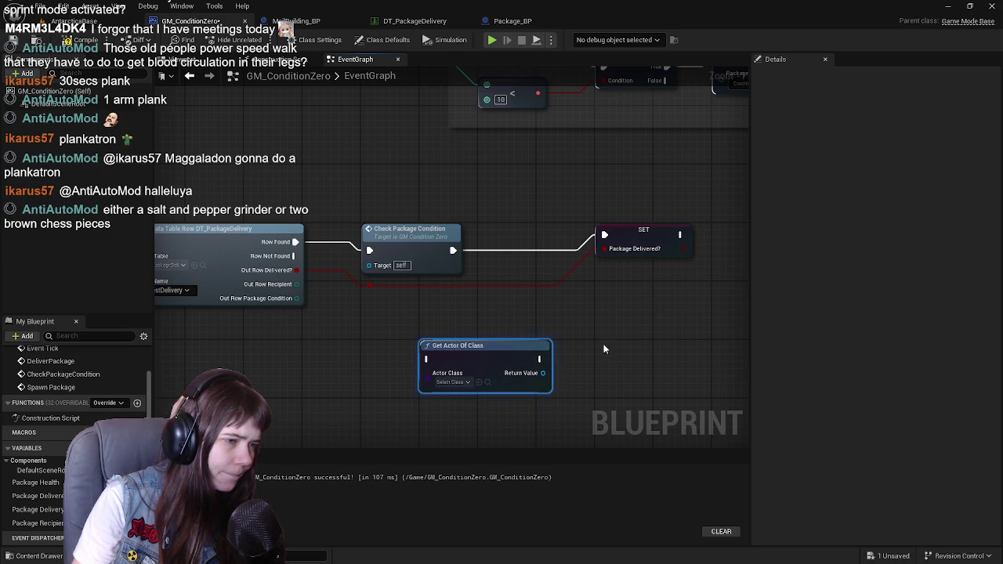
pyautogui.moveTo(605, 349)
pyautogui.mouseDown()
pyautogui.moveTo(468, 290)
pyautogui.moveTo(466, 309)
pyautogui.mouseUp()
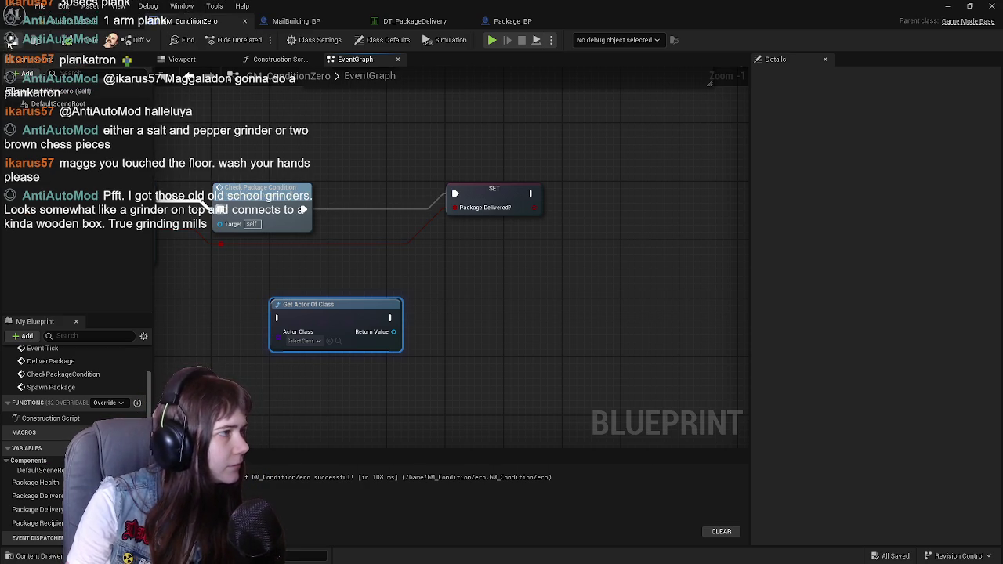
pyautogui.moveTo(350, 281)
pyautogui.mouseDown()
pyautogui.moveTo(437, 280)
pyautogui.moveTo(429, 258)
pyautogui.moveTo(439, 278)
pyautogui.mouseUp()
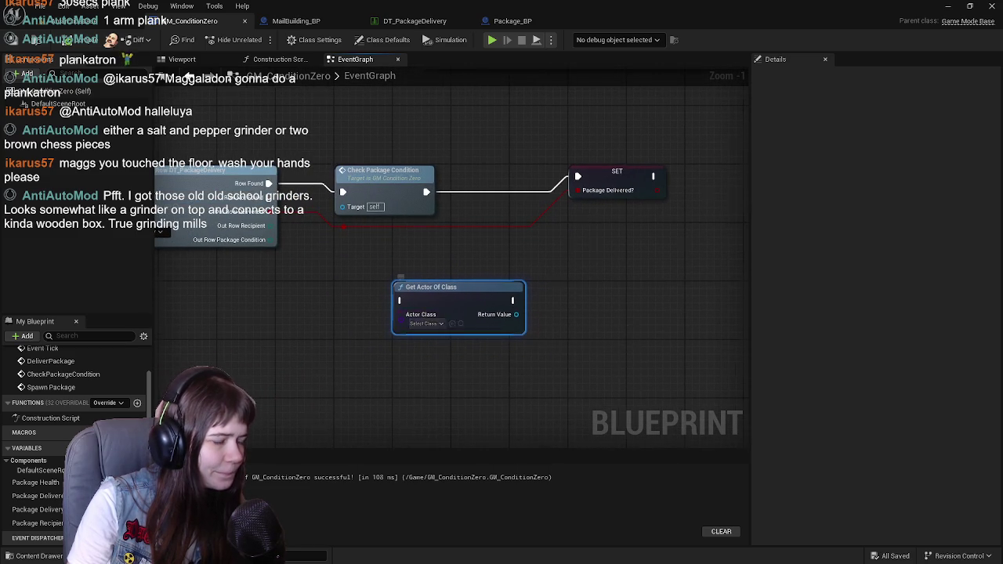
pyautogui.moveTo(547, 271); pyautogui.dragTo(496, 247)
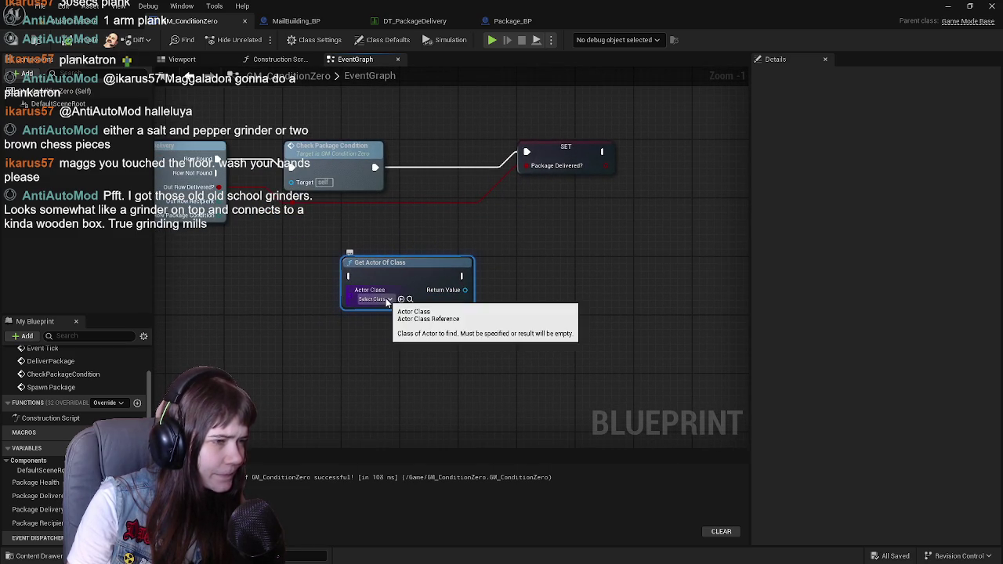
pyautogui.moveTo(546, 270); pyautogui.dragTo(490, 265)
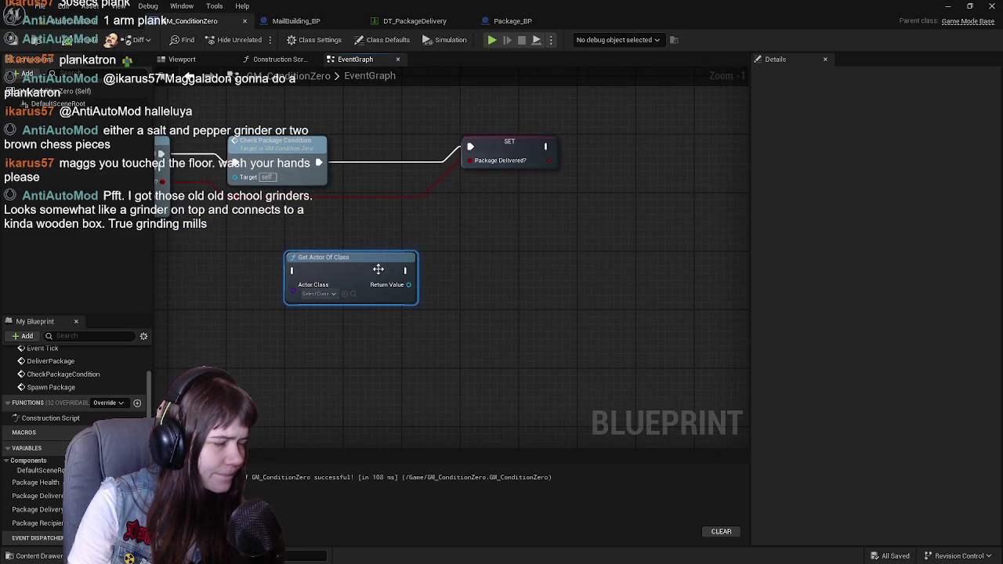
# - Close the Actor Class list without choosing and return to the AntarcticaBase level
pyautogui.click(319, 294)
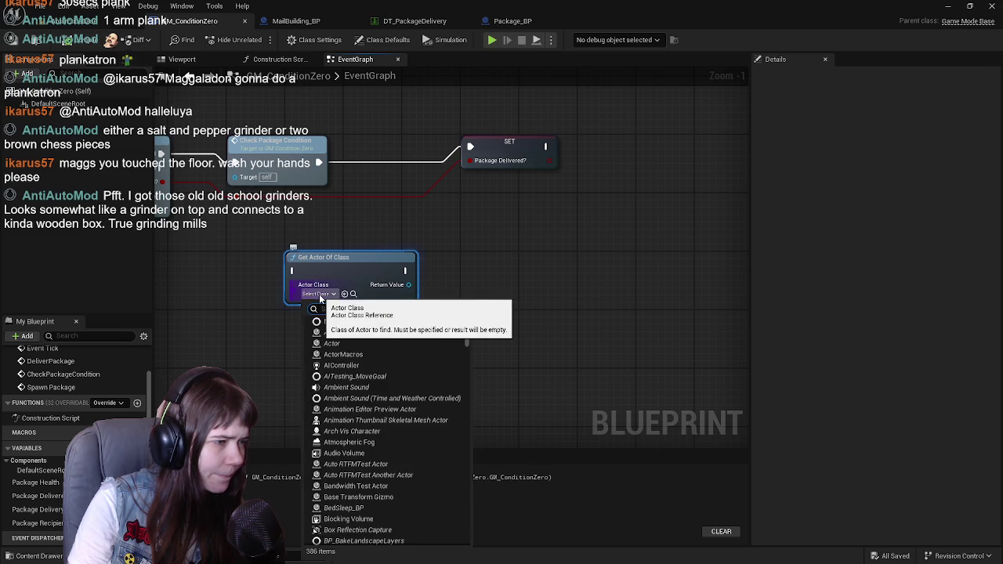
pyautogui.click(316, 295)
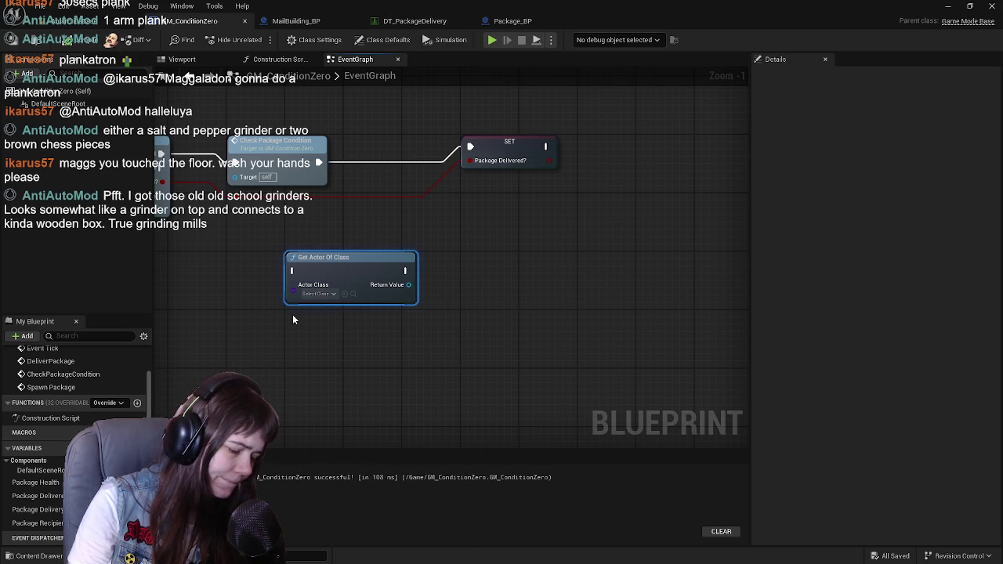
pyautogui.click(86, 20)
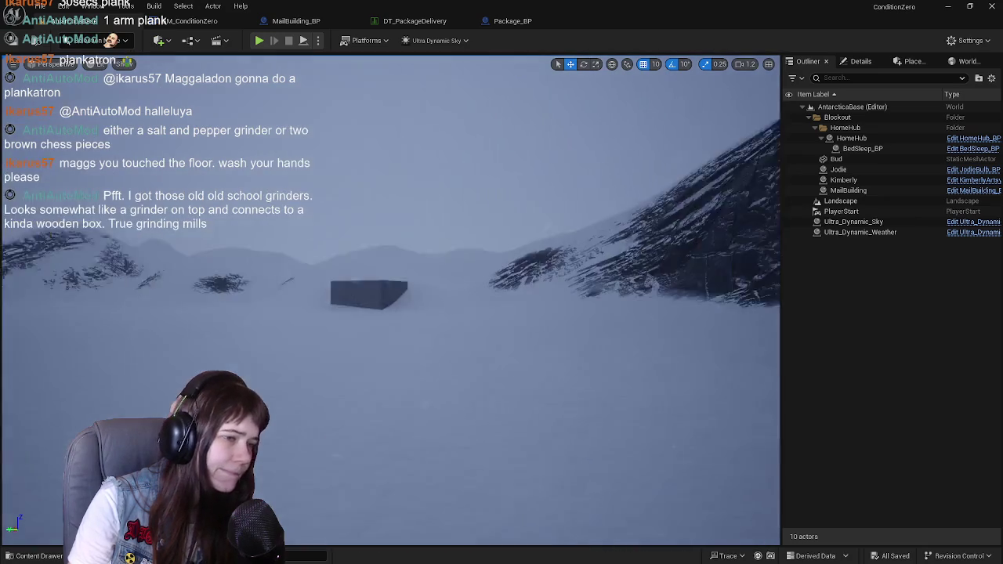
# - Select and focus on the Bud box in the level, then go back to the GM_ConditionZero graph
pyautogui.click(332, 224)
pyautogui.press('f')
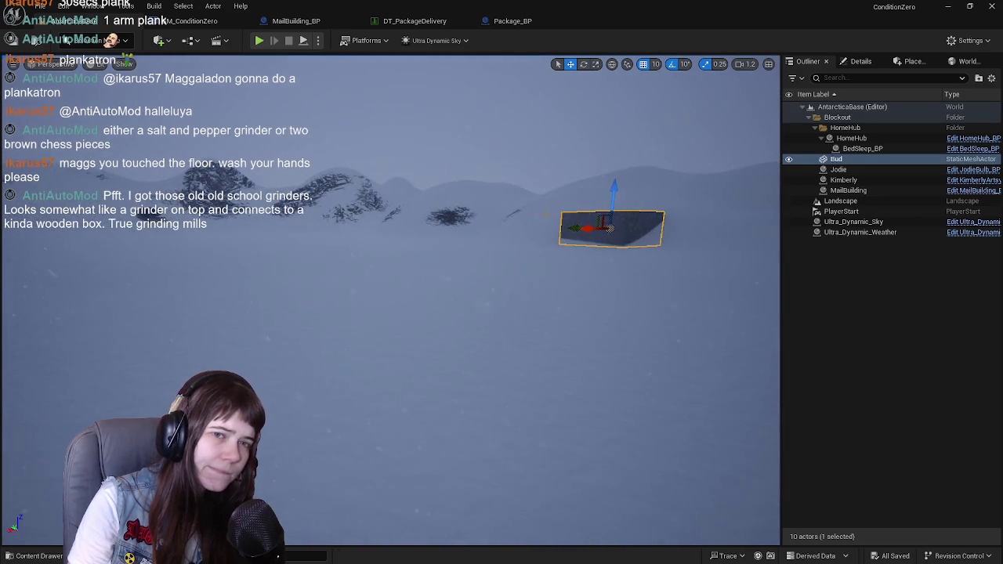
pyautogui.scroll(3, 390, 299)
pyautogui.scroll(-5, 391, 299)
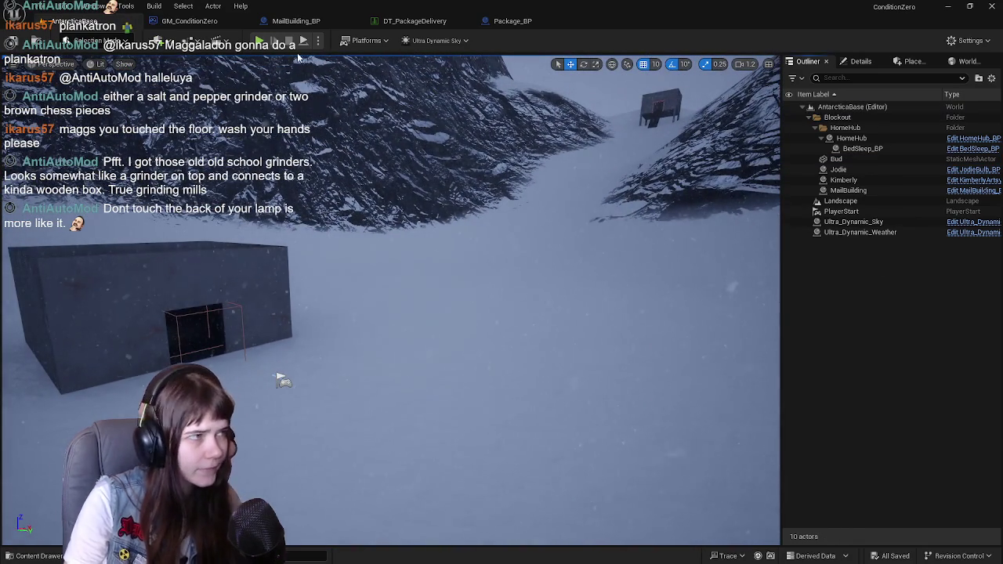
pyautogui.click(189, 20)
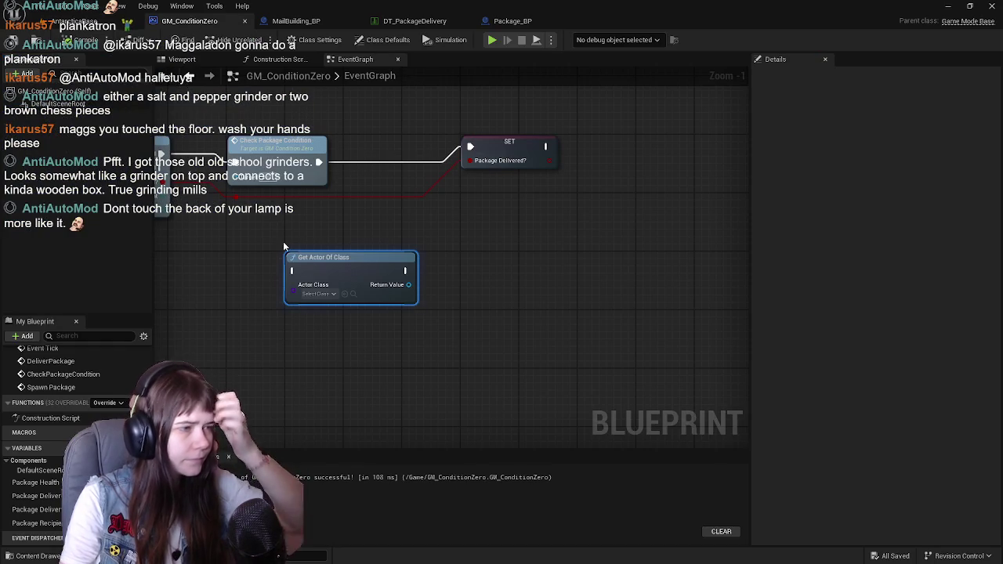
# - Wrap the Get Actor Of Class node in a comment titled 'Bud delivery location'
pyautogui.write('c')
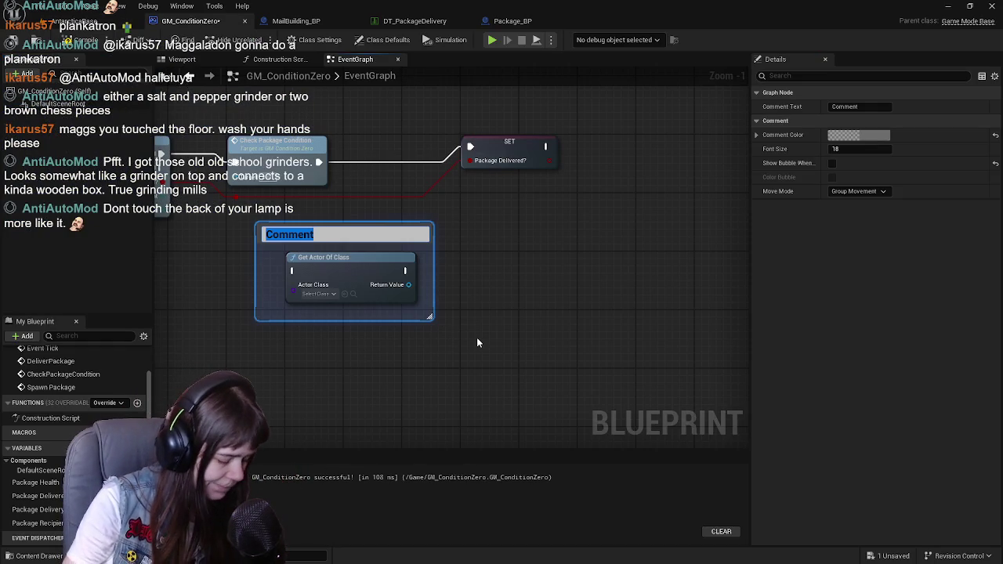
pyautogui.write('Bud')
pyautogui.press('Return')
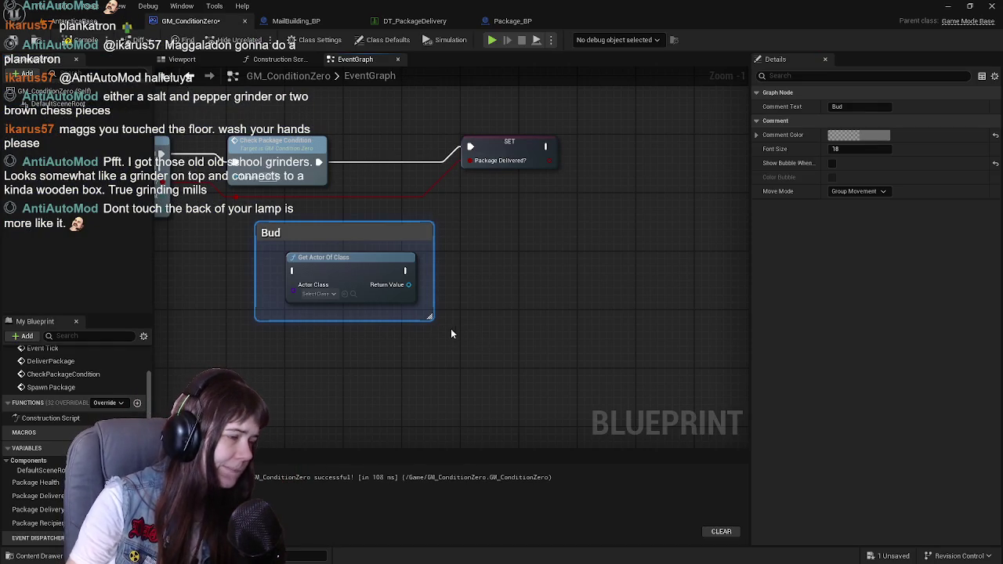
pyautogui.moveTo(451, 334); pyautogui.dragTo(466, 309)
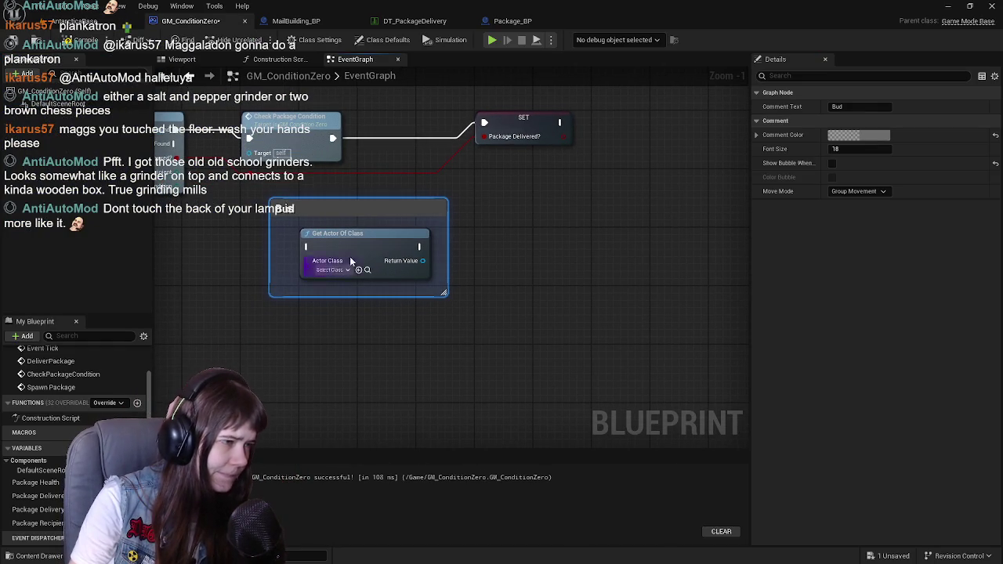
pyautogui.doubleClick(313, 208)
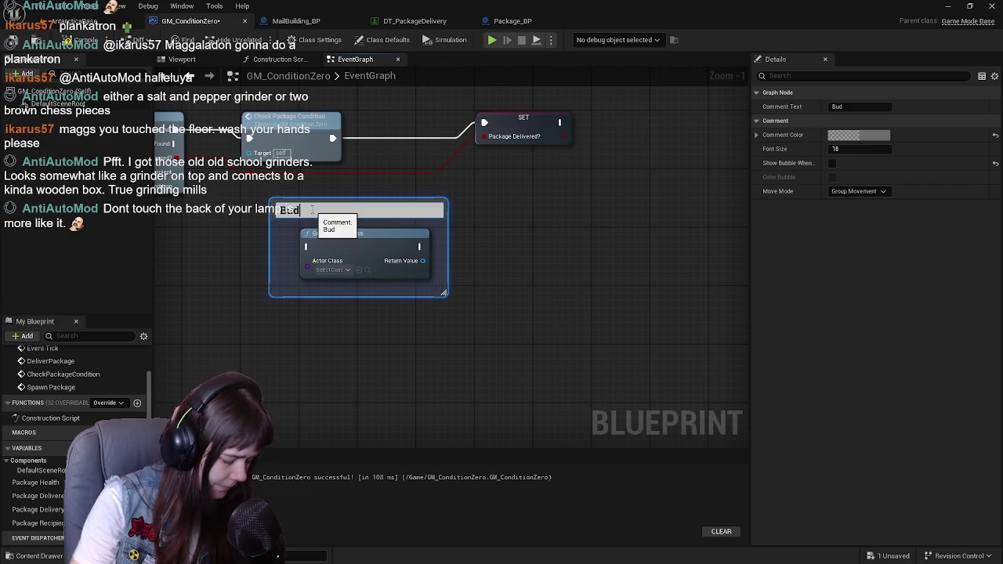
pyautogui.write('delivery location')
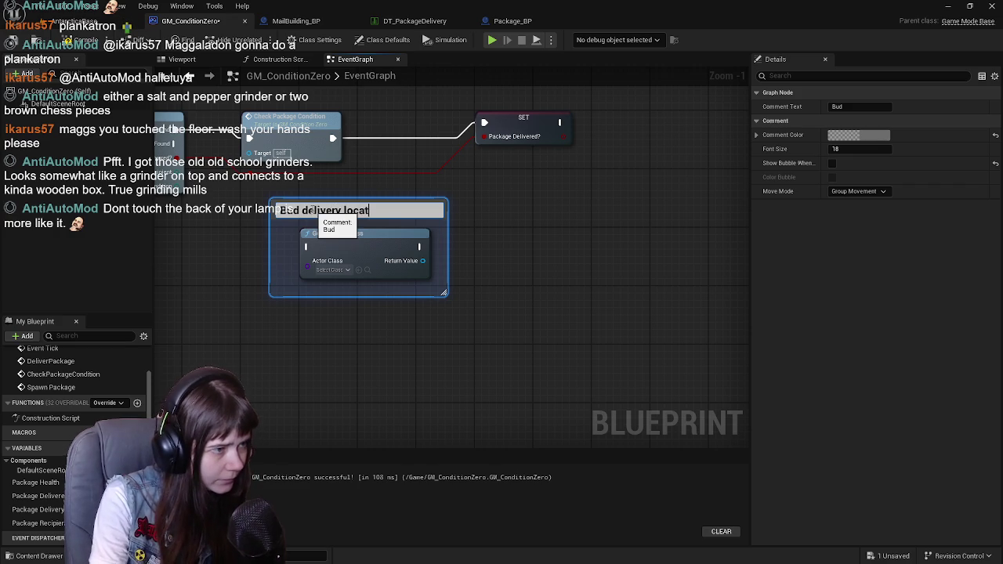
pyautogui.press('Return')
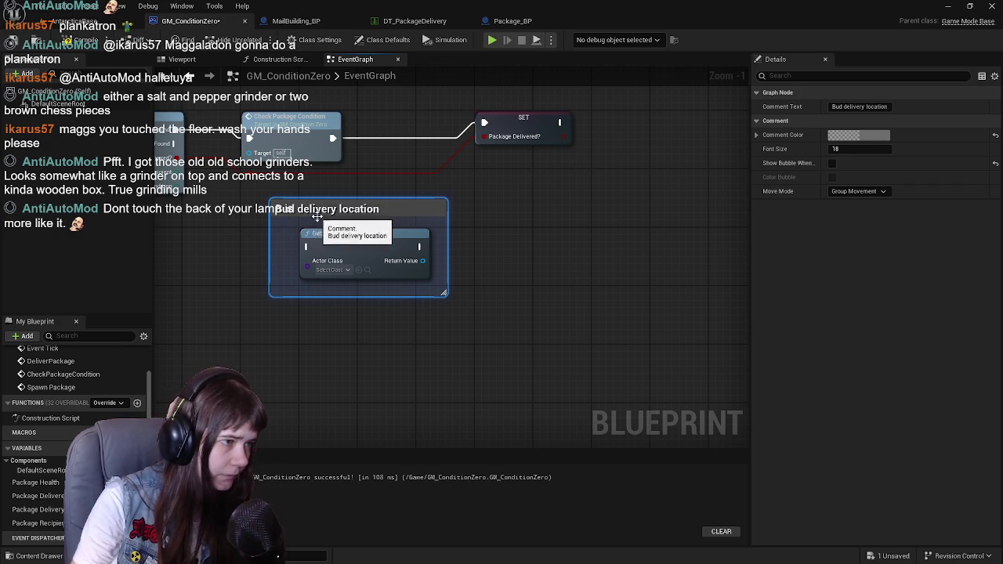
# - Paste a copy of the Get Actor Of Class node below it and delete the Bud delivery location comment
pyautogui.click(360, 247)
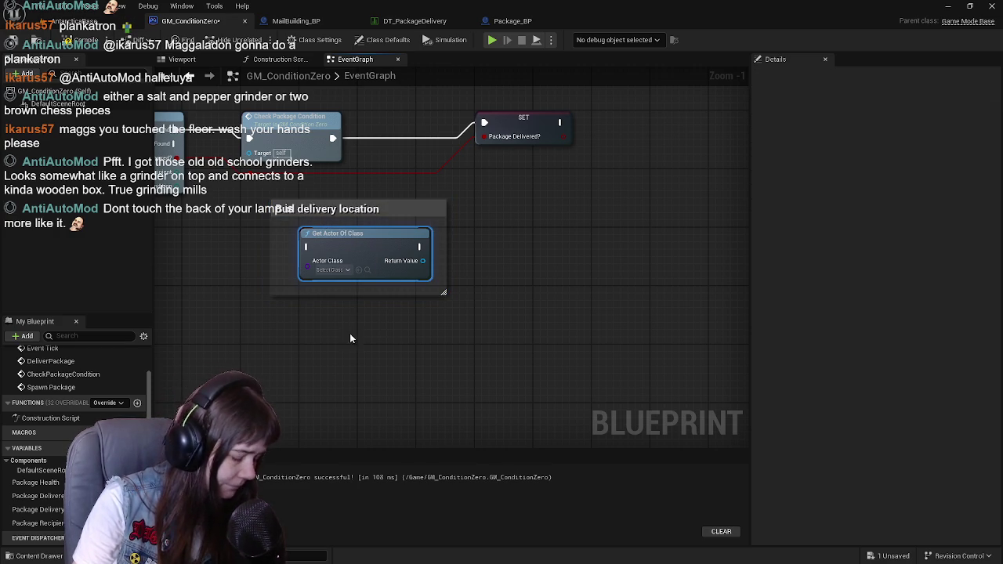
pyautogui.hotkey('ctrl', 'c')
pyautogui.hotkey('ctrl', 'v')
pyautogui.moveTo(335, 350)
pyautogui.mouseDown()
pyautogui.moveTo(356, 337)
pyautogui.moveTo(351, 300)
pyautogui.moveTo(348, 351)
pyautogui.mouseUp()
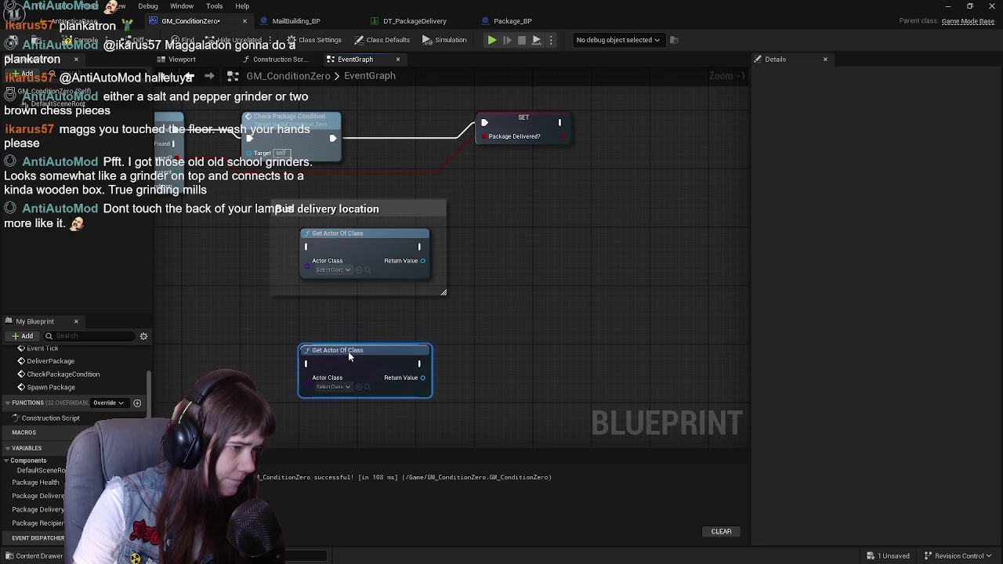
pyautogui.click(343, 209)
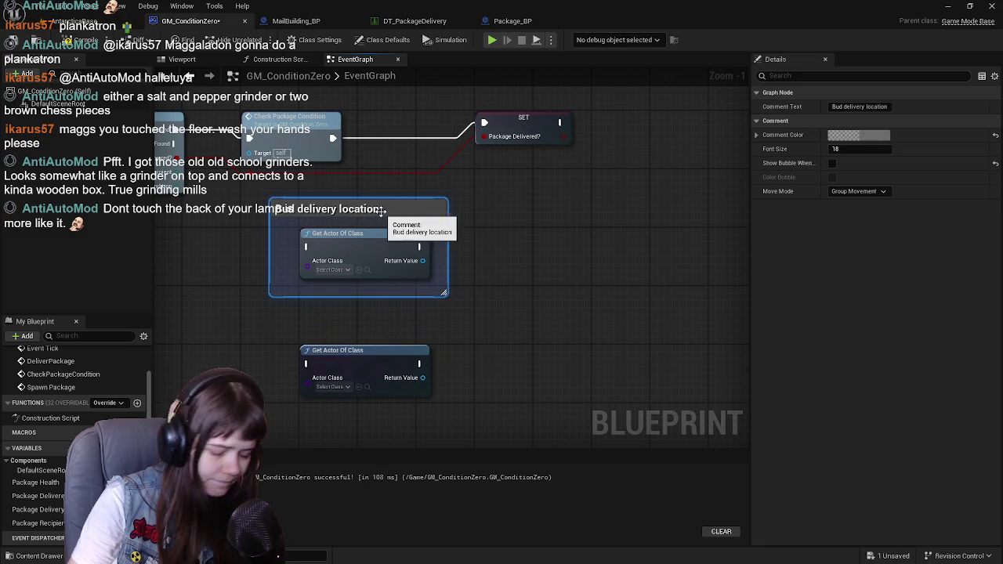
pyautogui.press('Delete')
# - Stack the nodes snugly and add third and fourth Get Actor Of Class copies with Ctrl+D
pyautogui.moveTo(298, 213); pyautogui.dragTo(451, 406)
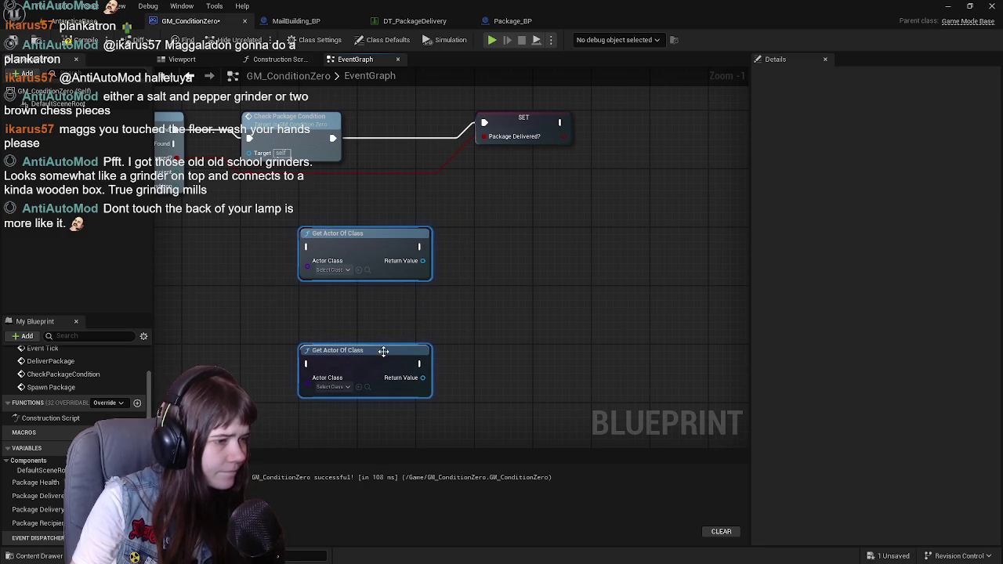
pyautogui.moveTo(358, 354); pyautogui.dragTo(359, 296)
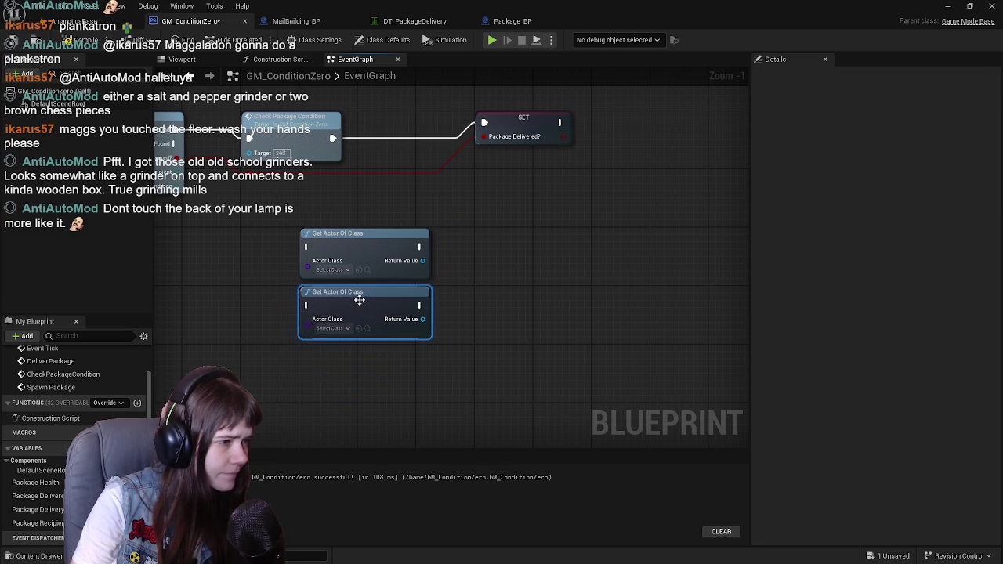
pyautogui.click(330, 329)
pyautogui.click(506, 303)
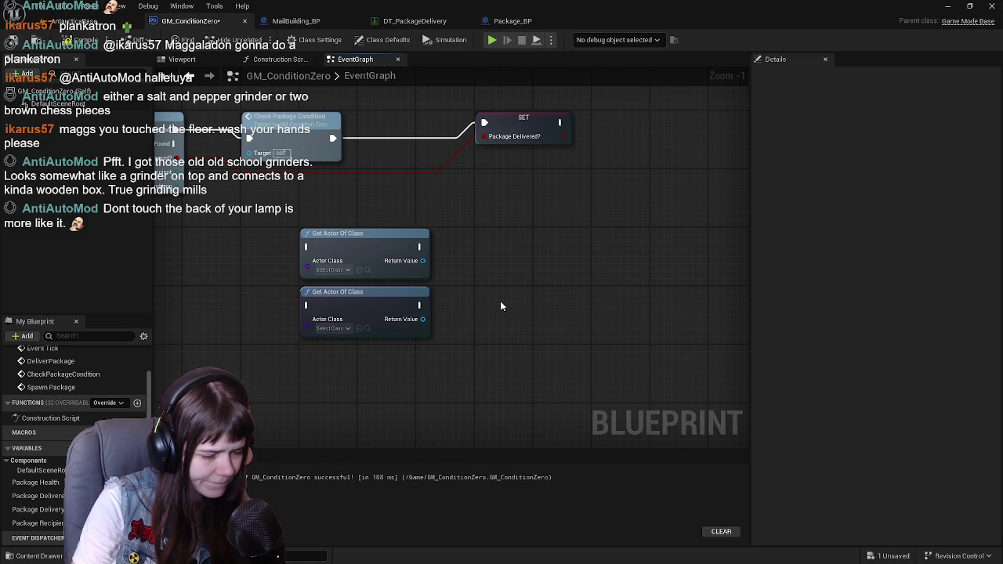
pyautogui.click(383, 314)
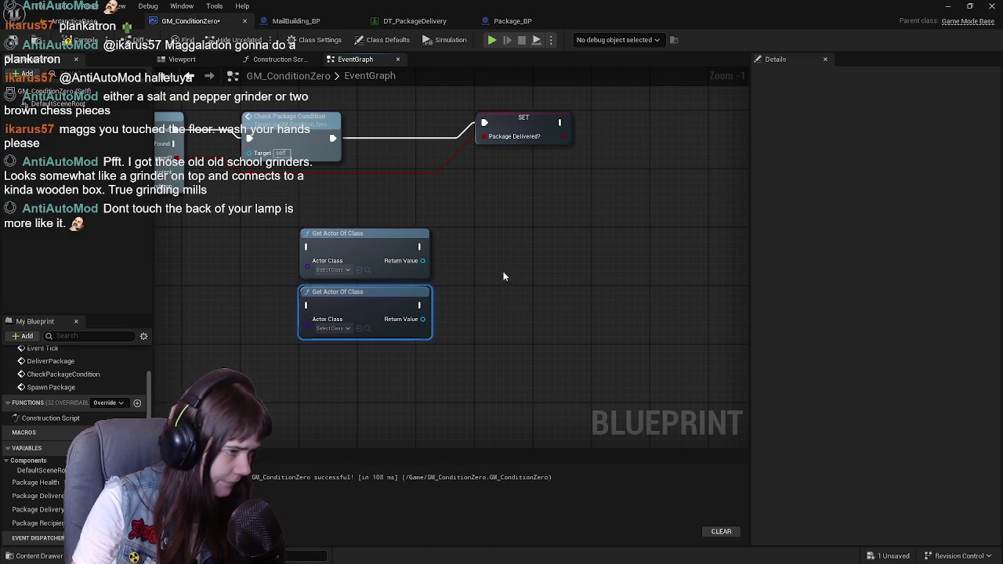
pyautogui.moveTo(504, 275); pyautogui.dragTo(463, 236)
pyautogui.hotkey('ctrl', 'd')
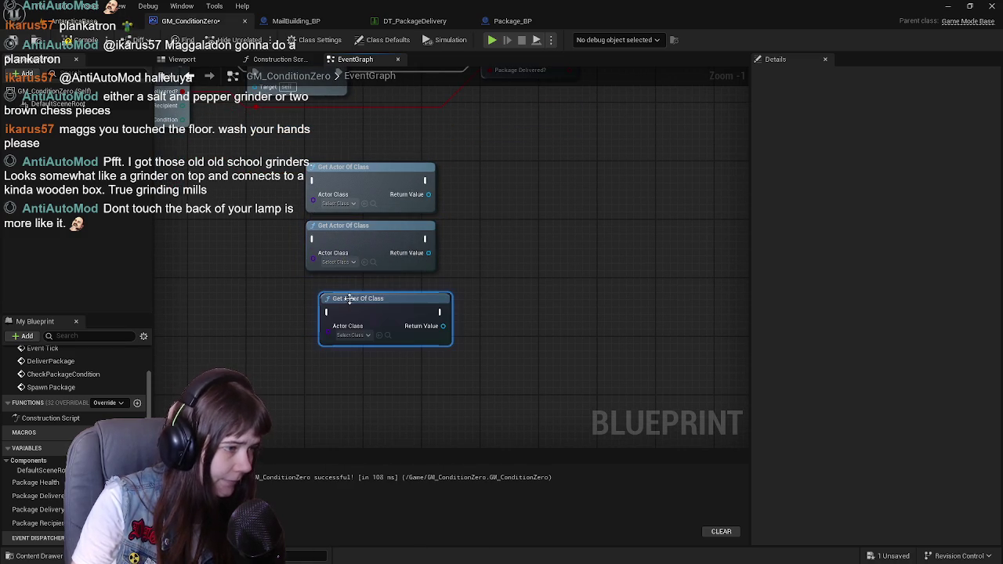
pyautogui.moveTo(361, 299); pyautogui.dragTo(349, 291)
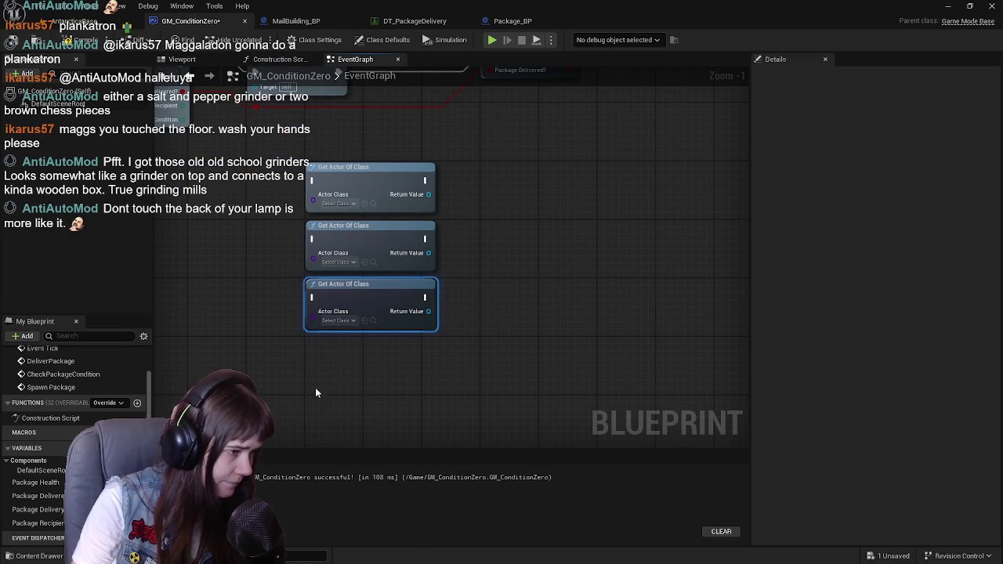
pyautogui.hotkey('ctrl', 'd')
pyautogui.moveTo(352, 363); pyautogui.dragTo(345, 341)
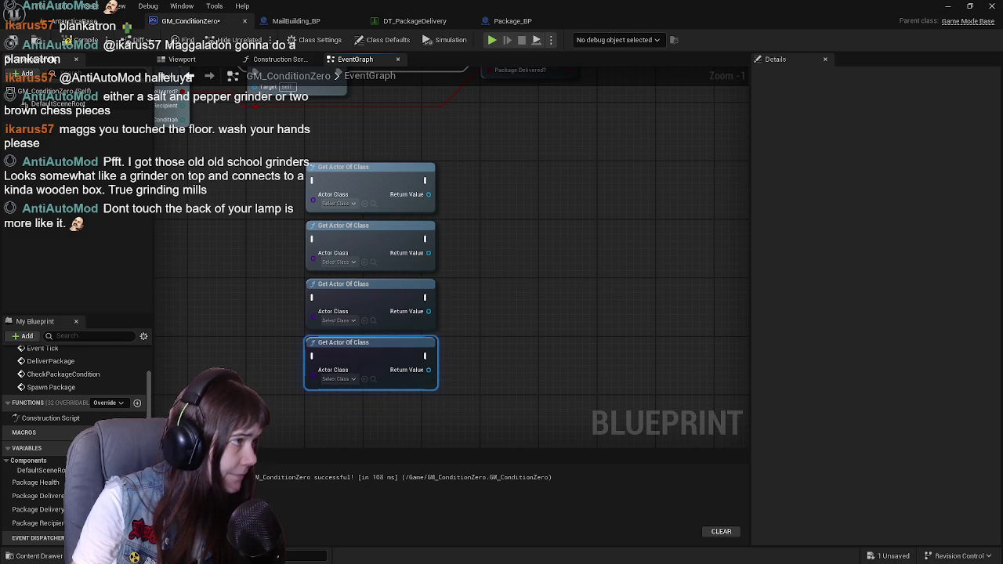
pyautogui.click(338, 203)
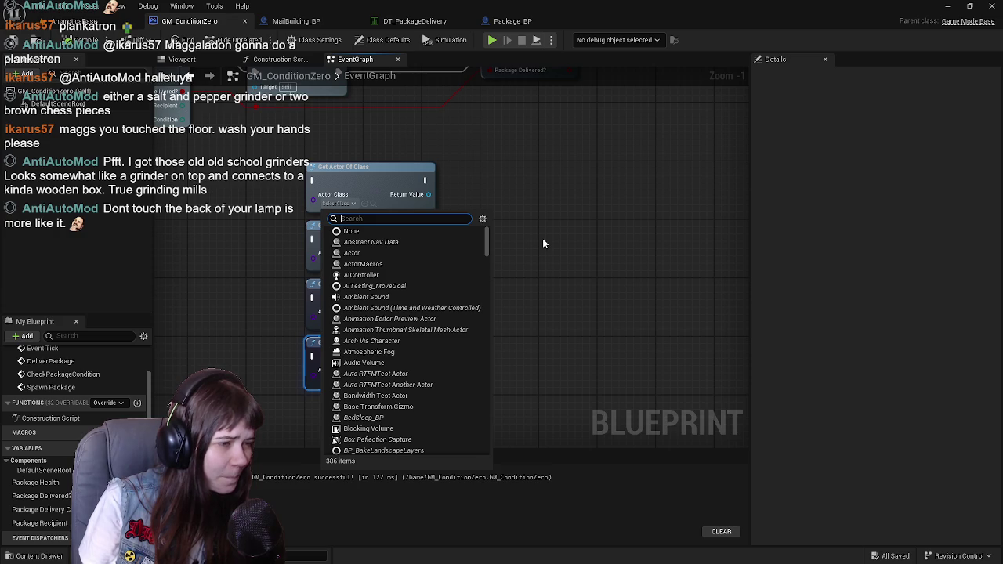
# - Check the HomeHub building's class in the level, then return to the graph
pyautogui.click(542, 240)
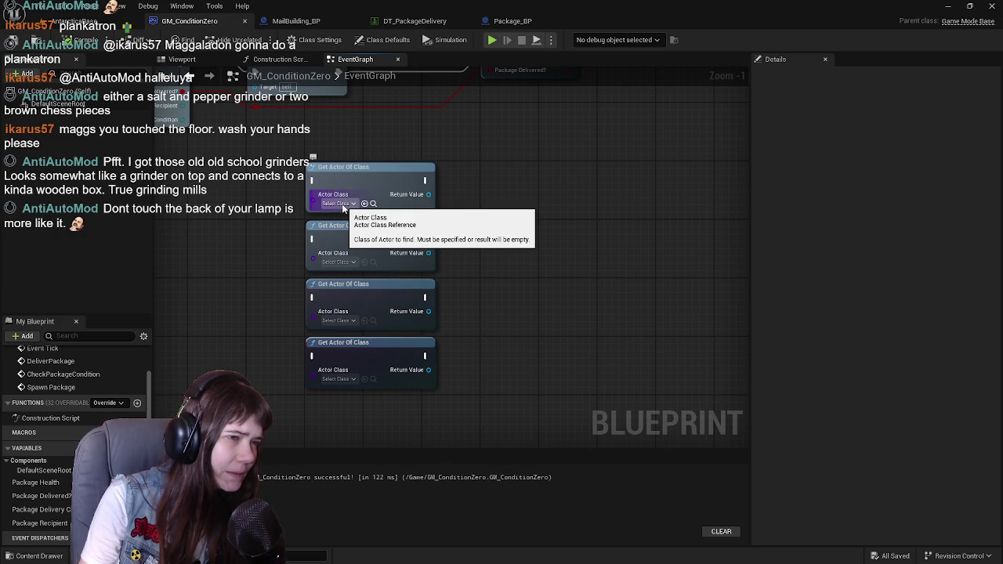
pyautogui.click(352, 263)
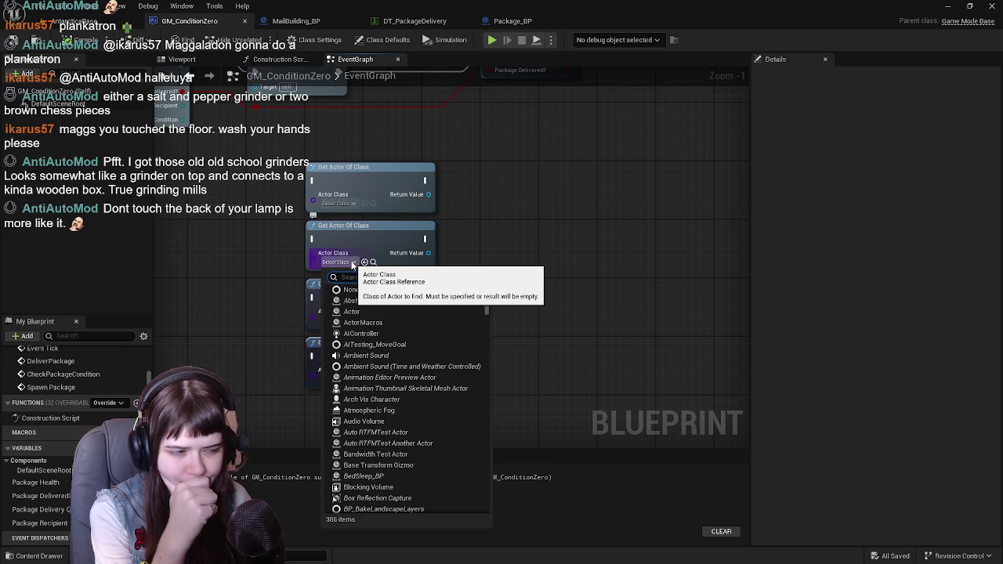
pyautogui.click(299, 287)
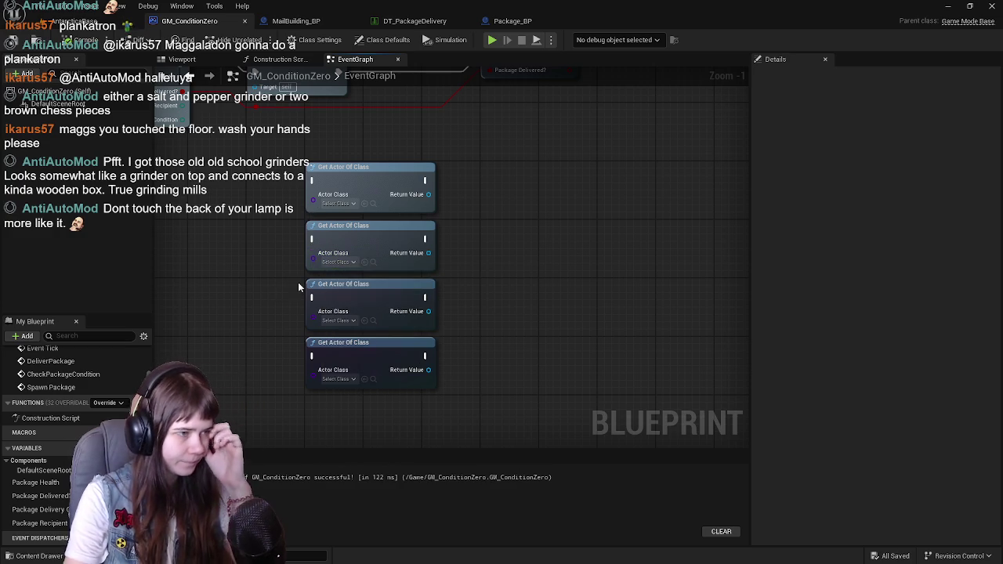
pyautogui.click(70, 22)
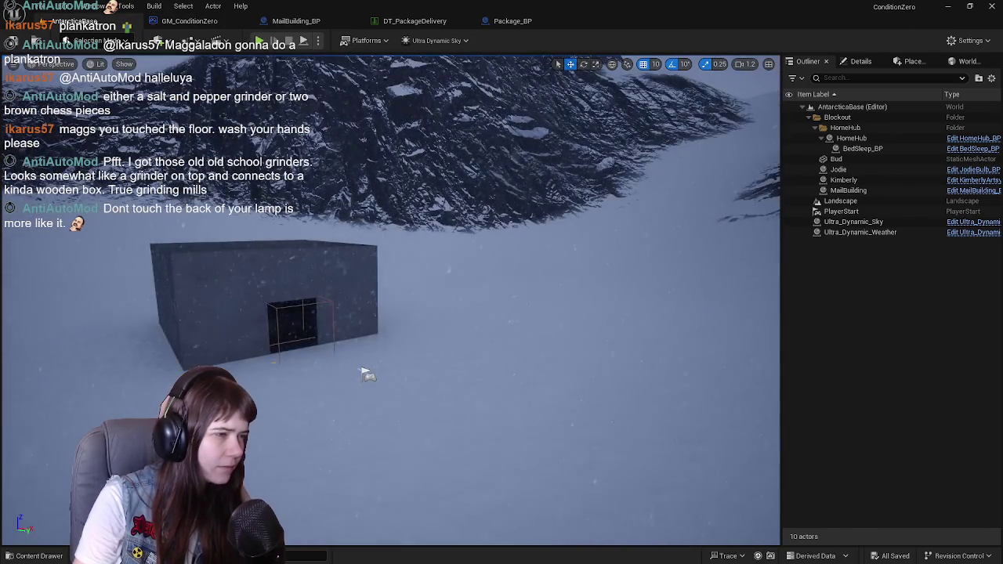
pyautogui.click(314, 305)
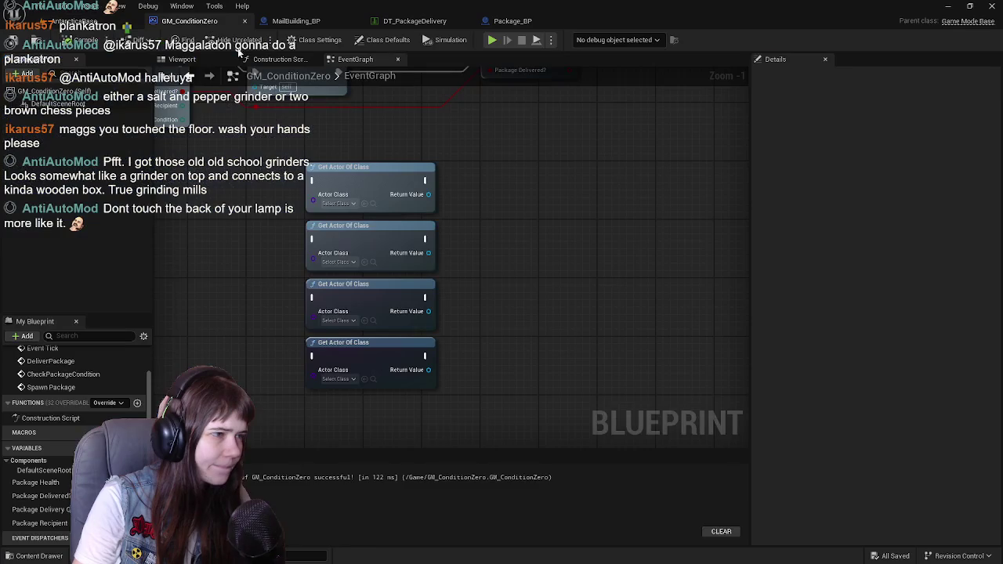
pyautogui.click(189, 21)
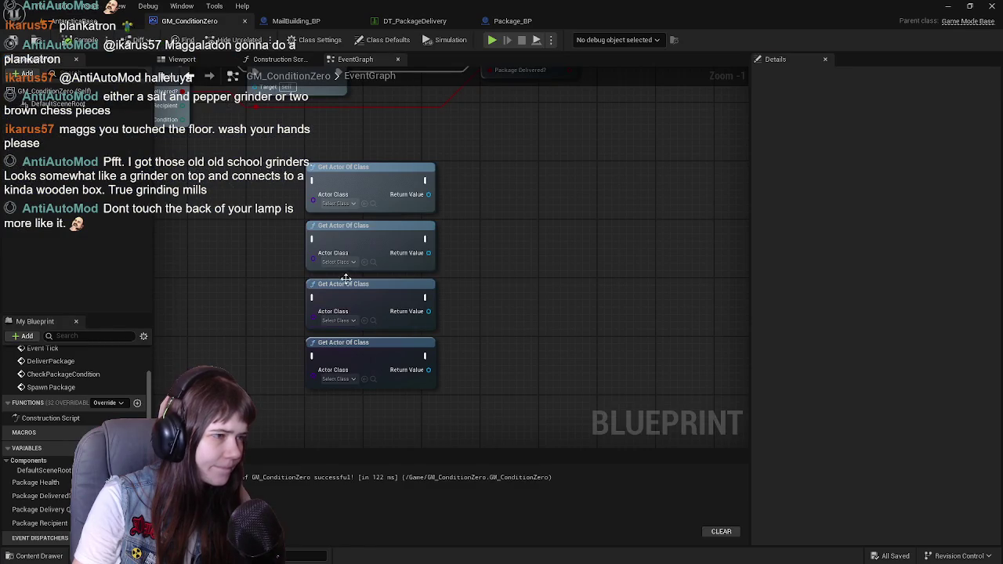
# - Set the lower three nodes' Actor Class to Home Hub BP, the Kimberly class and Jodie Bulb BP, then select all four
pyautogui.click(345, 262)
pyautogui.write('ho')
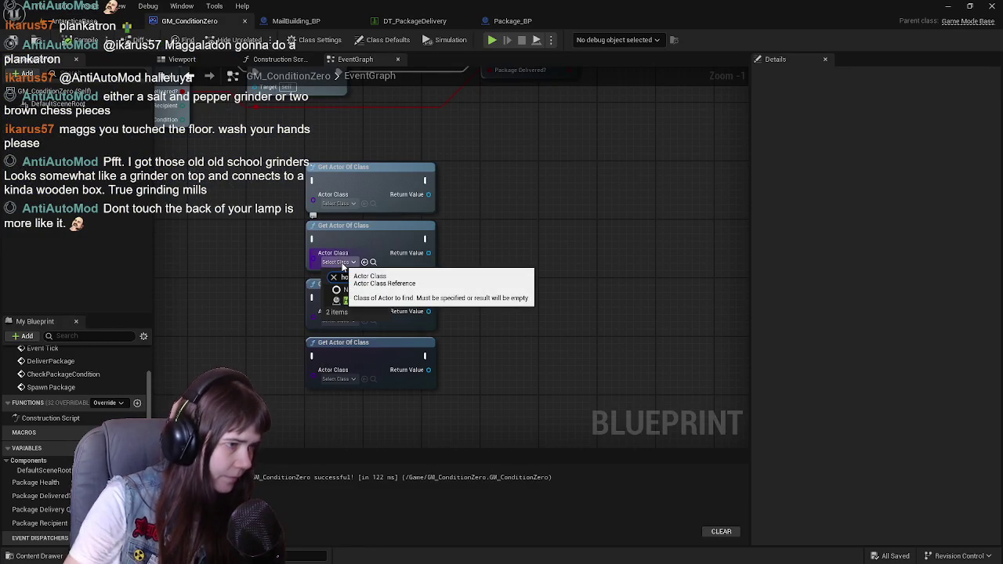
pyautogui.write('me')
pyautogui.click(343, 321)
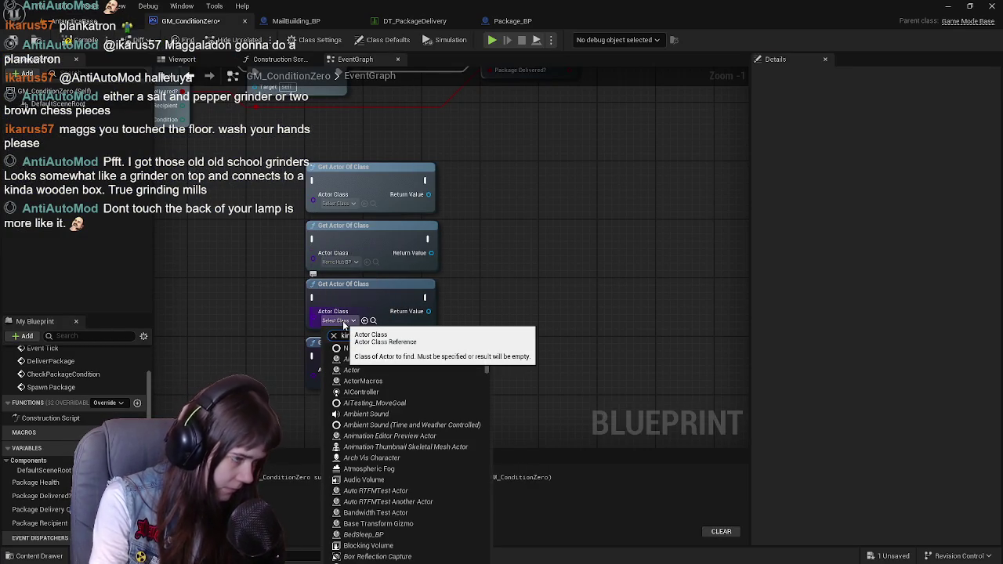
pyautogui.click(359, 379)
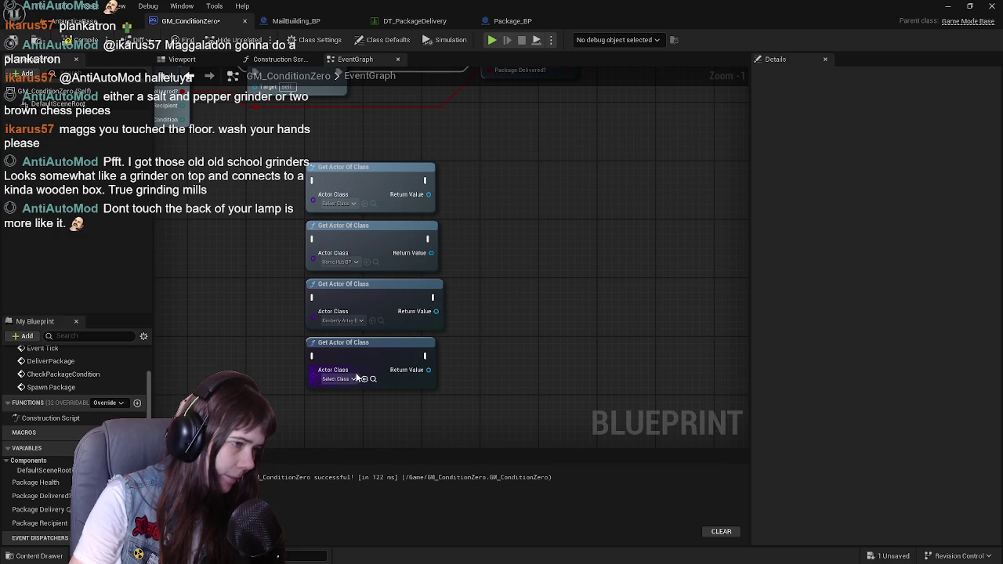
pyautogui.click(345, 378)
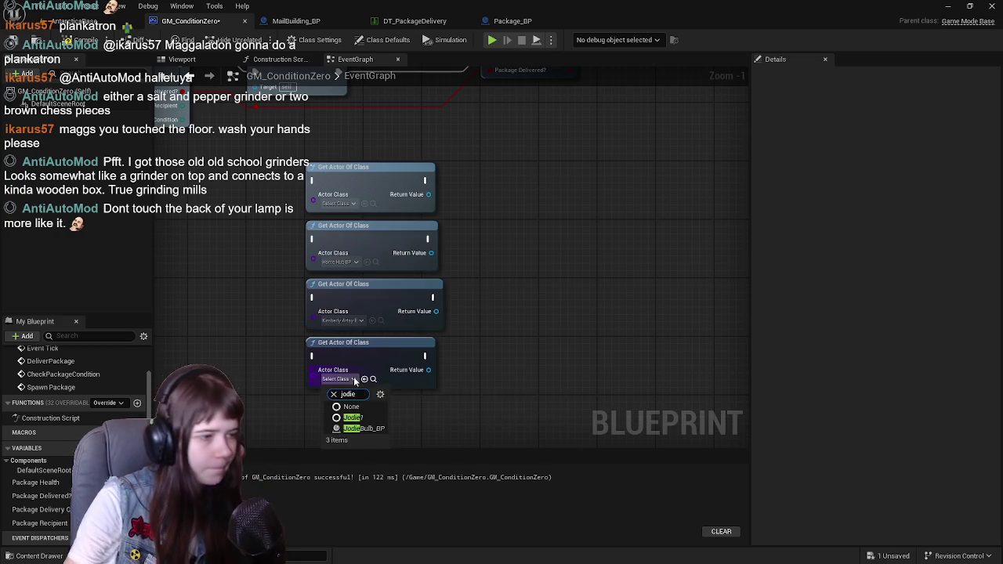
pyautogui.click(356, 426)
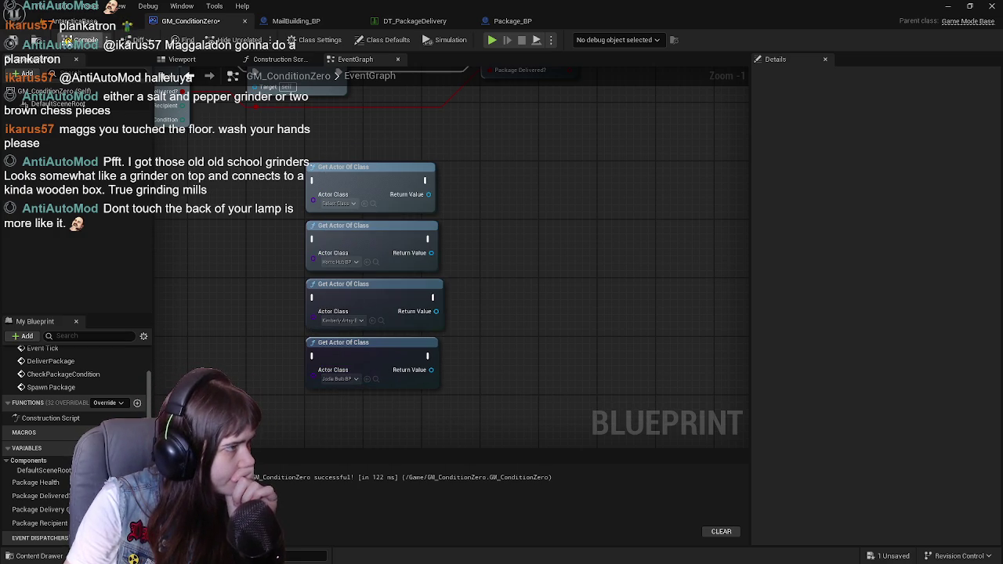
pyautogui.moveTo(290, 137); pyautogui.dragTo(496, 413)
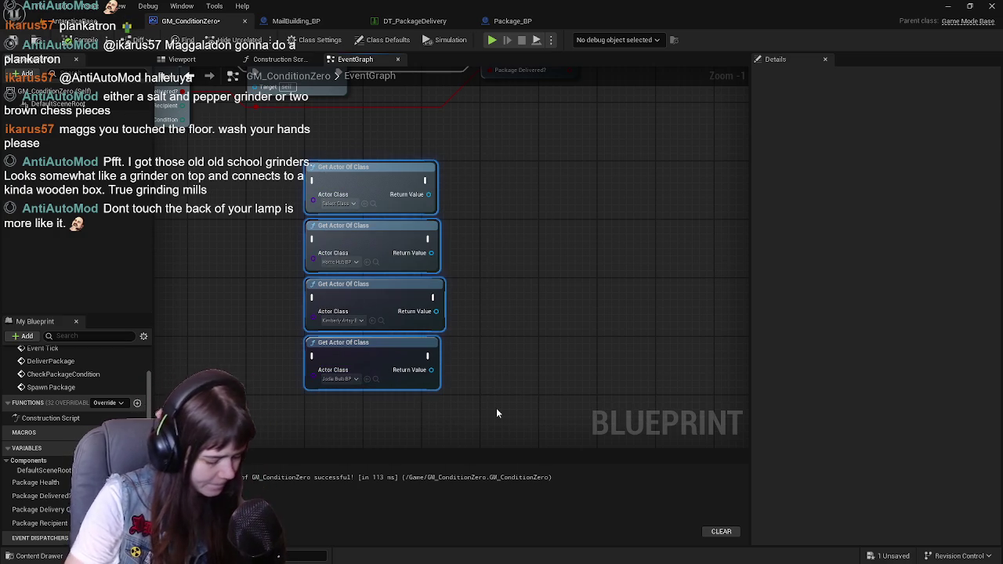
# - Add a comment titled 'verify Delivery locations/recipients' around the four selected nodes
pyautogui.write('cDe')
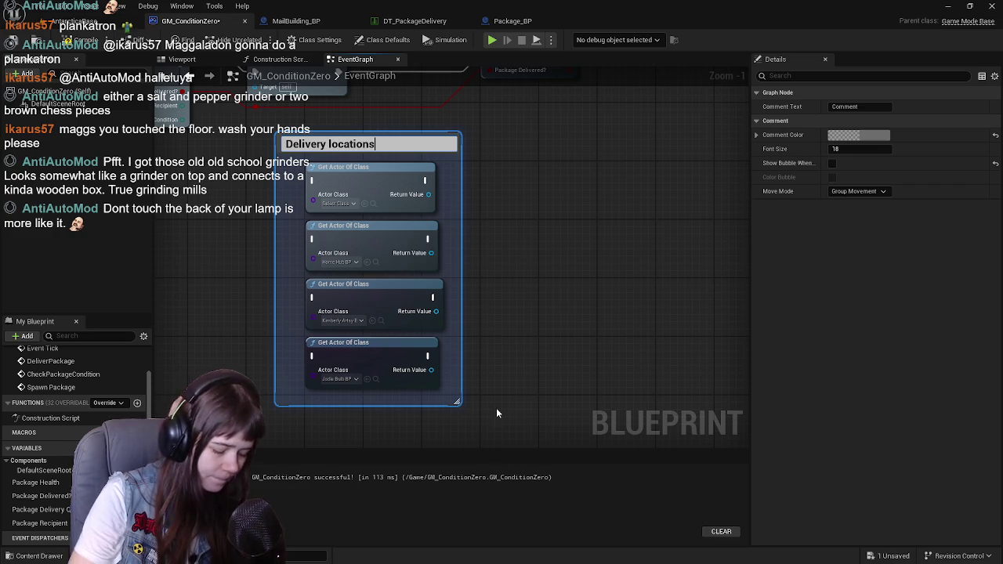
pyautogui.write('veri')
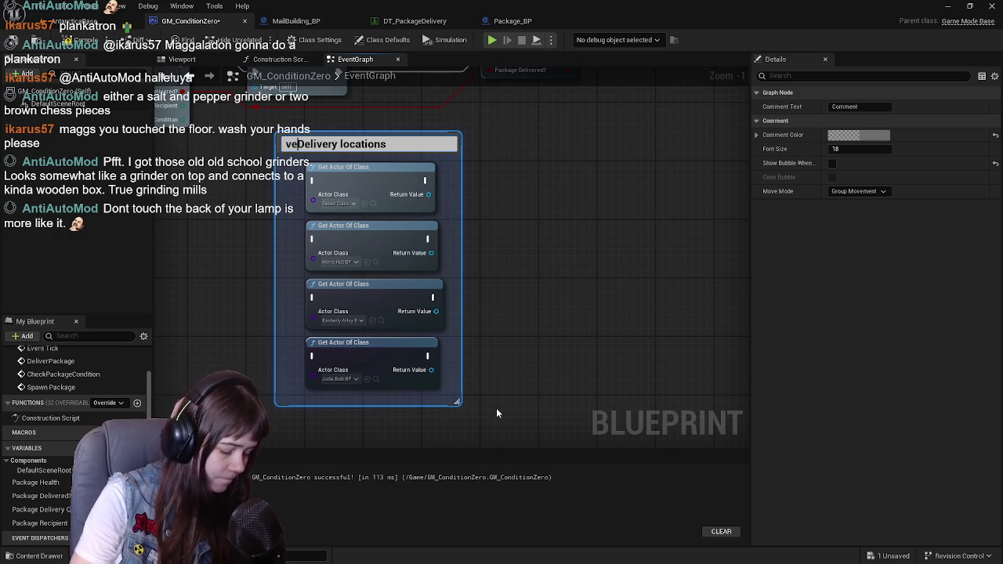
pyautogui.write('fy ')
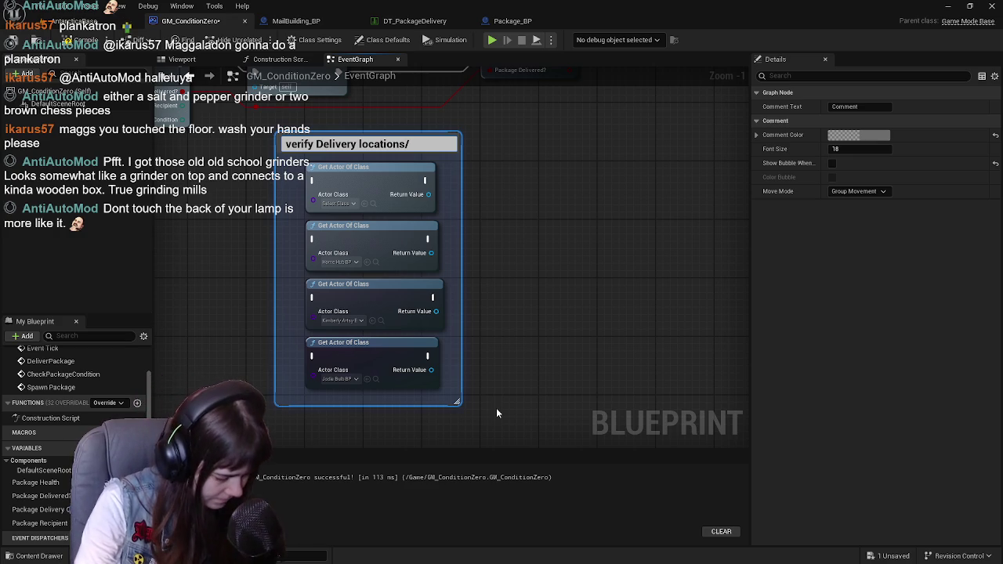
pyautogui.write('ients')
pyautogui.press('Return')
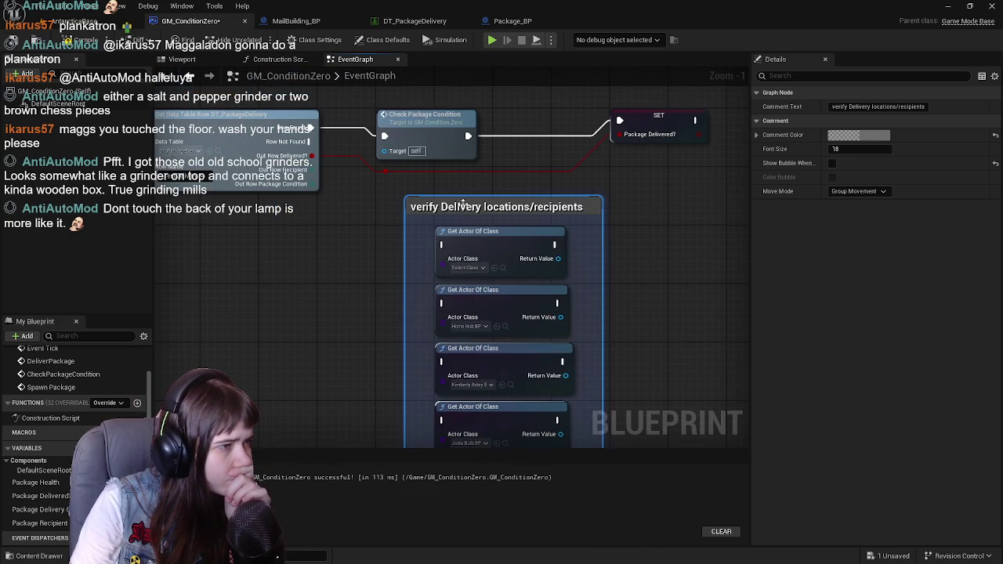
pyautogui.click(320, 210)
pyautogui.scroll(-1, 320, 211)
pyautogui.scroll(1, 590, 271)
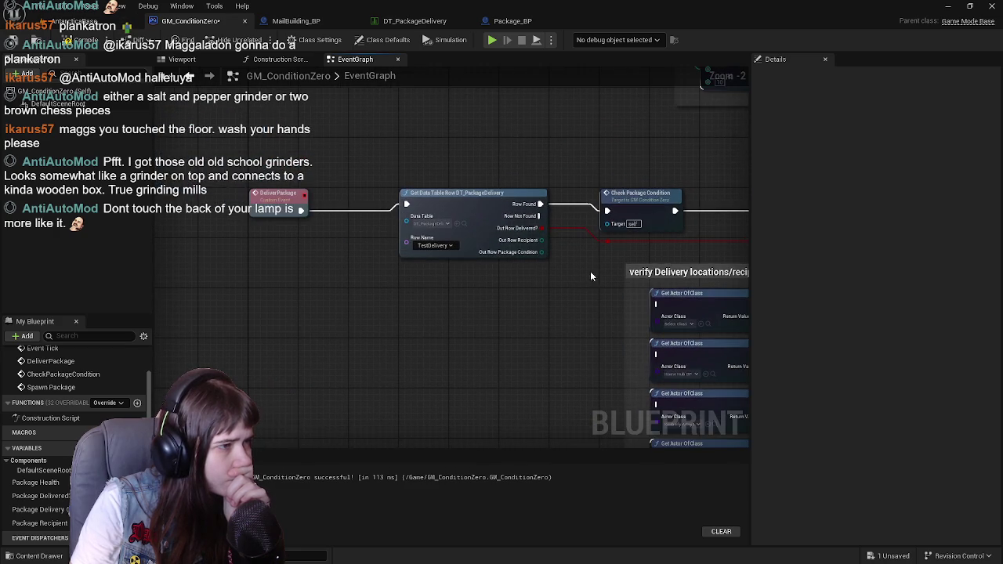
pyautogui.scroll(-1, 557, 267)
pyautogui.moveTo(398, 244); pyautogui.dragTo(323, 235)
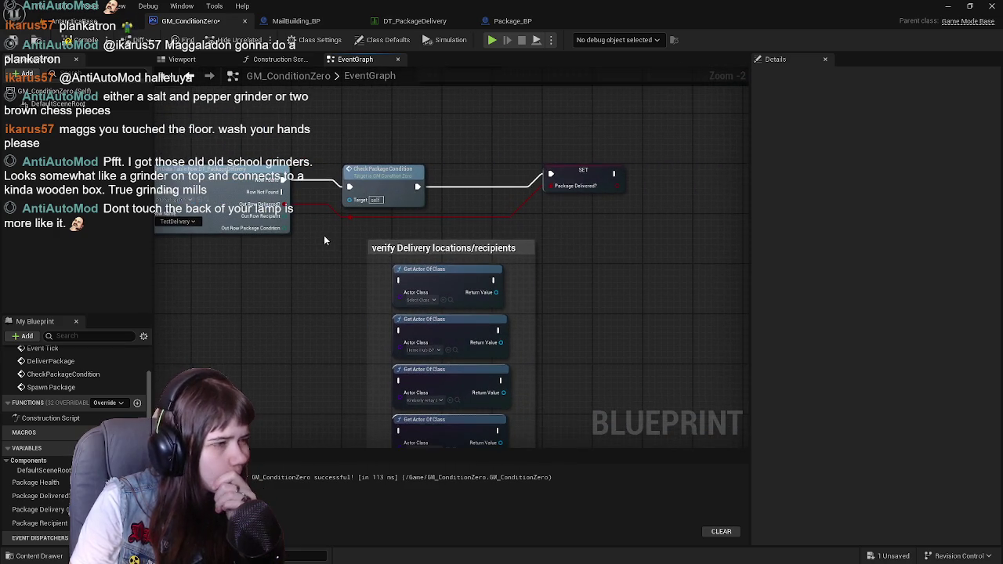
pyautogui.scroll(1, 319, 248)
pyautogui.scroll(-1, 319, 253)
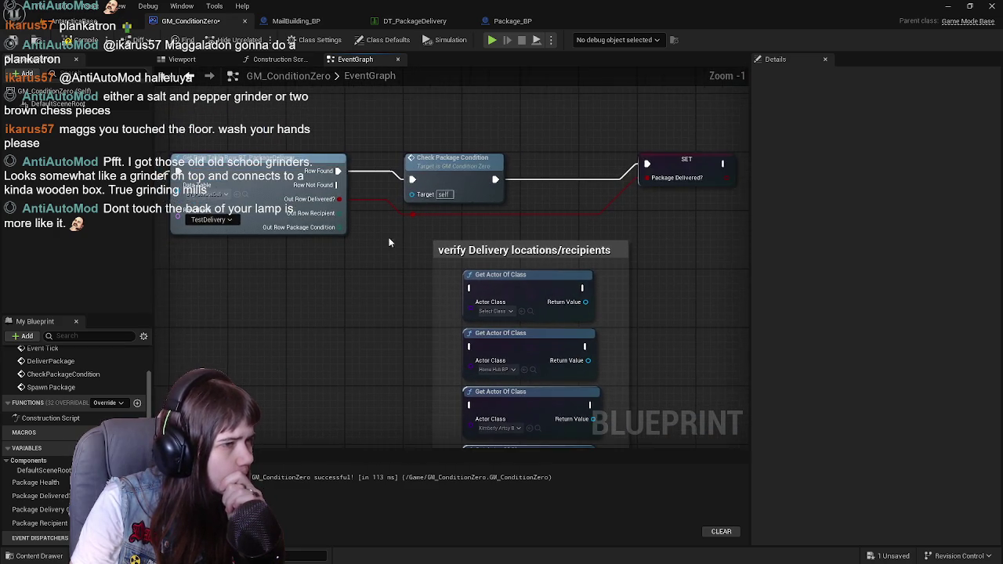
pyautogui.scroll(1, 314, 251)
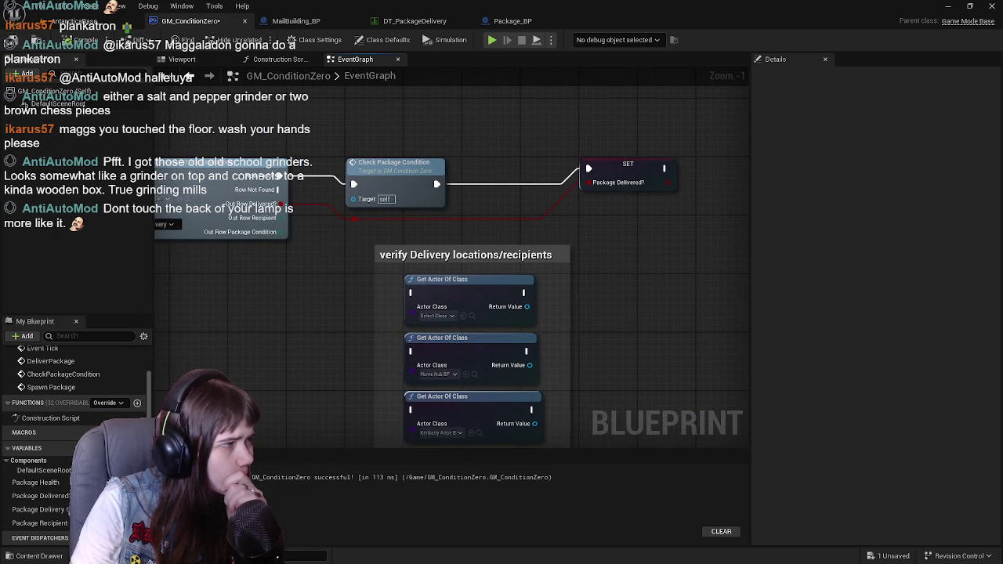
pyautogui.scroll(-1, 349, 159)
pyautogui.scroll(1, 355, 164)
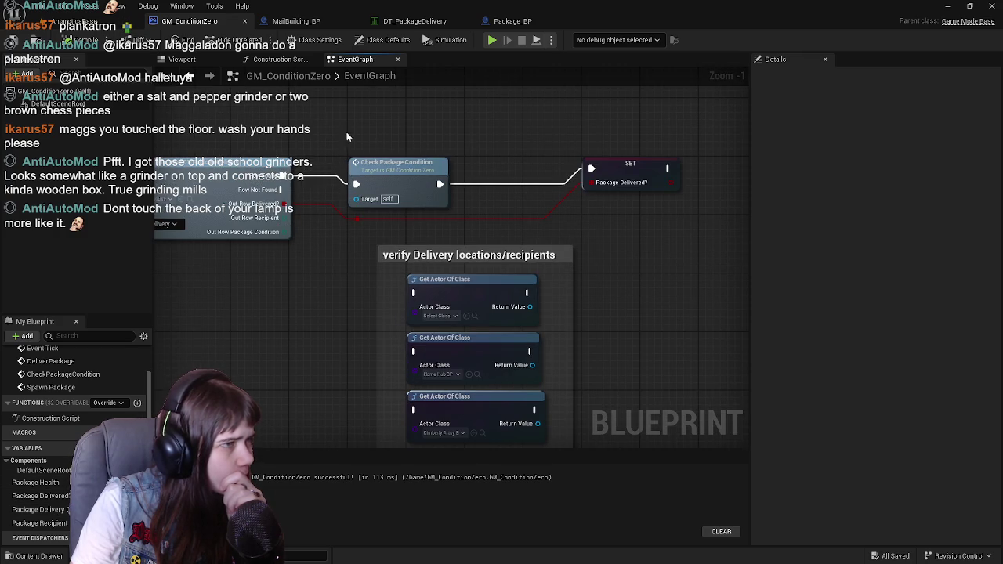
pyautogui.click(513, 20)
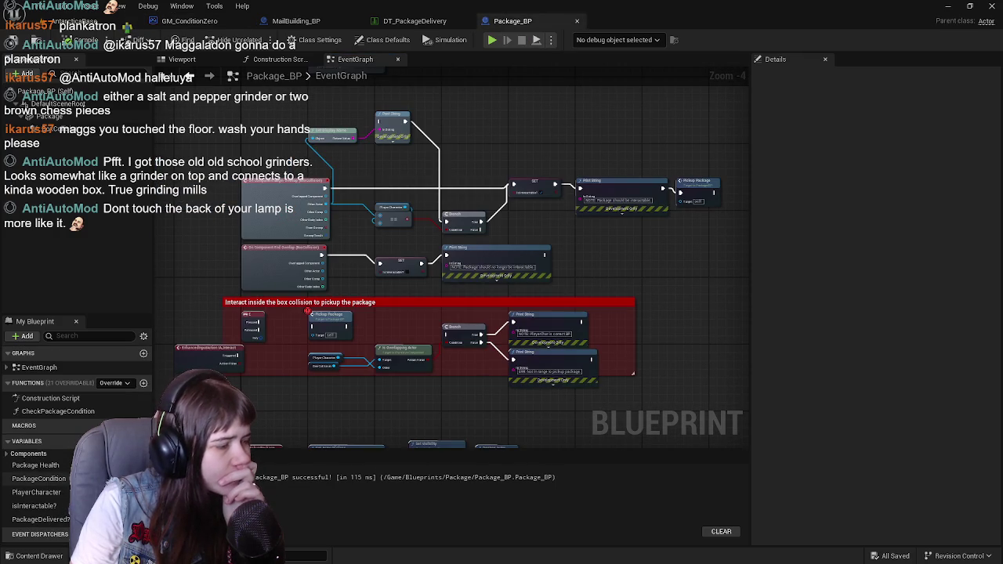
pyautogui.click(70, 21)
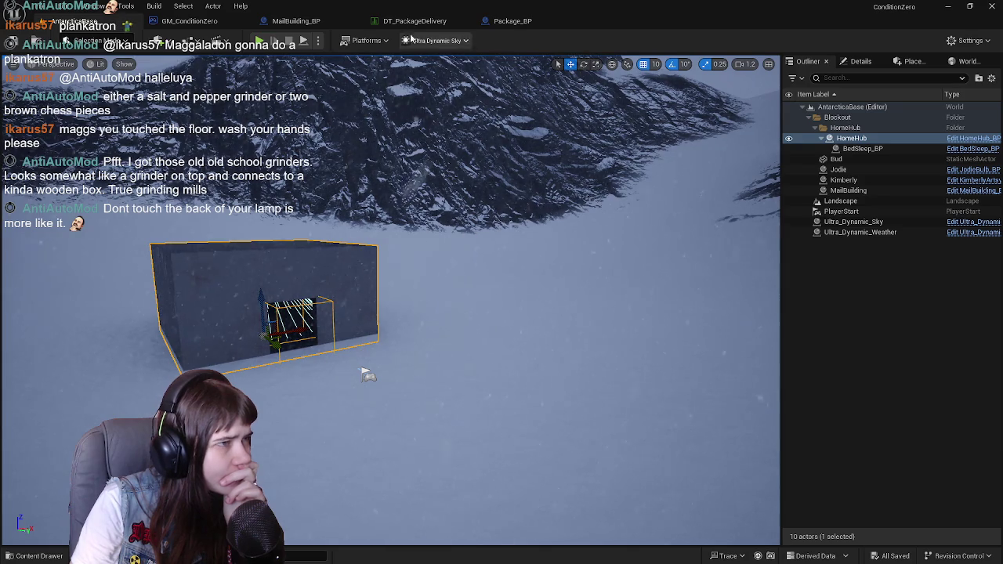
pyautogui.click(415, 21)
pyautogui.click(513, 21)
pyautogui.click(295, 21)
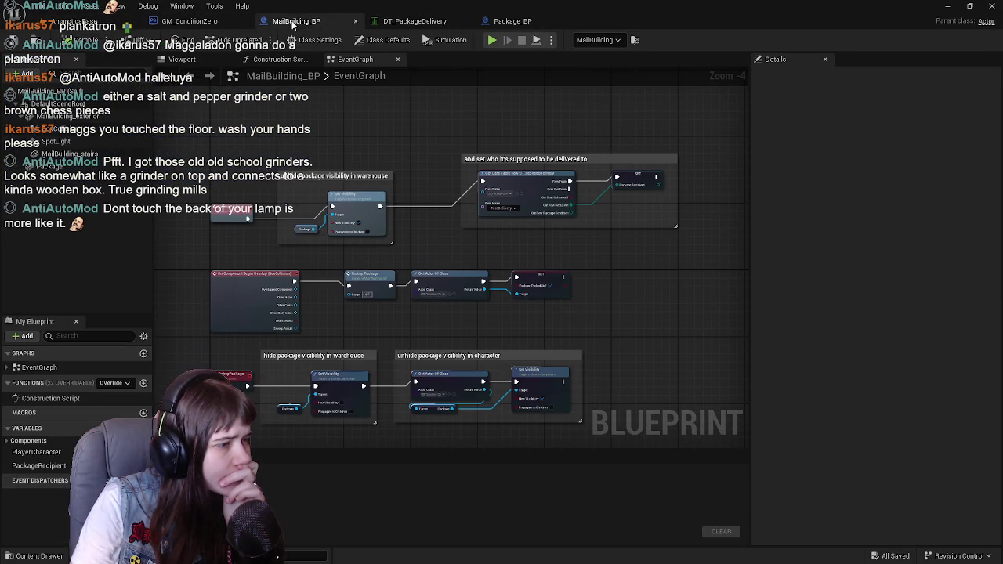
pyautogui.click(189, 21)
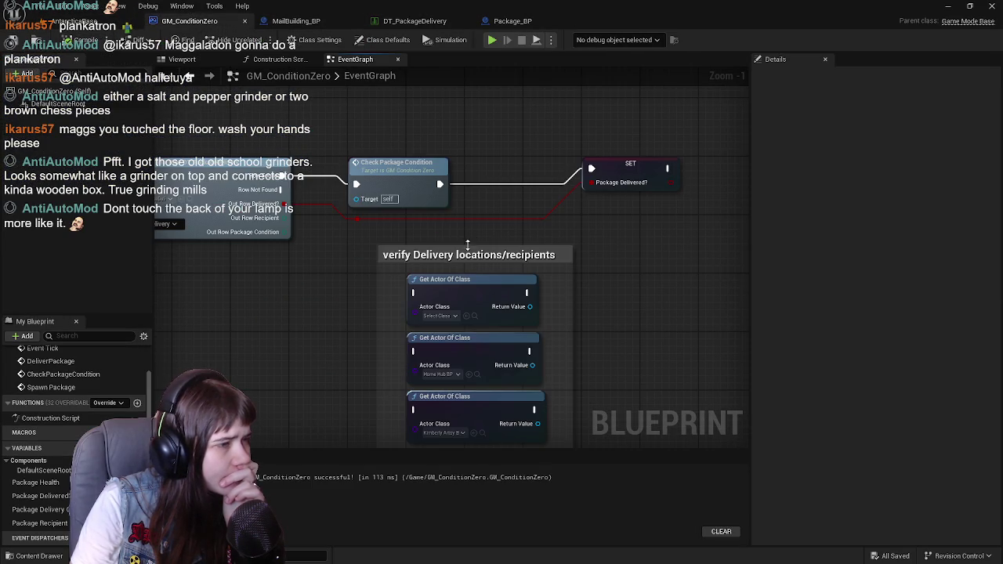
# - Pan to Check Package Condition, the verify comment and the SET node, dismissing stray action lists
pyautogui.rightClick(595, 236)
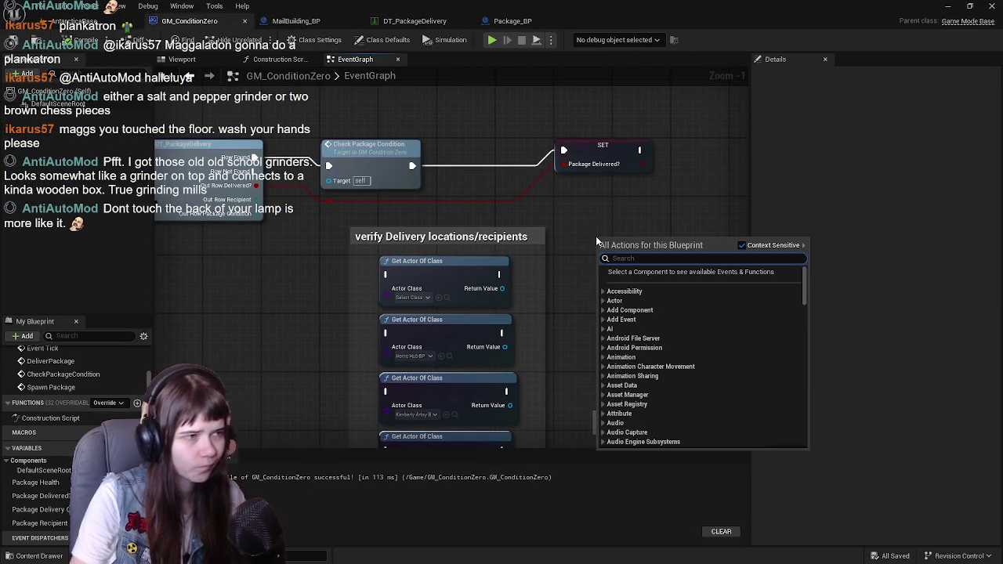
pyautogui.click(570, 226)
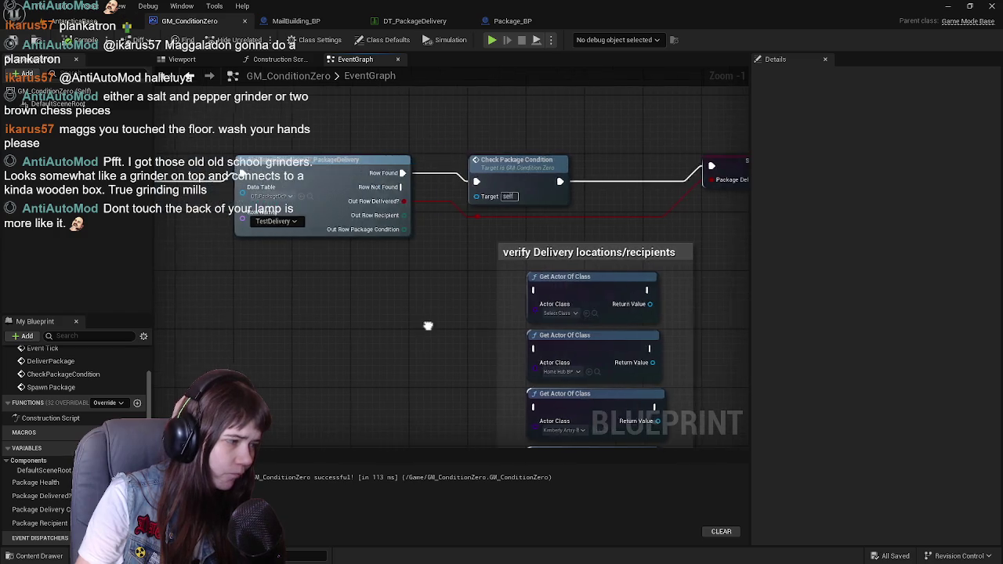
pyautogui.moveTo(658, 204); pyautogui.dragTo(368, 171)
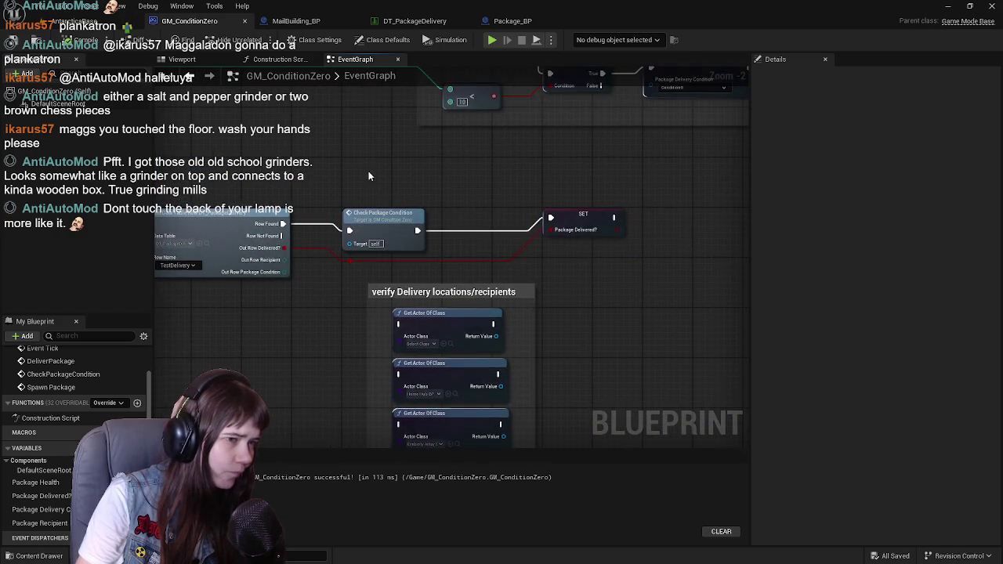
pyautogui.moveTo(440, 251); pyautogui.dragTo(388, 217)
pyautogui.rightClick(563, 263)
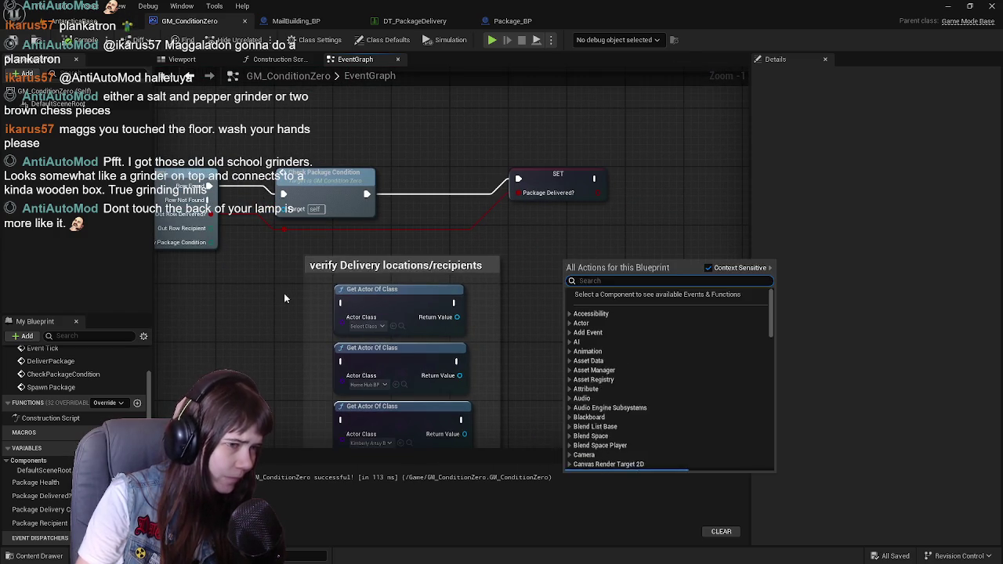
pyautogui.click(193, 317)
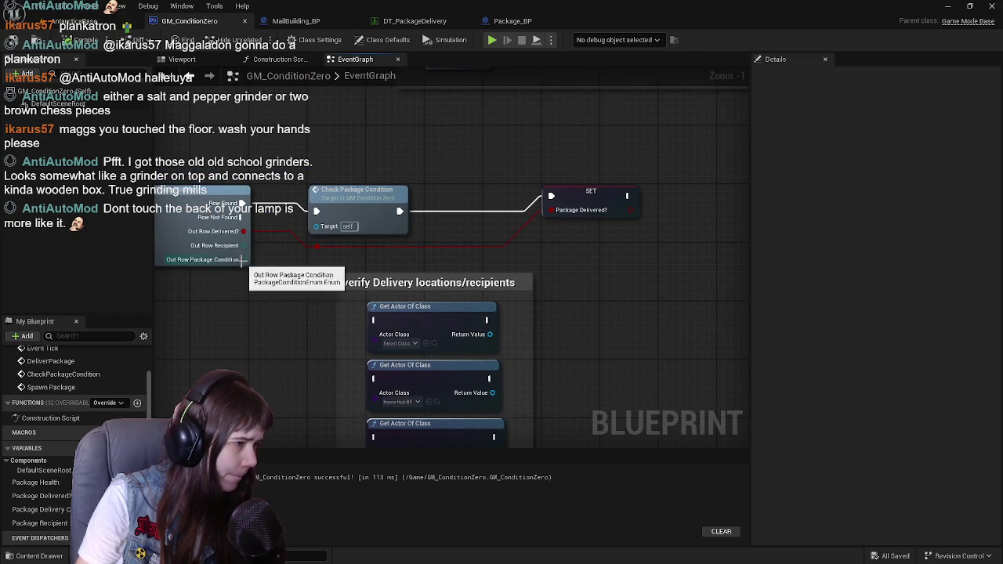
# - Look over the Condition3 to Condition0 comments, then re-centre on Check Package Condition
pyautogui.moveTo(251, 264)
pyautogui.mouseDown()
pyautogui.moveTo(359, 272)
pyautogui.moveTo(382, 378)
pyautogui.mouseUp()
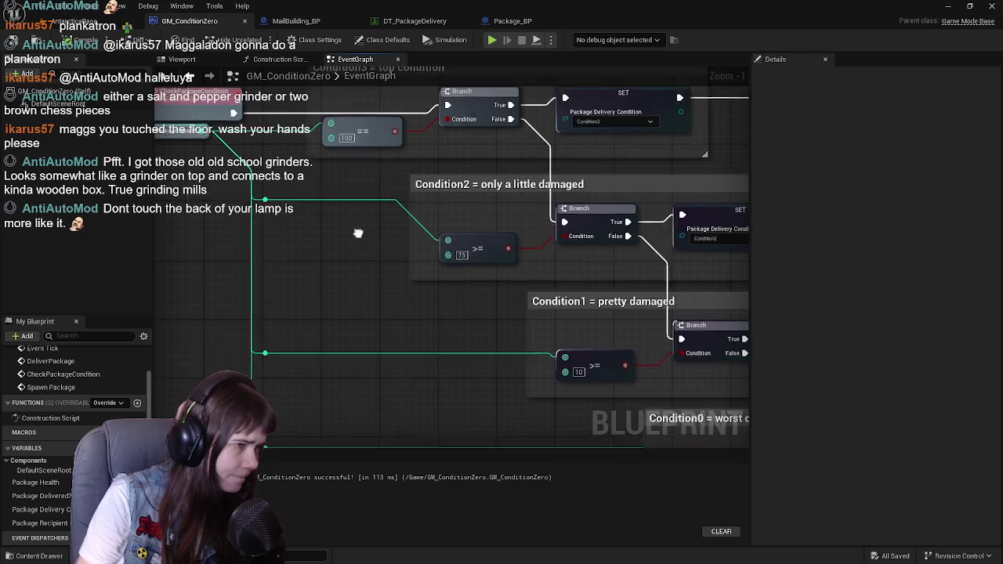
pyautogui.moveTo(358, 230); pyautogui.dragTo(455, 431)
pyautogui.scroll(-2, 517, 375)
pyautogui.moveTo(517, 375)
pyautogui.mouseDown()
pyautogui.moveTo(432, 213)
pyautogui.moveTo(470, 345)
pyautogui.moveTo(448, 392)
pyautogui.moveTo(266, 232)
pyautogui.mouseUp()
pyautogui.scroll(-2, 267, 232)
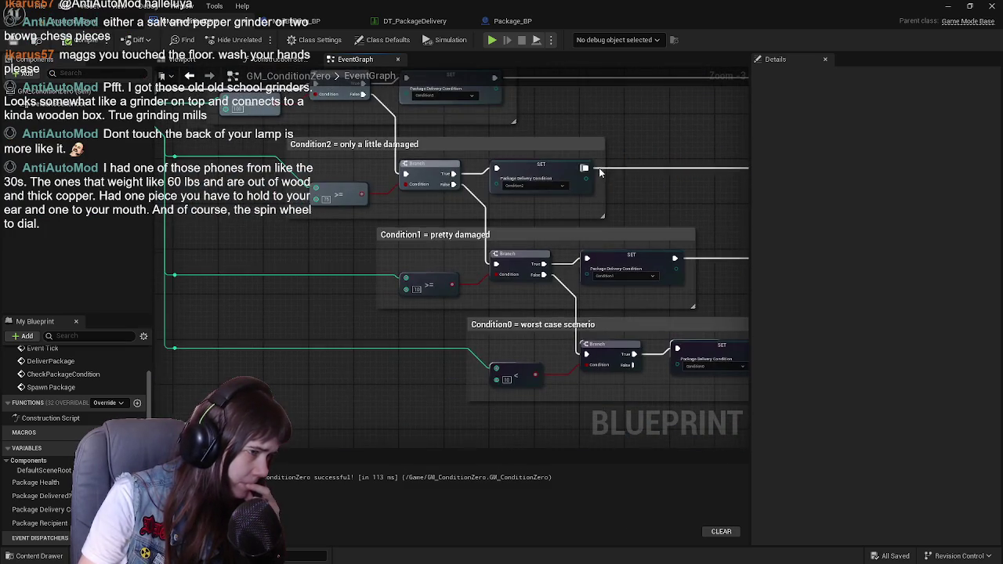
pyautogui.scroll(2, 379, 364)
pyautogui.moveTo(380, 364)
pyautogui.mouseDown()
pyautogui.moveTo(376, 235)
pyautogui.moveTo(337, 180)
pyautogui.moveTo(506, 281)
pyautogui.mouseUp()
pyautogui.scroll(1, 337, 181)
pyautogui.scroll(1, 506, 280)
pyautogui.moveTo(403, 271); pyautogui.dragTo(349, 285)
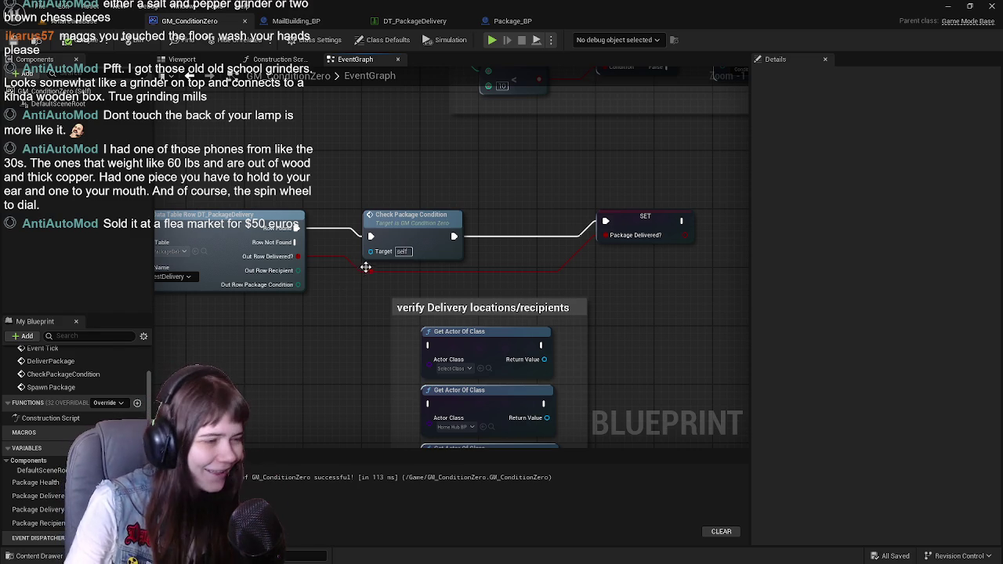
# - Drag the SET Package Delivered? node further to the right
pyautogui.scroll(-1, 366, 267)
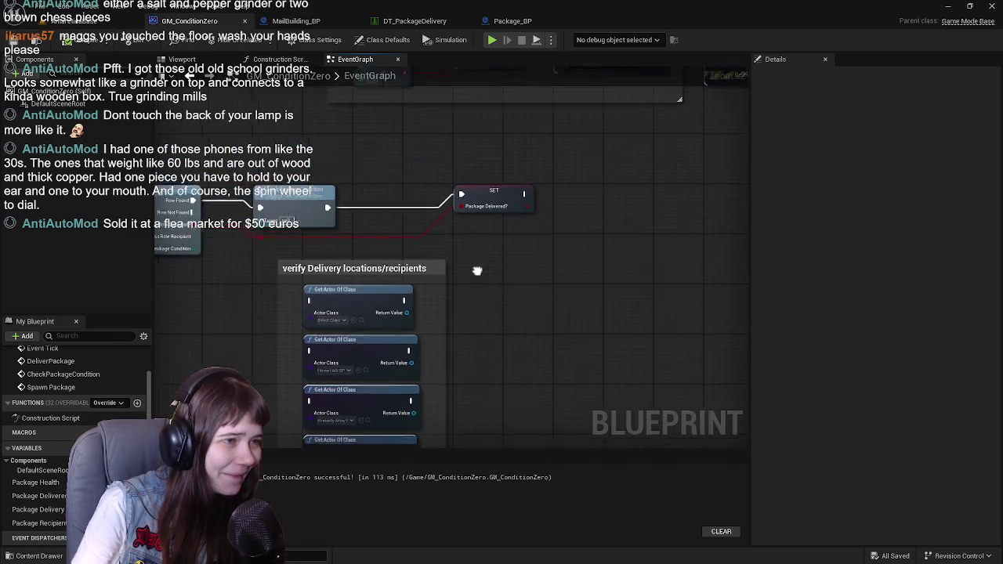
pyautogui.scroll(-1, 477, 271)
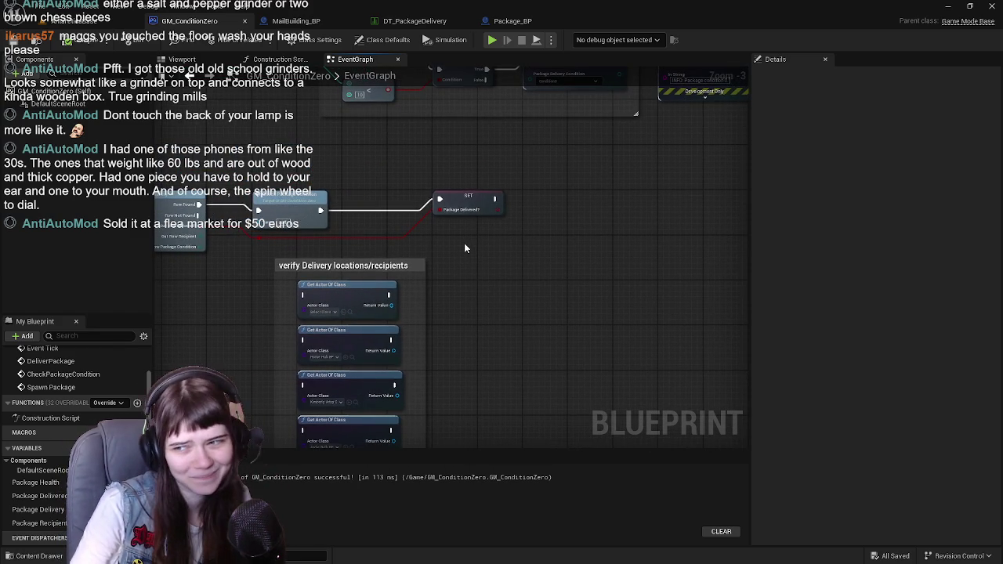
pyautogui.moveTo(465, 199); pyautogui.dragTo(557, 199)
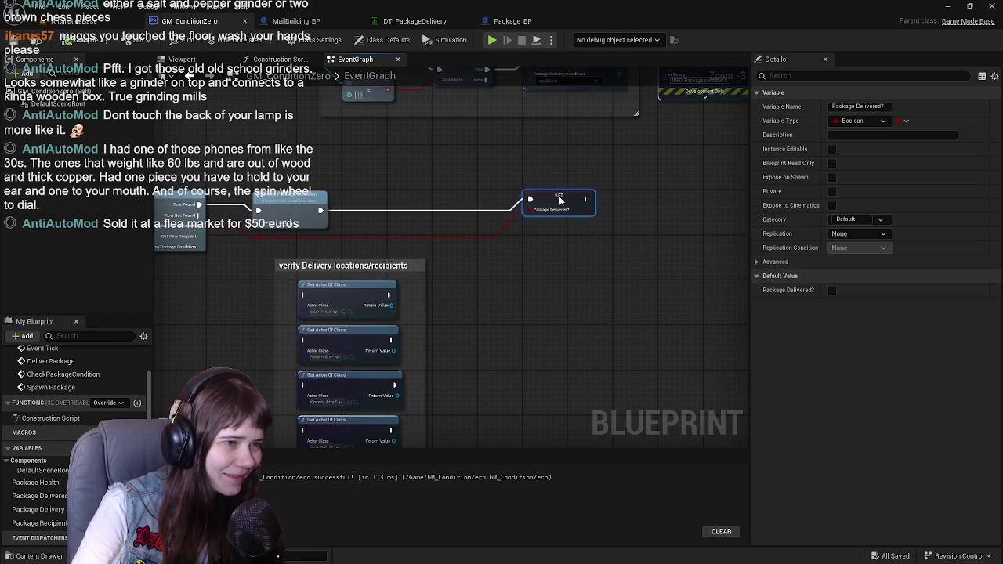
# - Save the GM_ConditionZero blueprint with Ctrl+S
pyautogui.scroll(1, 461, 198)
pyautogui.hotkey('ctrl', 's')
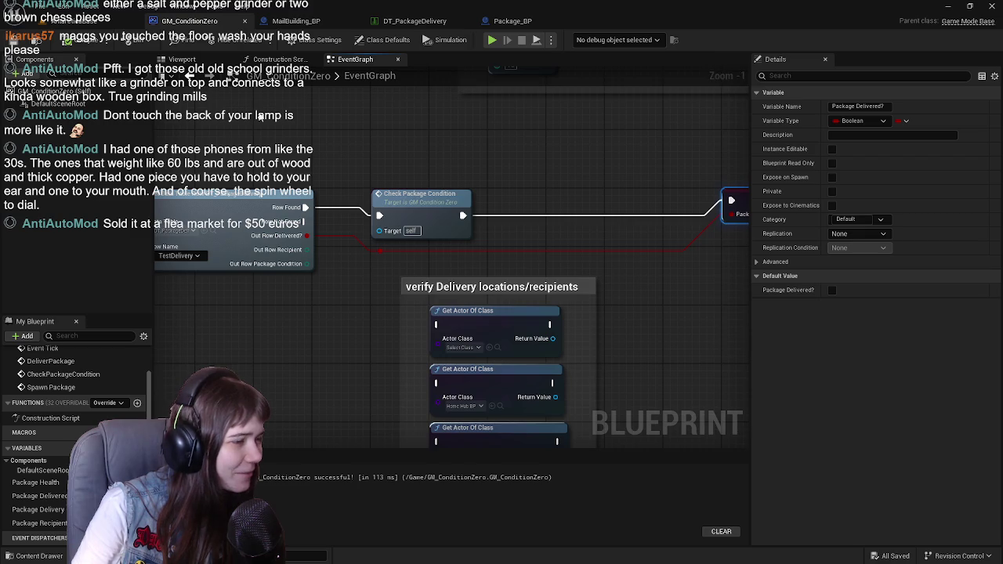
pyautogui.scroll(1, 409, 182)
pyautogui.scroll(-1, 408, 182)
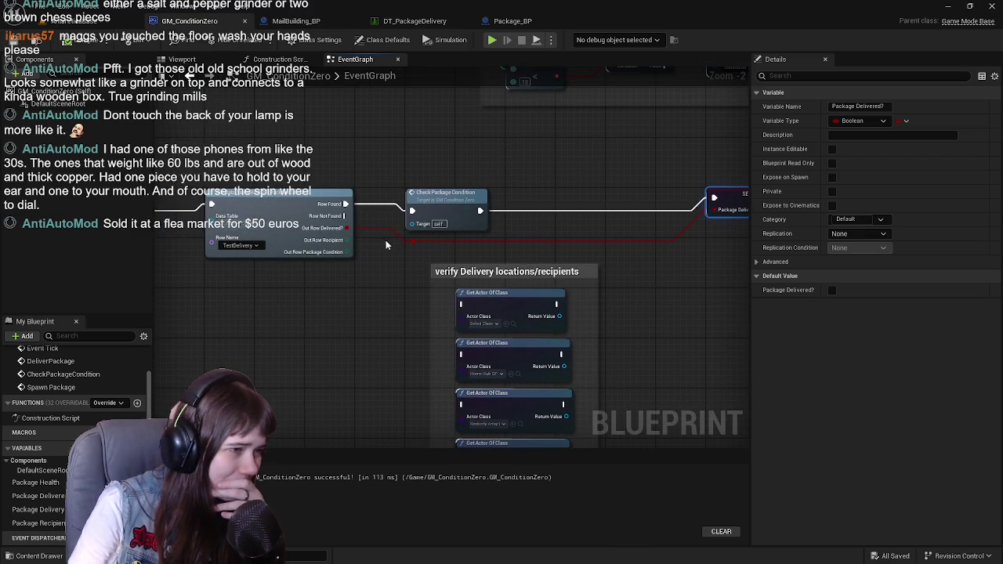
# - Route the Out Row Recipient wire to a new reroute node and shift it slightly right
pyautogui.moveTo(349, 241); pyautogui.dragTo(378, 319)
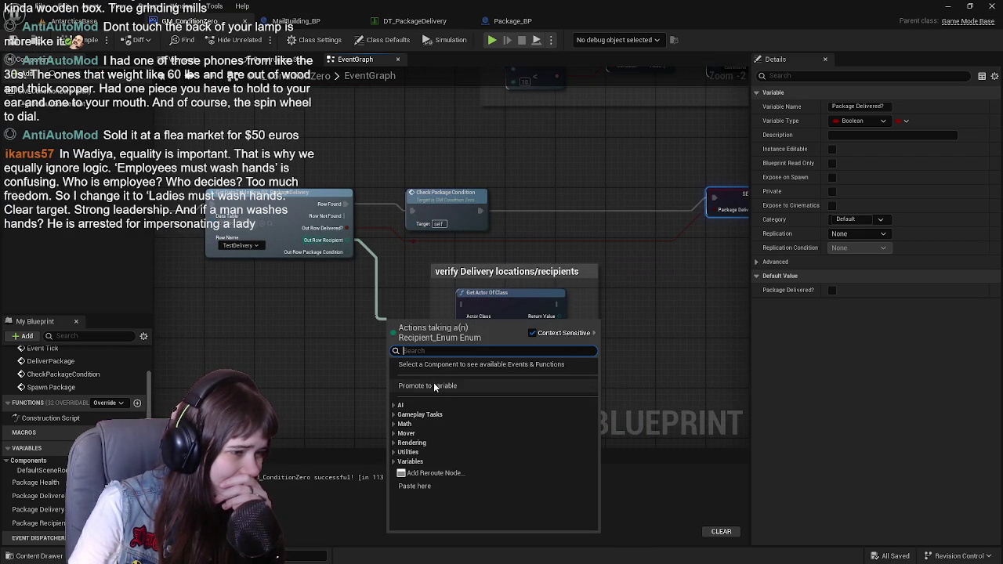
pyautogui.click(423, 472)
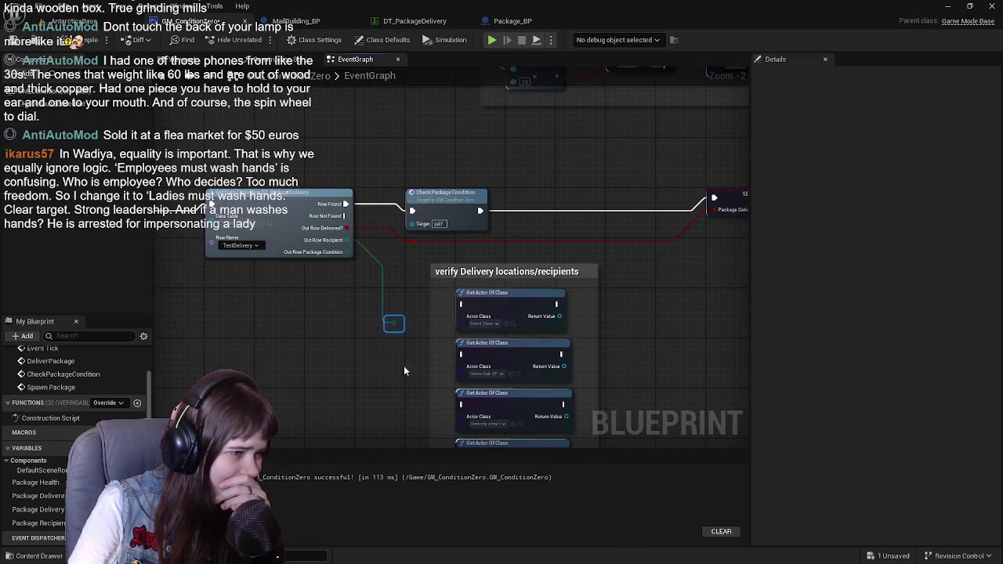
pyautogui.moveTo(399, 323)
pyautogui.mouseDown()
pyautogui.moveTo(412, 330)
pyautogui.moveTo(417, 357)
pyautogui.moveTo(331, 348)
pyautogui.mouseUp()
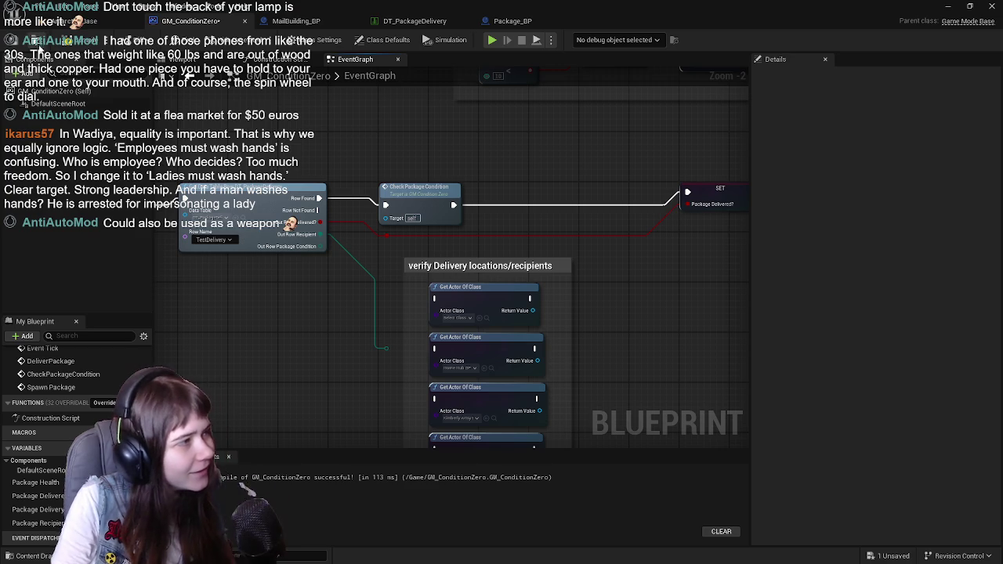
pyautogui.click(13, 39)
pyautogui.moveTo(532, 62)
pyautogui.mouseDown()
pyautogui.moveTo(484, 276)
pyautogui.moveTo(506, 331)
pyautogui.mouseUp()
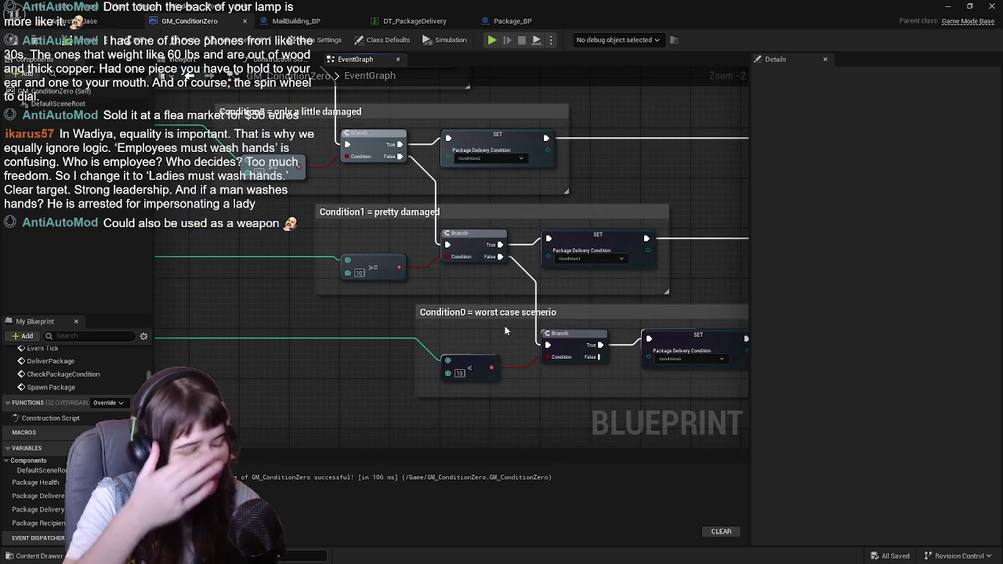
pyautogui.moveTo(472, 268)
pyautogui.mouseDown()
pyautogui.moveTo(767, 387)
pyautogui.moveTo(432, 403)
pyautogui.moveTo(288, 299)
pyautogui.moveTo(599, 271)
pyautogui.moveTo(402, 192)
pyautogui.mouseUp()
pyautogui.moveTo(254, 116)
pyautogui.mouseDown()
pyautogui.moveTo(377, 172)
pyautogui.moveTo(447, 223)
pyautogui.moveTo(547, 223)
pyautogui.moveTo(376, 152)
pyautogui.moveTo(368, 235)
pyautogui.moveTo(444, 439)
pyautogui.mouseUp()
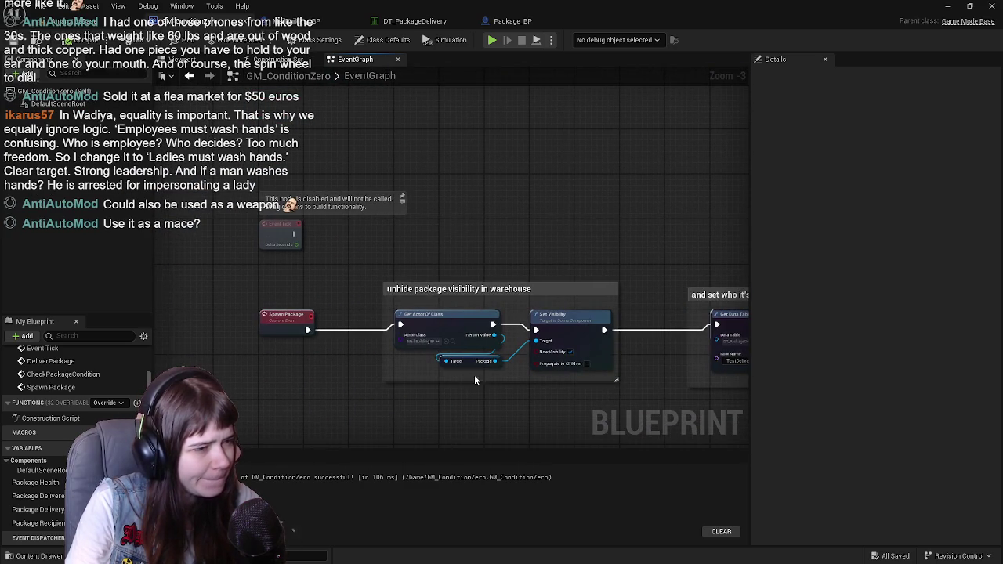
pyautogui.moveTo(474, 380)
pyautogui.mouseDown()
pyautogui.moveTo(447, 423)
pyautogui.moveTo(419, 330)
pyautogui.moveTo(472, 233)
pyautogui.moveTo(467, 172)
pyautogui.moveTo(495, 146)
pyautogui.moveTo(388, 263)
pyautogui.moveTo(403, 259)
pyautogui.mouseUp()
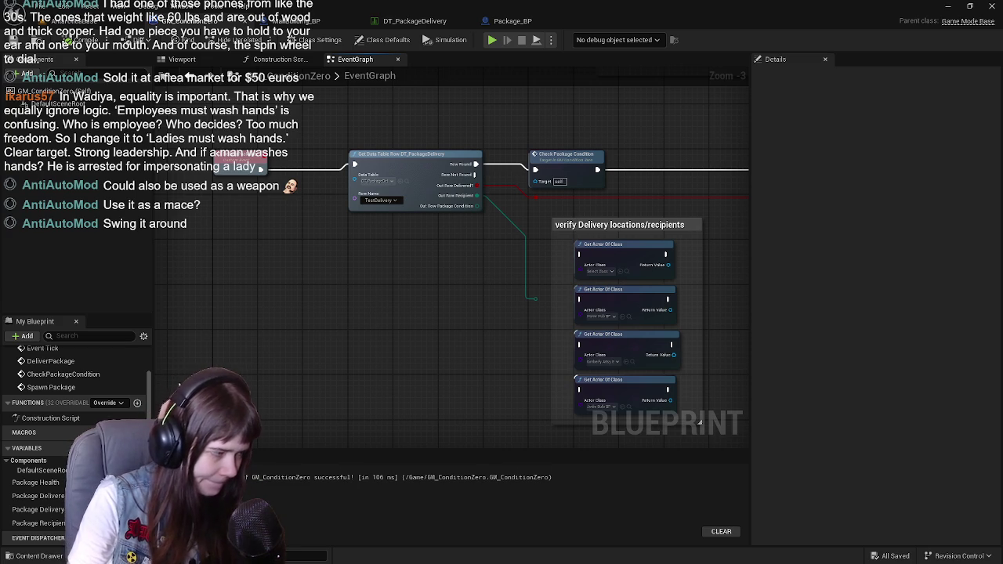
# - Create an Ending Score variable, compile, and set its type to Integer
pyautogui.click(137, 449)
pyautogui.write('E')
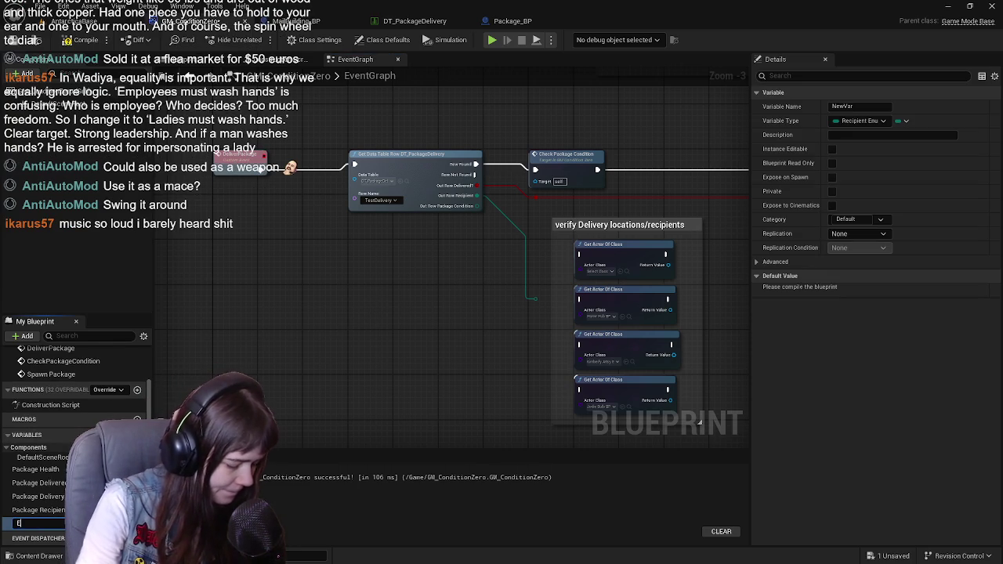
pyautogui.write('nding Score')
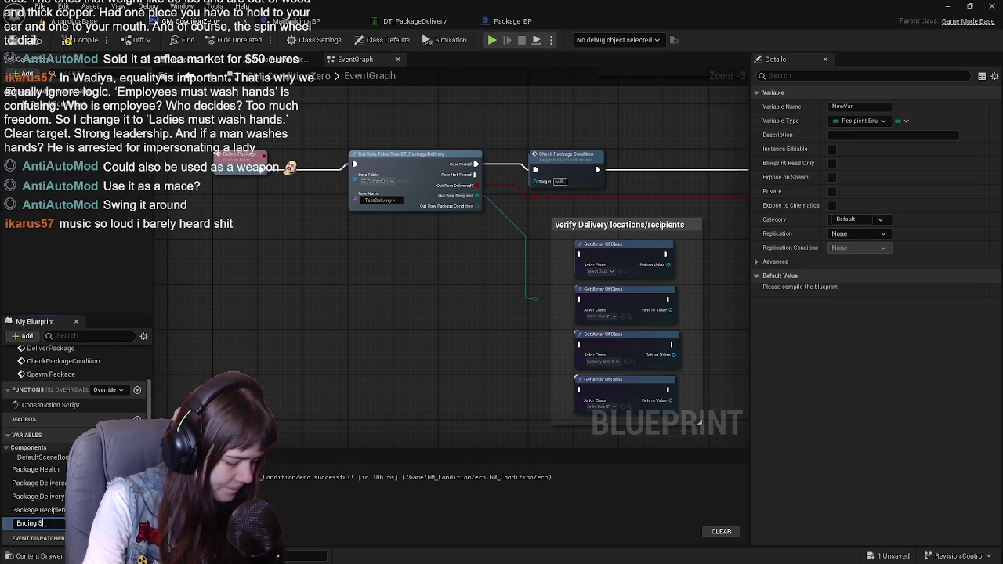
pyautogui.press('Return')
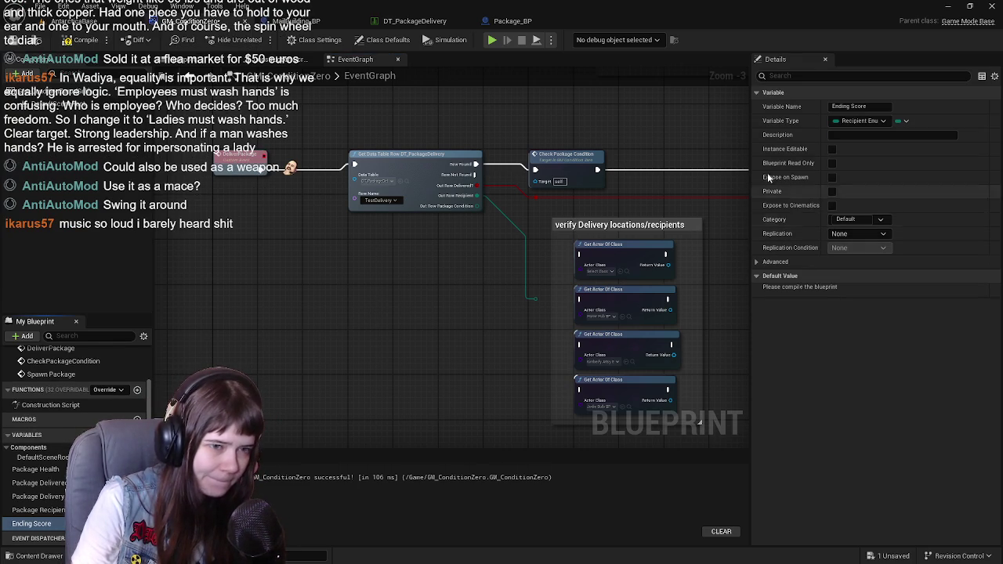
pyautogui.press('F7')
pyautogui.click(872, 121)
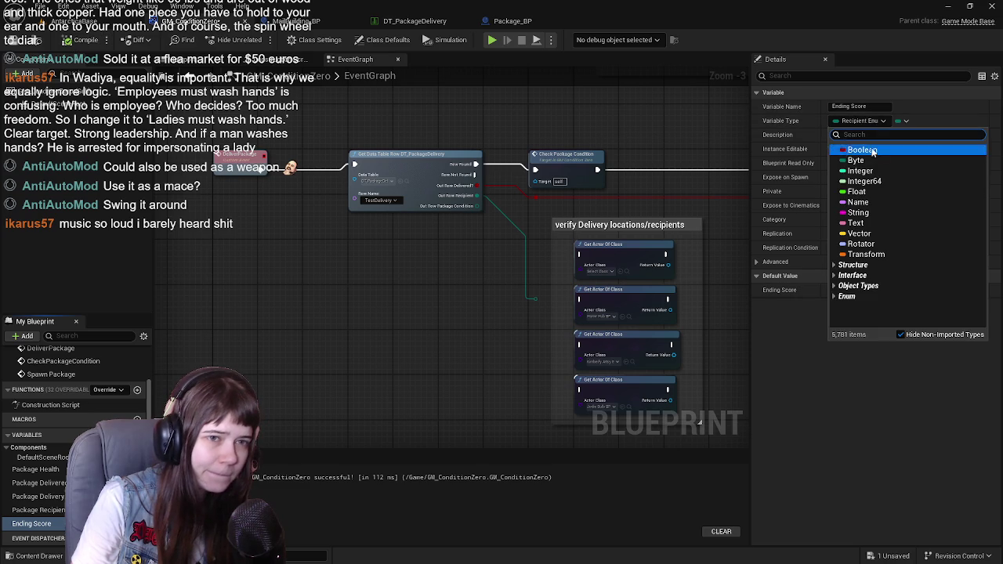
pyautogui.click(879, 171)
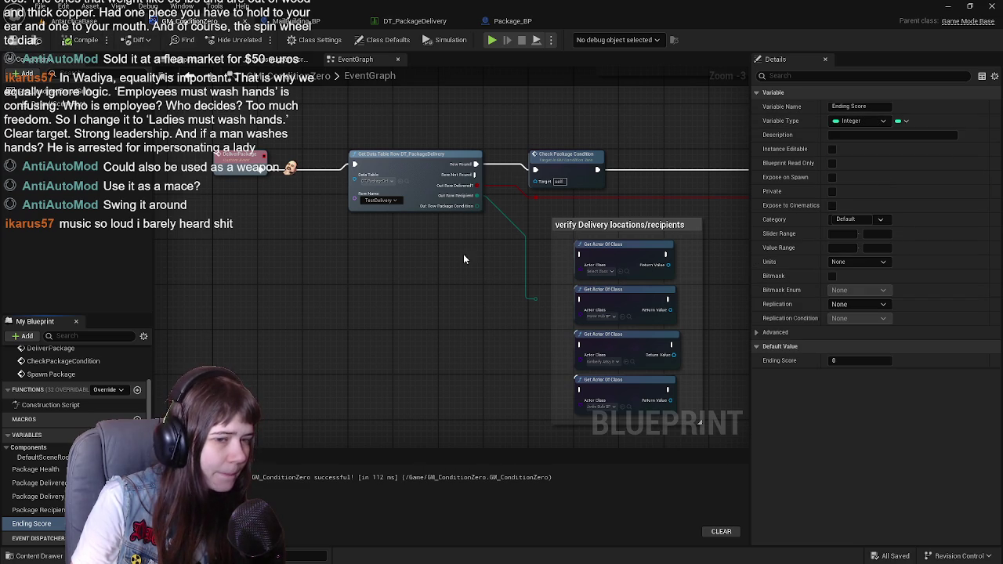
# - Re-centre the delivery verification nodes and inspect the Package Delivery Condition variable
pyautogui.scroll(-1, 478, 281)
pyautogui.scroll(1, 316, 276)
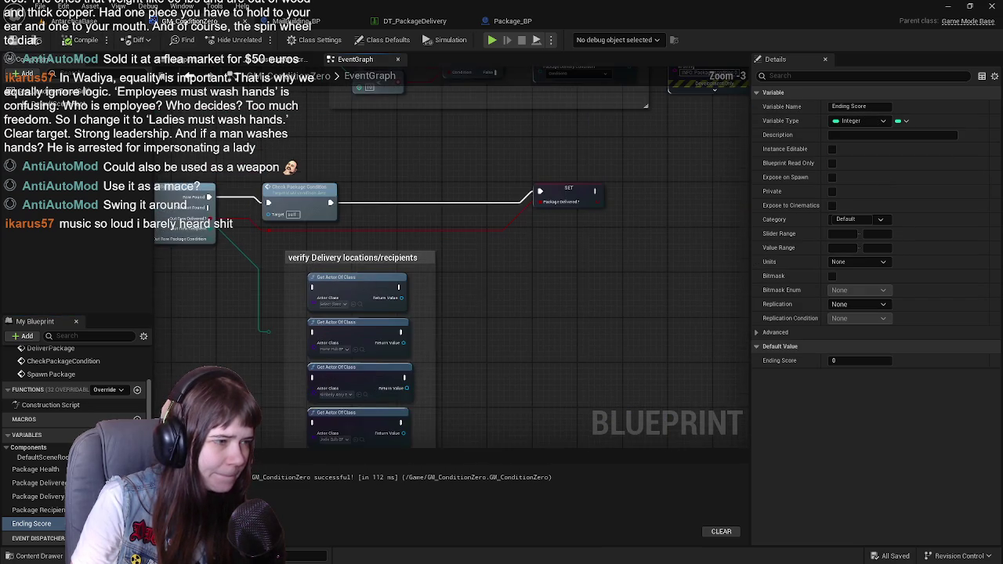
pyautogui.moveTo(475, 257)
pyautogui.mouseDown()
pyautogui.moveTo(519, 184)
pyautogui.moveTo(609, 227)
pyautogui.moveTo(527, 242)
pyautogui.mouseUp()
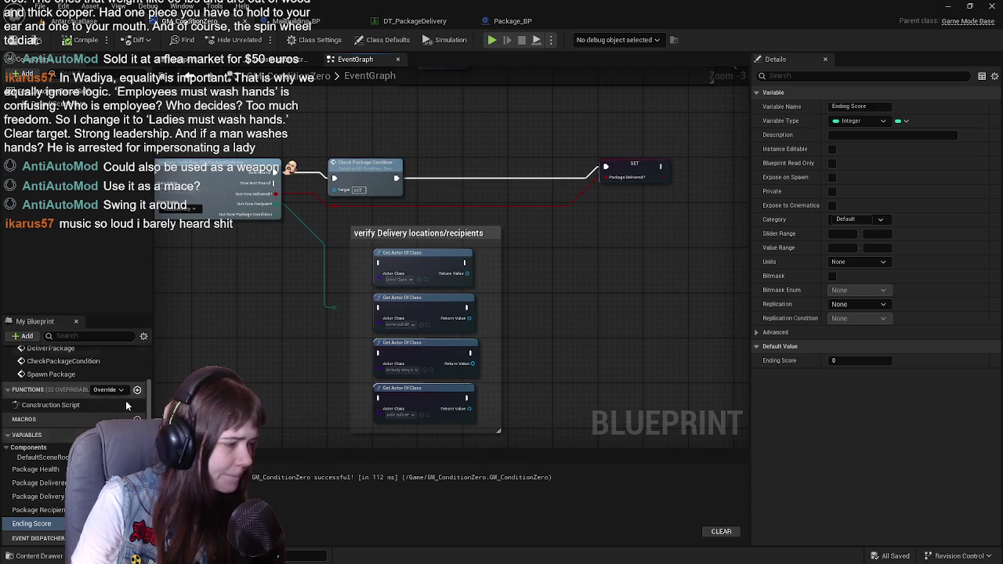
pyautogui.click(55, 497)
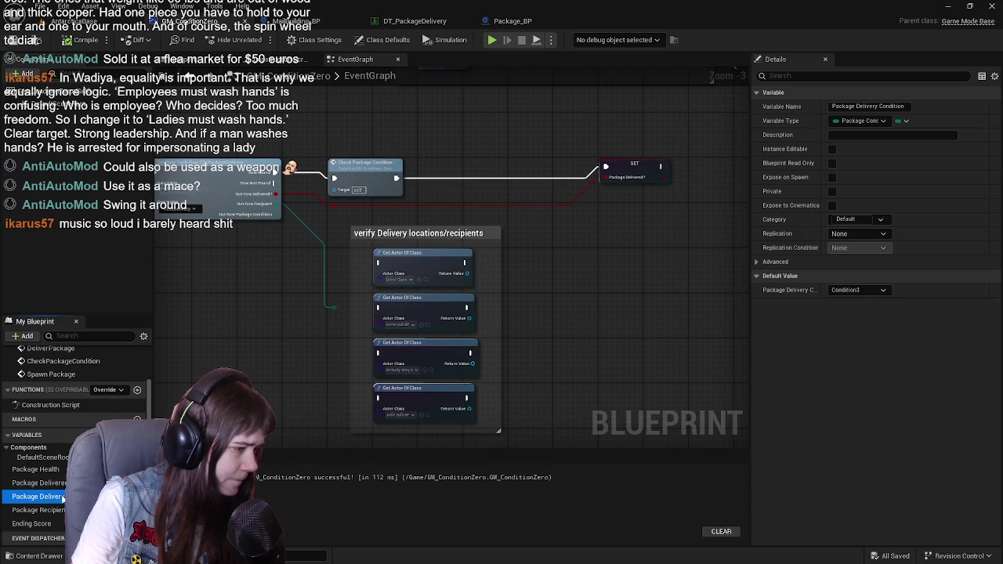
# - Drop a Package Delivery Condition getter beside the delivery locations/recipients group, leaving its pin unconnected
pyautogui.moveTo(61, 500); pyautogui.dragTo(498, 361)
pyautogui.scroll(1, 531, 278)
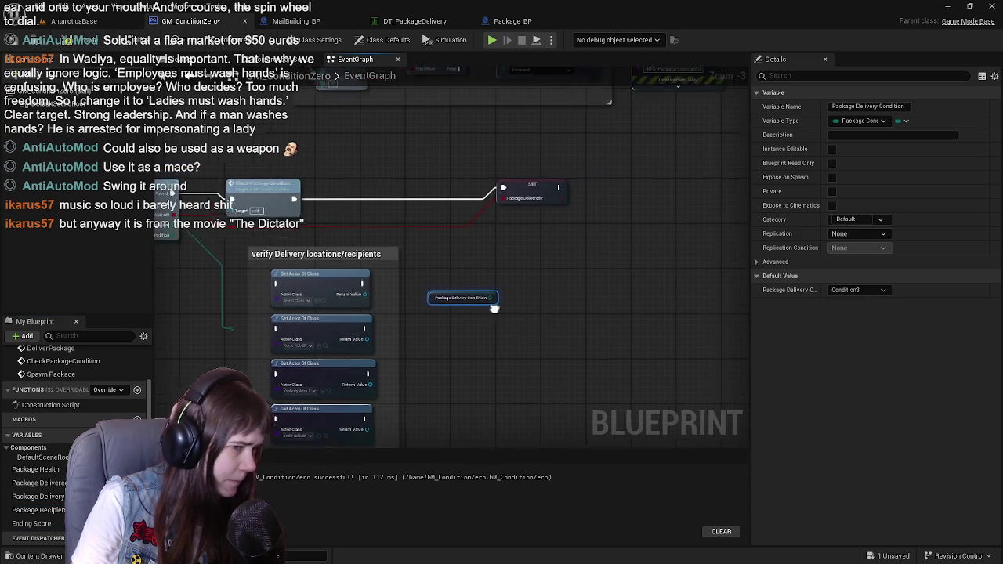
pyautogui.moveTo(484, 298); pyautogui.dragTo(539, 268)
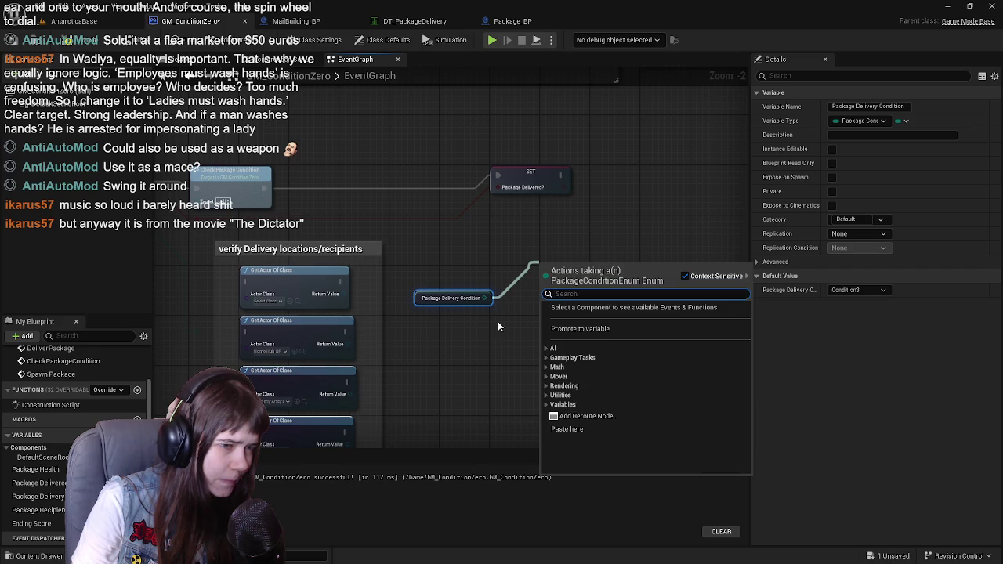
pyautogui.press('Escape')
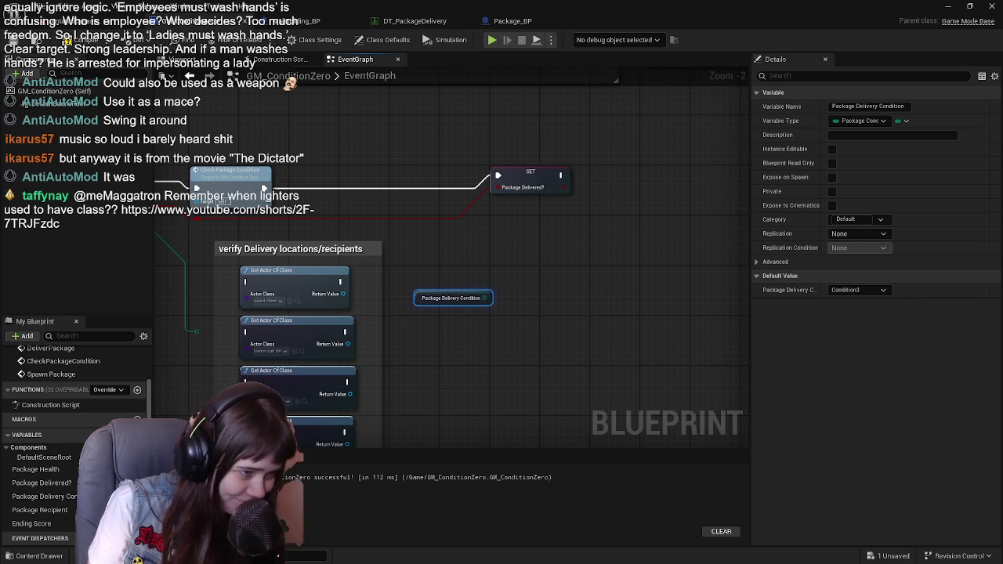
# - Delete the stray Package Delivery Condition node
pyautogui.scroll(-2, 415, 291)
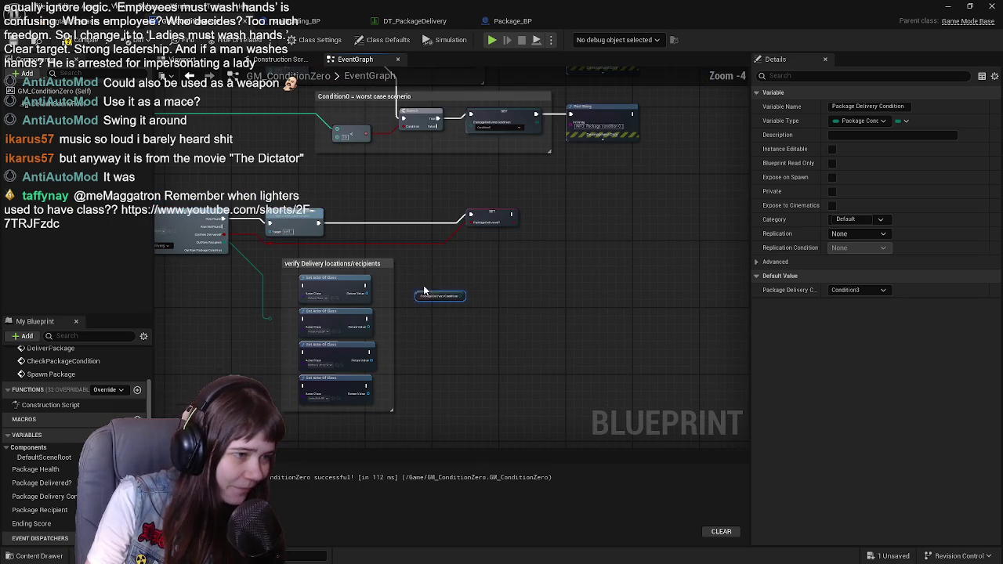
pyautogui.moveTo(428, 279); pyautogui.dragTo(450, 308)
pyautogui.scroll(1, 455, 309)
pyautogui.press('Delete')
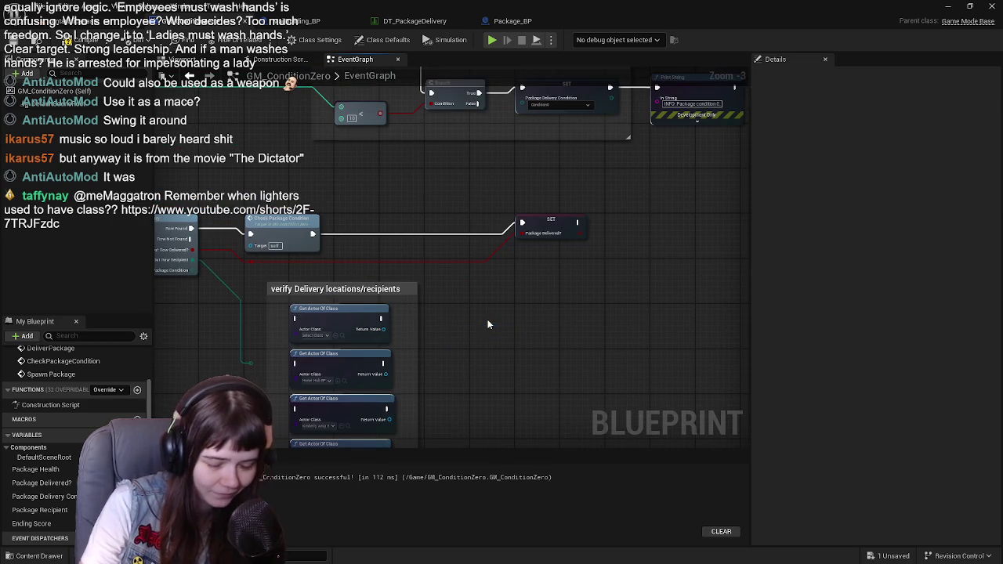
# - Place an Ending Score getter next to the Condition3 SET node
pyautogui.moveTo(263, 161); pyautogui.dragTo(400, 327)
pyautogui.moveTo(427, 211)
pyautogui.mouseDown()
pyautogui.moveTo(479, 278)
pyautogui.moveTo(384, 298)
pyautogui.moveTo(544, 363)
pyautogui.moveTo(458, 369)
pyautogui.mouseUp()
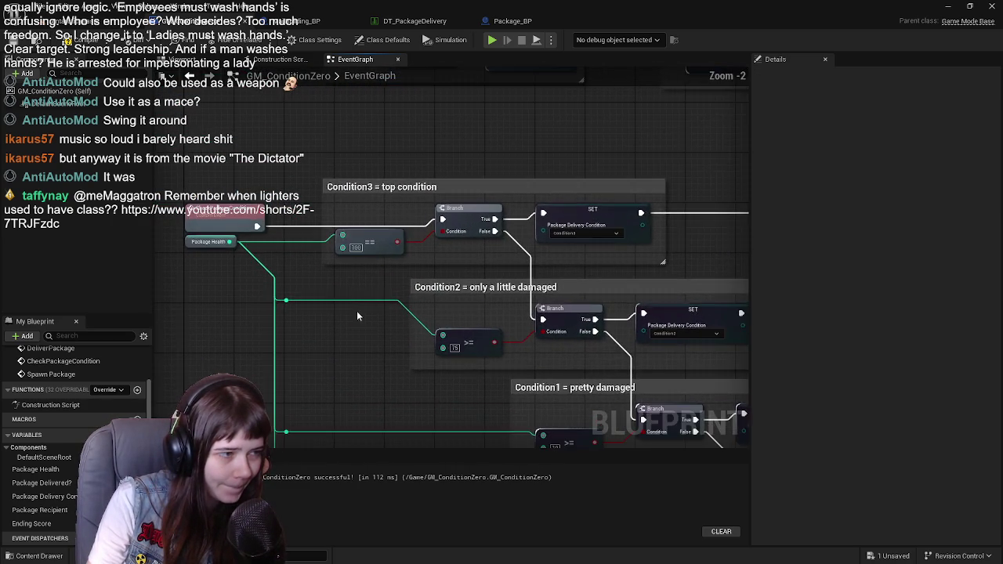
pyautogui.scroll(1, 357, 311)
pyautogui.scroll(-1, 378, 326)
pyautogui.moveTo(377, 326); pyautogui.dragTo(279, 222)
pyautogui.moveTo(635, 214)
pyautogui.mouseDown()
pyautogui.moveTo(490, 281)
pyautogui.moveTo(355, 283)
pyautogui.mouseUp()
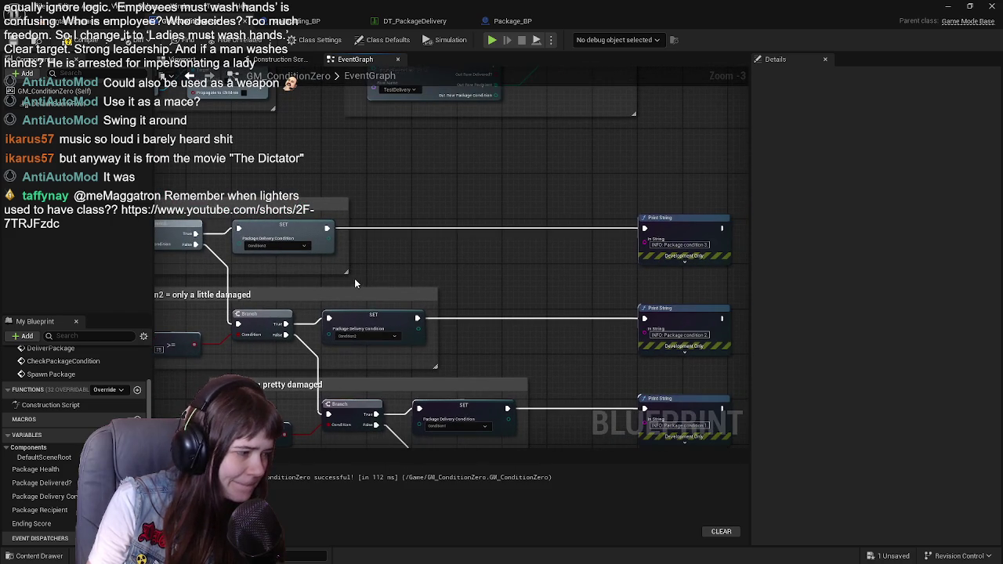
pyautogui.scroll(1, 354, 278)
pyautogui.click(31, 523)
pyautogui.moveTo(31, 523)
pyautogui.mouseDown()
pyautogui.moveTo(560, 317)
pyautogui.moveTo(419, 265)
pyautogui.moveTo(371, 263)
pyautogui.mouseUp()
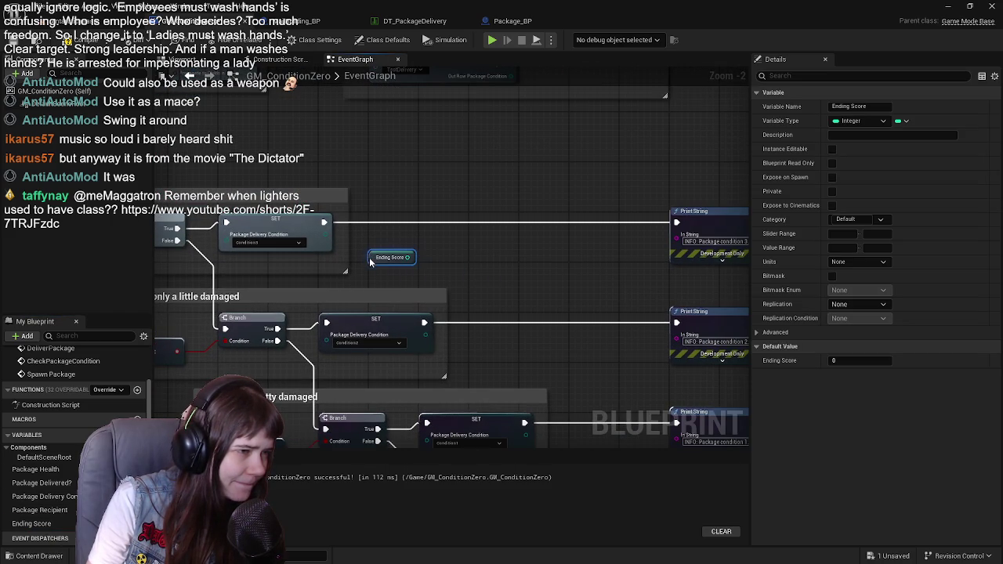
# - Nudge the condition 3 Print String and pull a wire from Ending Score's output
pyautogui.moveTo(466, 255); pyautogui.dragTo(406, 264)
pyautogui.moveTo(644, 232)
pyautogui.mouseDown()
pyautogui.moveTo(443, 231)
pyautogui.moveTo(643, 237)
pyautogui.mouseUp()
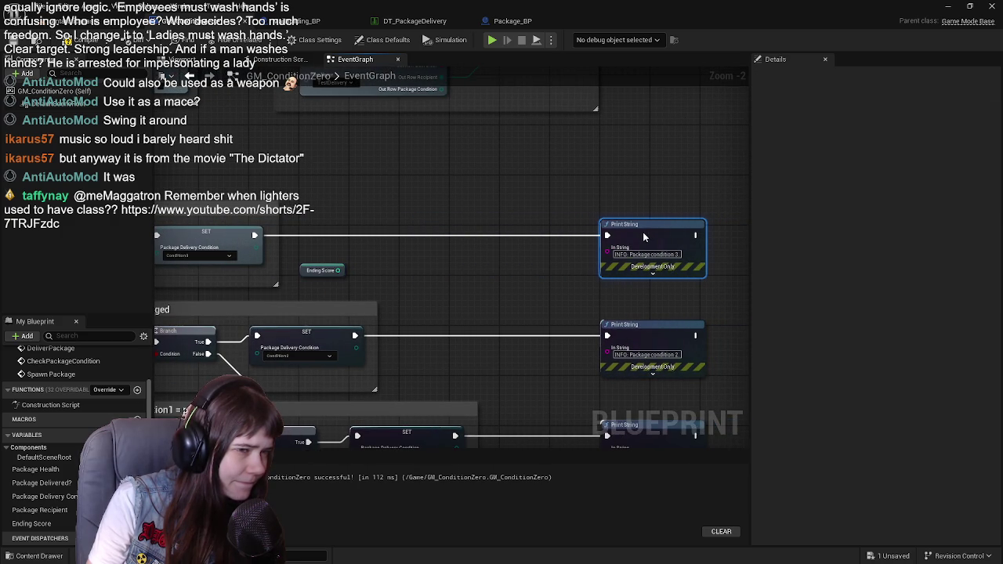
pyautogui.scroll(-2, 475, 268)
pyautogui.moveTo(588, 276)
pyautogui.mouseDown()
pyautogui.moveTo(455, 168)
pyautogui.moveTo(444, 185)
pyautogui.moveTo(442, 281)
pyautogui.mouseUp()
pyautogui.scroll(2, 442, 281)
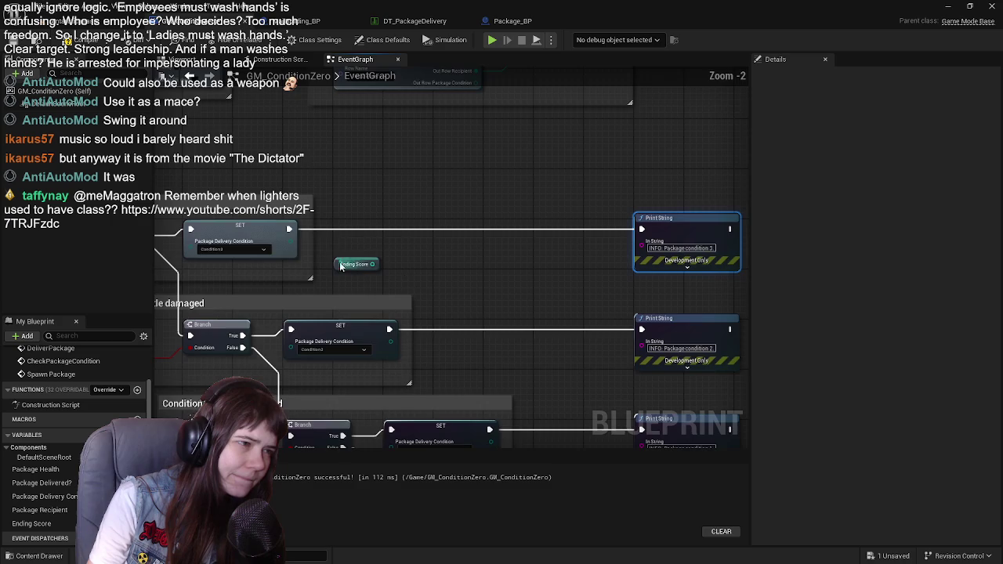
pyautogui.scroll(1, 427, 274)
pyautogui.moveTo(359, 275)
pyautogui.mouseDown()
pyautogui.moveTo(441, 267)
pyautogui.moveTo(429, 255)
pyautogui.mouseUp()
# - Add an integer '+' node after Ending Score on the condition 3 line
pyautogui.write('+')
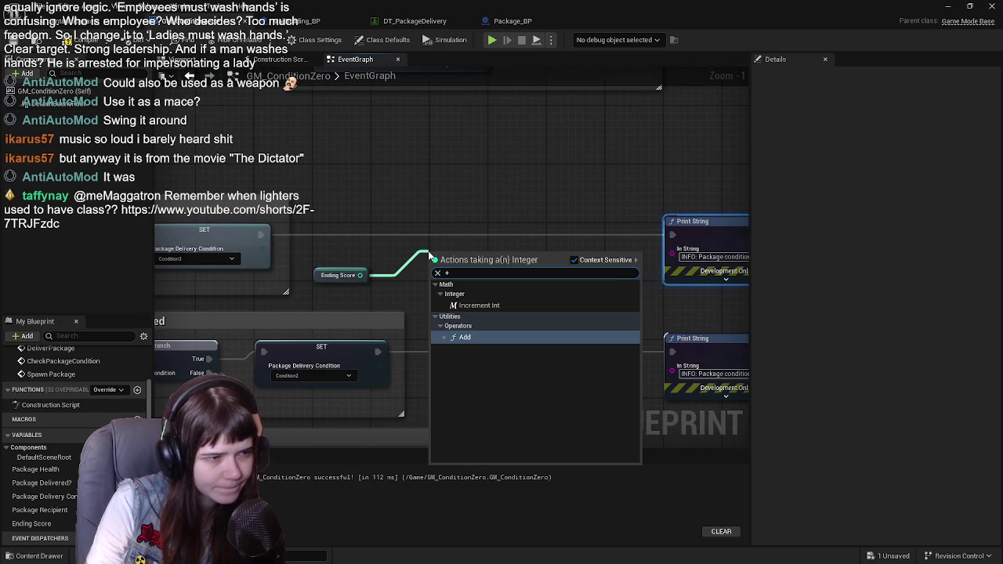
pyautogui.click(471, 343)
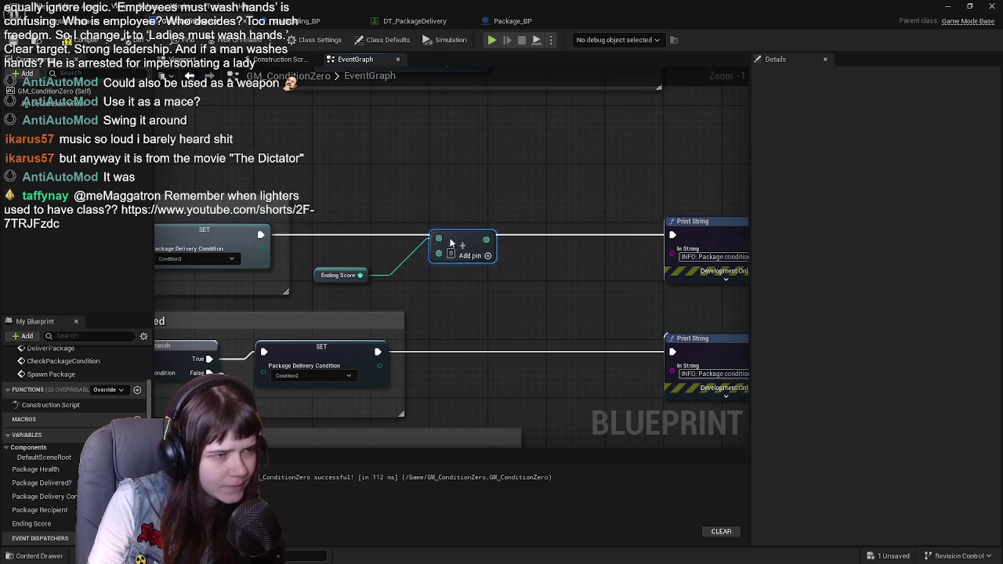
pyautogui.moveTo(449, 254)
pyautogui.mouseDown()
pyautogui.moveTo(451, 236)
pyautogui.moveTo(558, 251)
pyautogui.mouseUp()
pyautogui.scroll(-3, 558, 251)
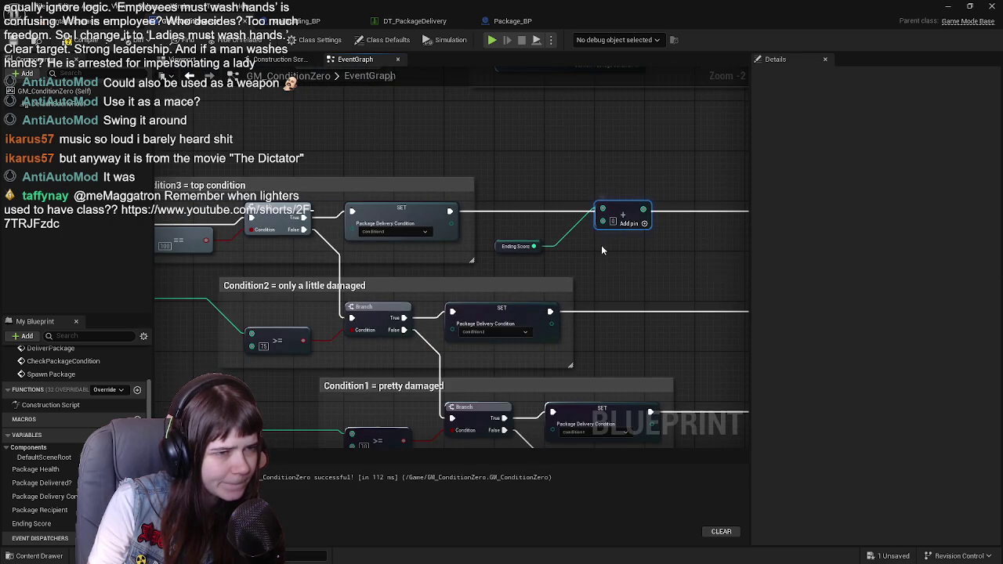
pyautogui.scroll(2, 520, 261)
pyautogui.rightClick(520, 260)
pyautogui.click(513, 298)
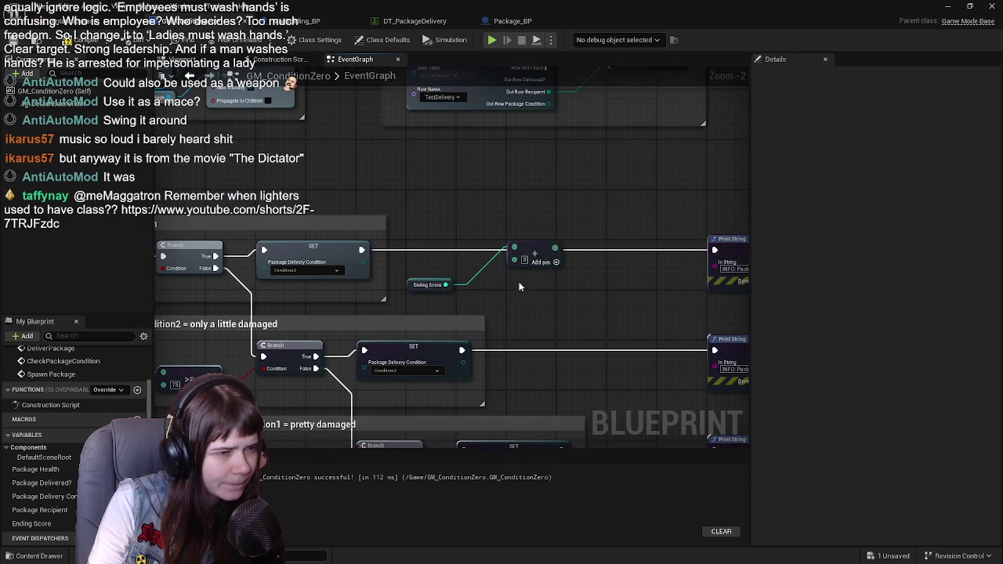
pyautogui.moveTo(522, 287)
pyautogui.mouseDown()
pyautogui.moveTo(488, 270)
pyautogui.moveTo(489, 294)
pyautogui.mouseUp()
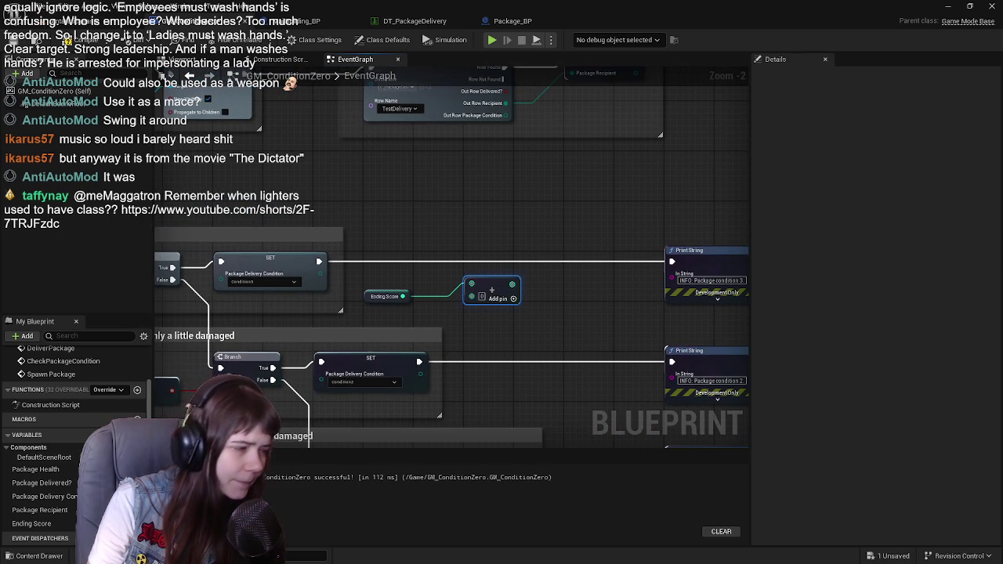
# - Feed the Add result into a new SET Ending Score node and save
pyautogui.moveTo(56, 524)
pyautogui.mouseDown()
pyautogui.moveTo(541, 376)
pyautogui.moveTo(549, 298)
pyautogui.moveTo(604, 284)
pyautogui.moveTo(561, 281)
pyautogui.mouseUp()
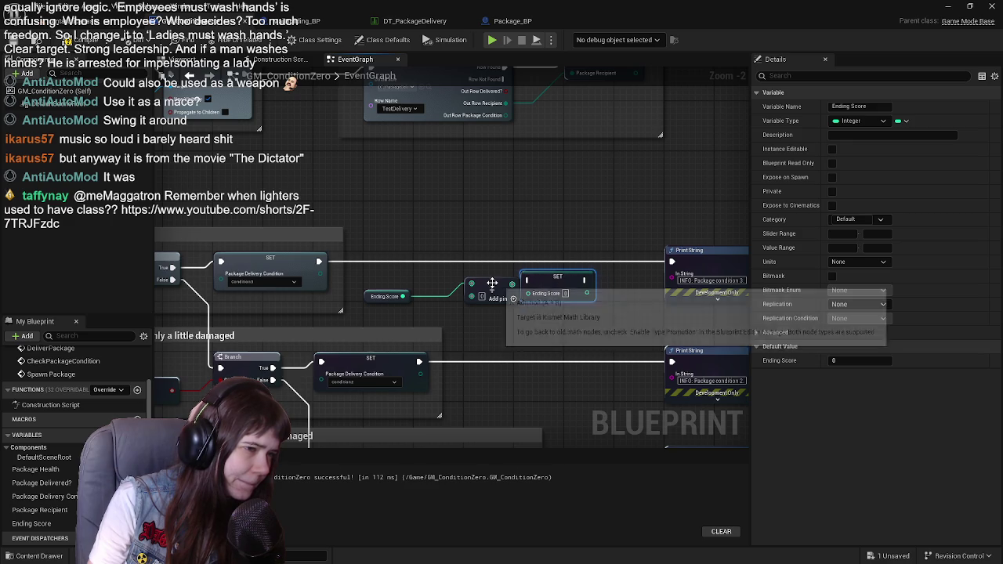
pyautogui.moveTo(490, 288); pyautogui.dragTo(441, 289)
pyautogui.moveTo(568, 284); pyautogui.dragTo(562, 282)
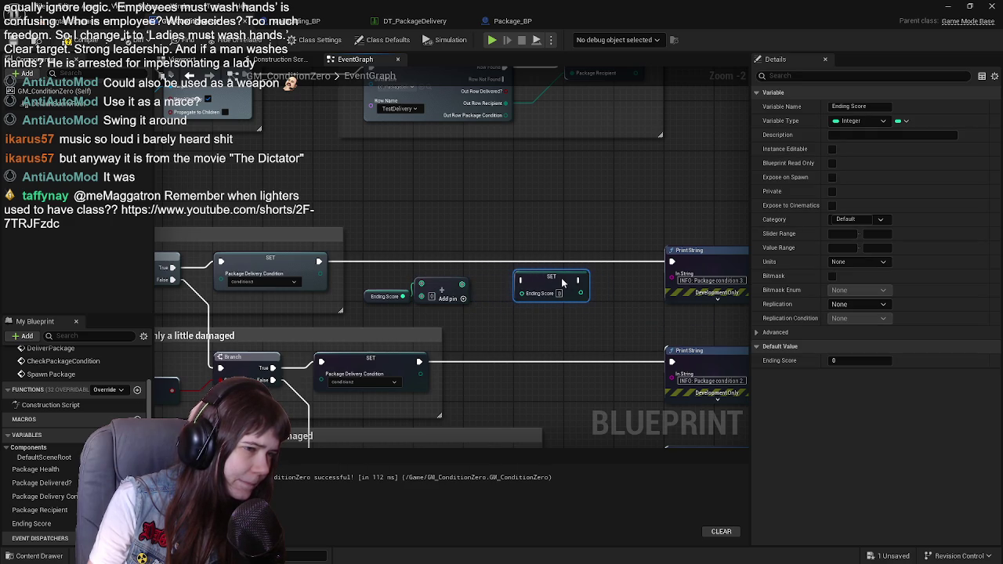
pyautogui.scroll(1, 509, 310)
pyautogui.moveTo(403, 288); pyautogui.dragTo(473, 296)
pyautogui.moveTo(456, 344)
pyautogui.mouseDown()
pyautogui.moveTo(553, 316)
pyautogui.moveTo(522, 325)
pyautogui.mouseUp()
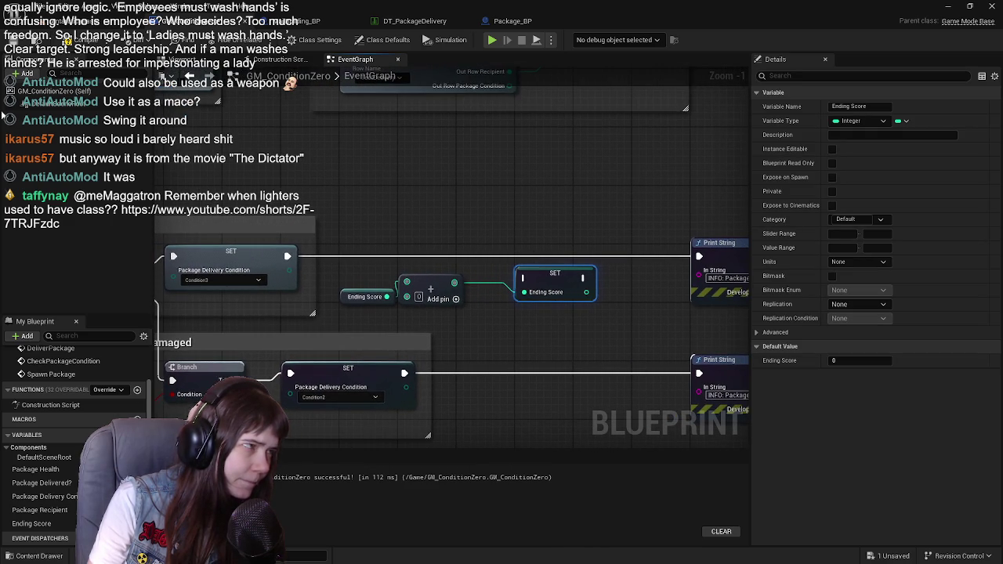
pyautogui.hotkey('ctrl', 's')
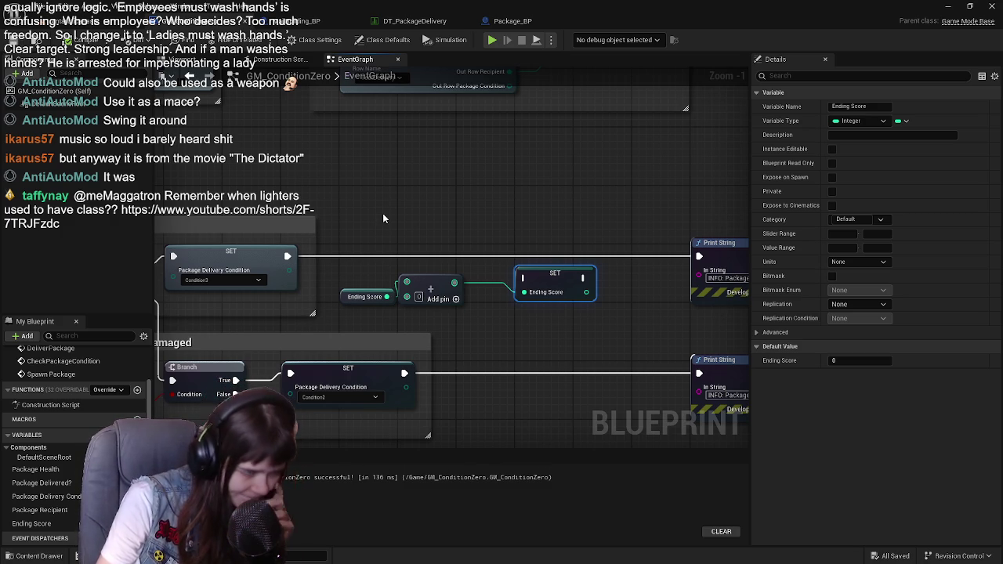
# - Place the SET Ending Score node onto the condition 3 execution line
pyautogui.moveTo(555, 275); pyautogui.dragTo(552, 255)
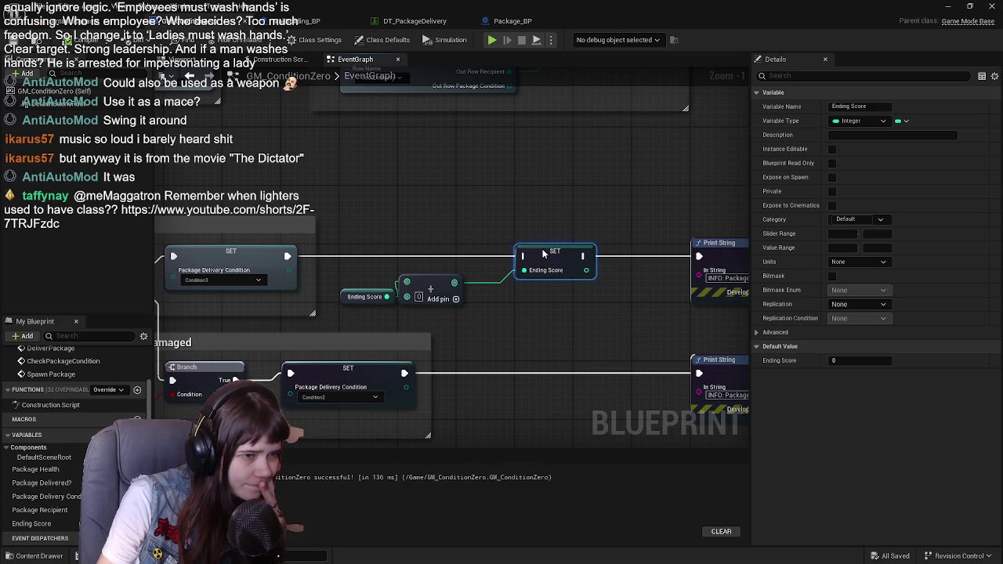
pyautogui.scroll(-2, 561, 292)
pyautogui.scroll(-1, 337, 258)
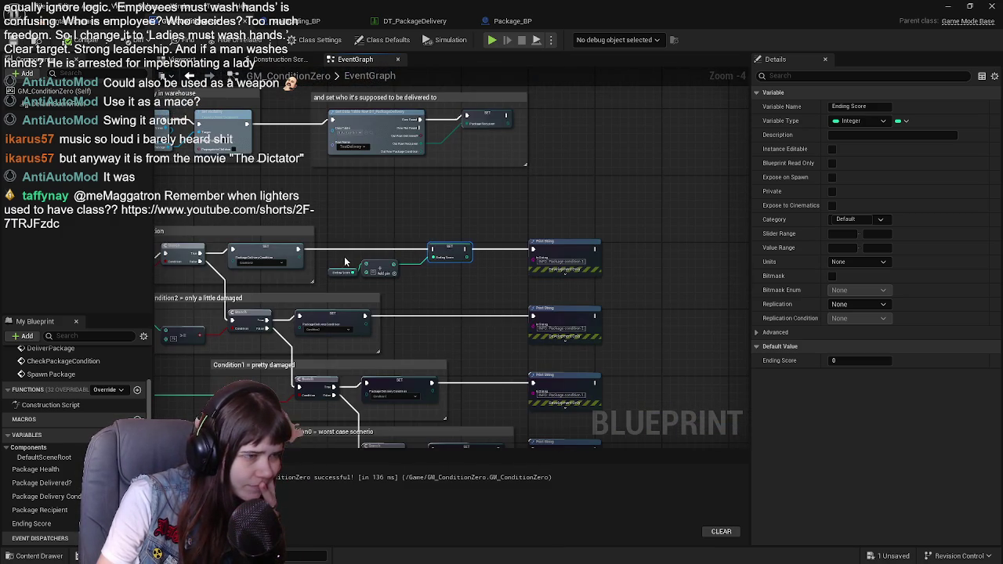
pyautogui.moveTo(333, 253)
pyautogui.mouseDown()
pyautogui.moveTo(441, 270)
pyautogui.moveTo(470, 255)
pyautogui.moveTo(690, 294)
pyautogui.moveTo(529, 272)
pyautogui.moveTo(287, 276)
pyautogui.moveTo(517, 265)
pyautogui.moveTo(396, 242)
pyautogui.moveTo(427, 239)
pyautogui.moveTo(381, 236)
pyautogui.moveTo(391, 232)
pyautogui.moveTo(378, 219)
pyautogui.mouseUp()
pyautogui.scroll(1, 529, 272)
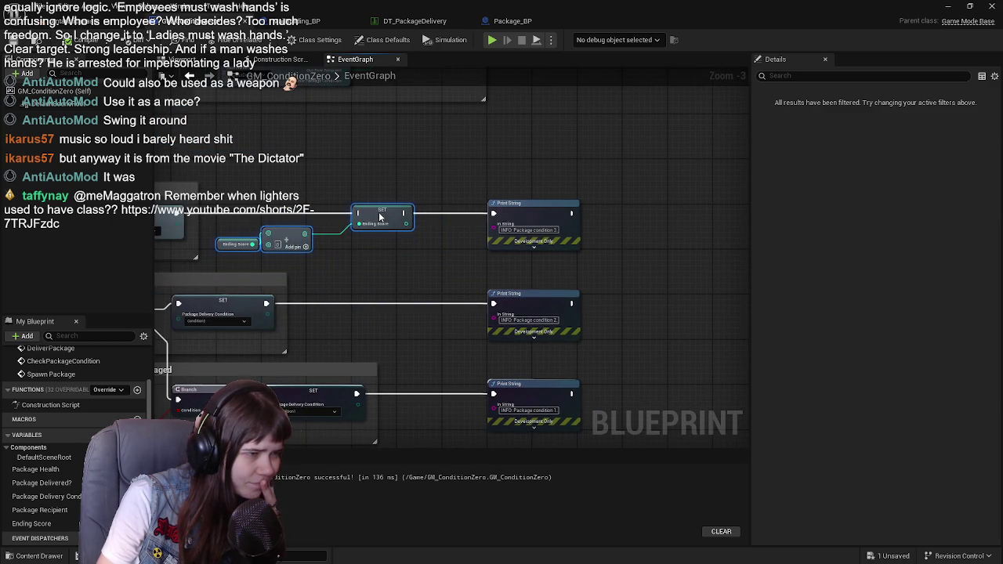
pyautogui.moveTo(395, 279); pyautogui.dragTo(488, 289)
pyautogui.scroll(3, 433, 272)
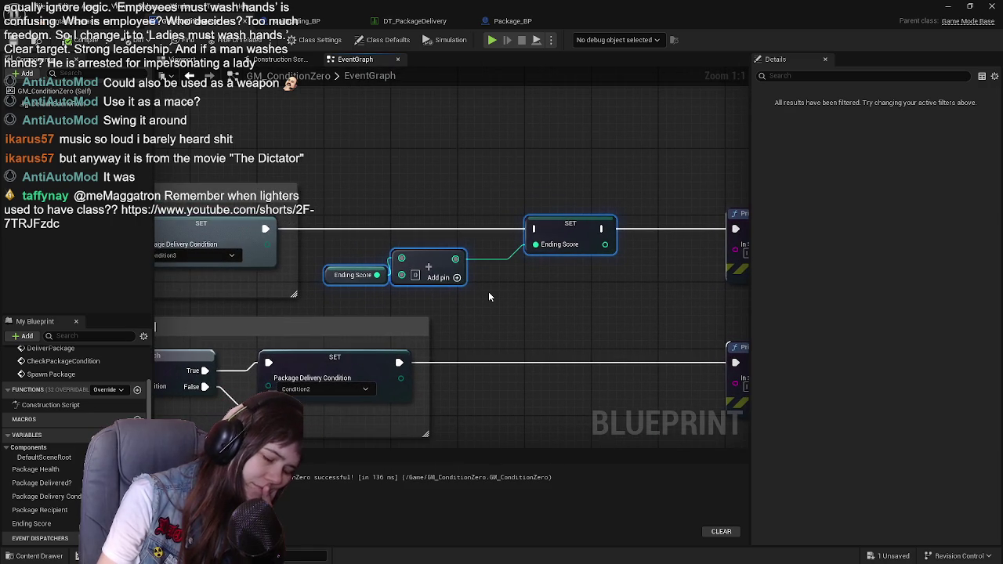
pyautogui.scroll(-3, 489, 293)
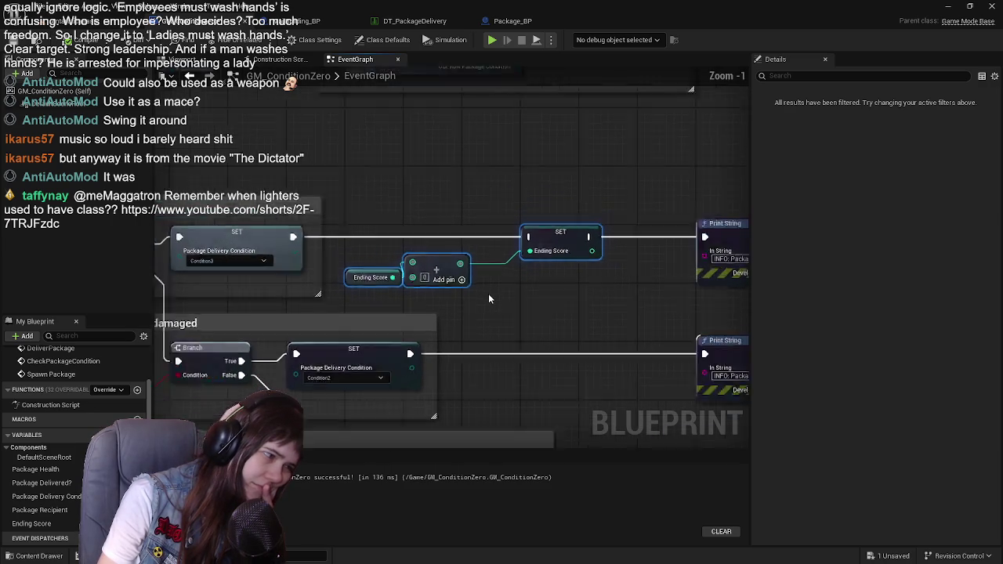
pyautogui.moveTo(488, 293)
pyautogui.mouseDown()
pyautogui.moveTo(696, 274)
pyautogui.moveTo(411, 311)
pyautogui.moveTo(515, 296)
pyautogui.mouseUp()
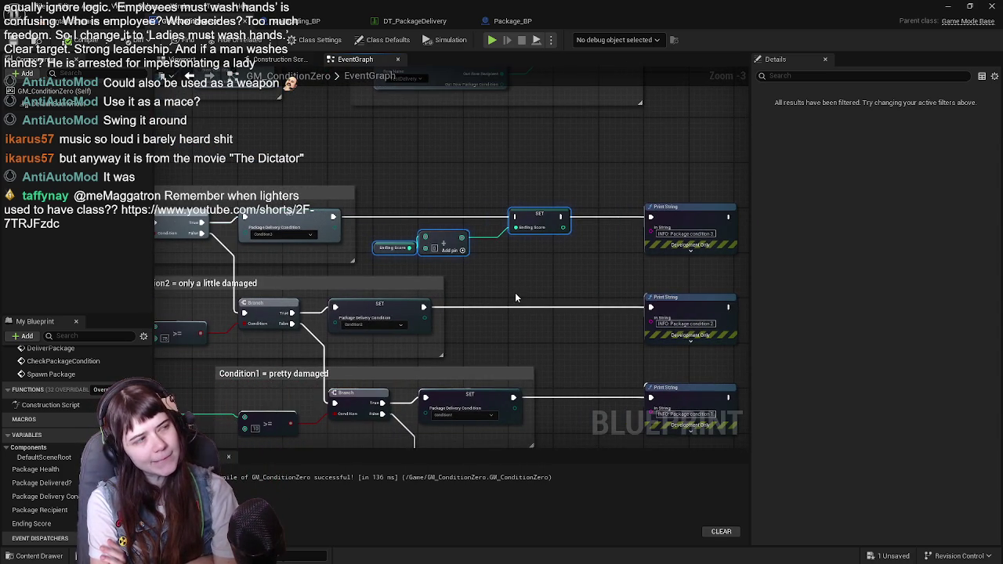
pyautogui.moveTo(515, 297)
pyautogui.mouseDown()
pyautogui.moveTo(376, 290)
pyautogui.moveTo(369, 262)
pyautogui.mouseUp()
# - Move the Ending Score getter, Add and SET nodes out of the execution chain and save
pyautogui.moveTo(414, 225)
pyautogui.mouseDown()
pyautogui.moveTo(590, 218)
pyautogui.moveTo(682, 229)
pyautogui.mouseUp()
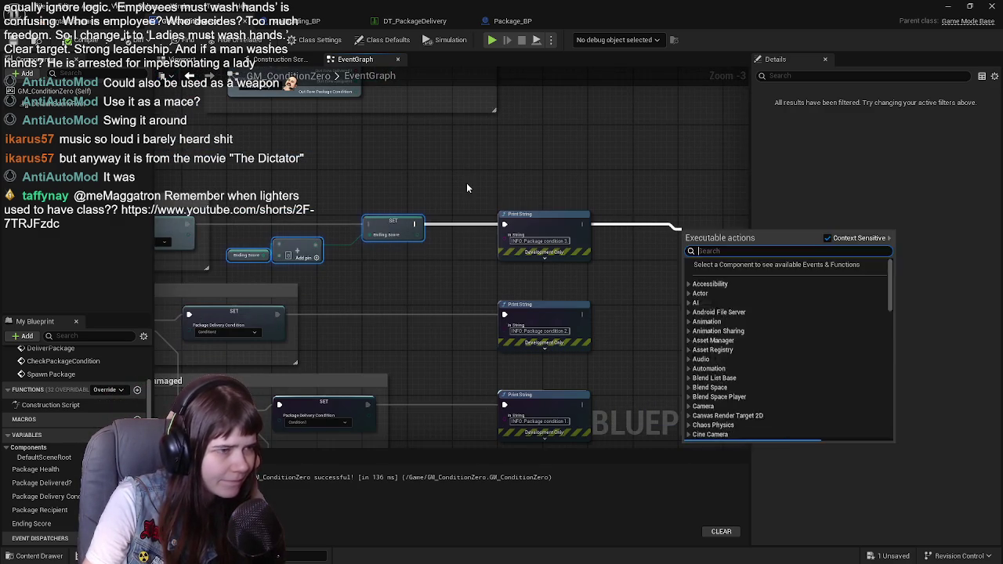
pyautogui.click(466, 182)
pyautogui.moveTo(266, 243); pyautogui.dragTo(430, 270)
pyautogui.moveTo(400, 229)
pyautogui.mouseDown()
pyautogui.moveTo(470, 243)
pyautogui.moveTo(580, 241)
pyautogui.moveTo(494, 265)
pyautogui.moveTo(587, 233)
pyautogui.mouseUp()
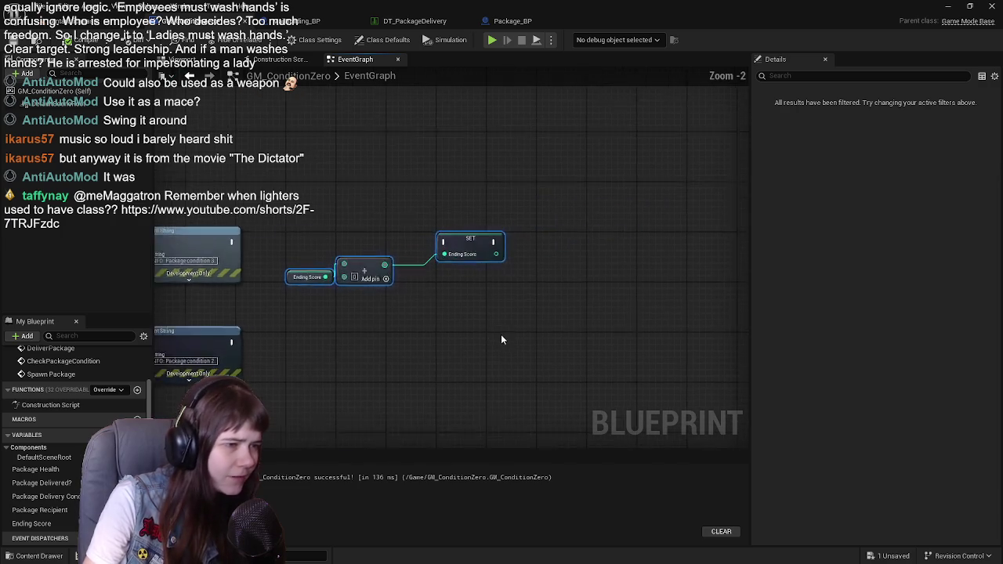
pyautogui.scroll(3, 433, 312)
pyautogui.hotkey('ctrl', 's')
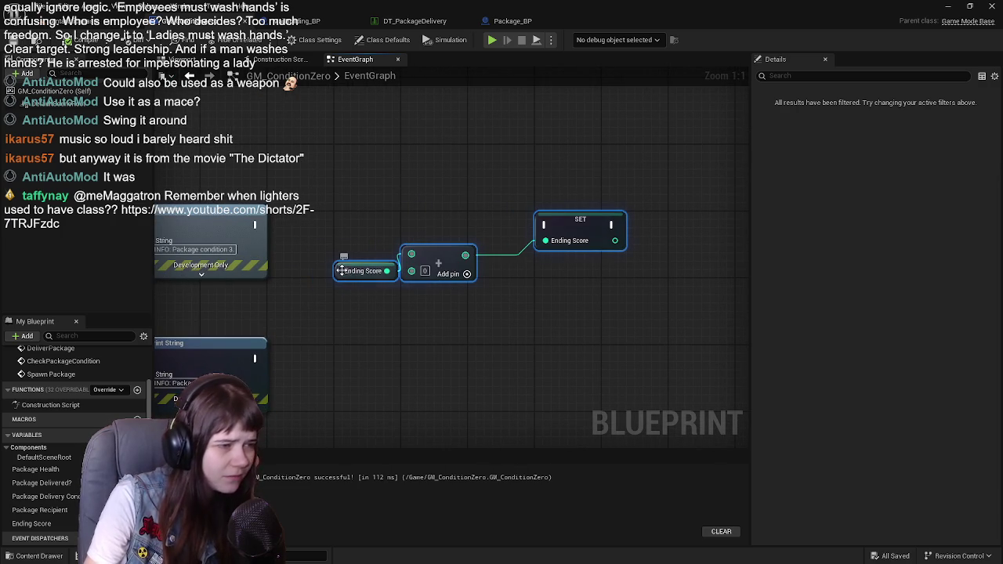
# - Wire Print String into SET Ending Score and paste two copies for other condition rows
pyautogui.moveTo(345, 274)
pyautogui.mouseDown()
pyautogui.moveTo(376, 237)
pyautogui.moveTo(410, 246)
pyautogui.mouseUp()
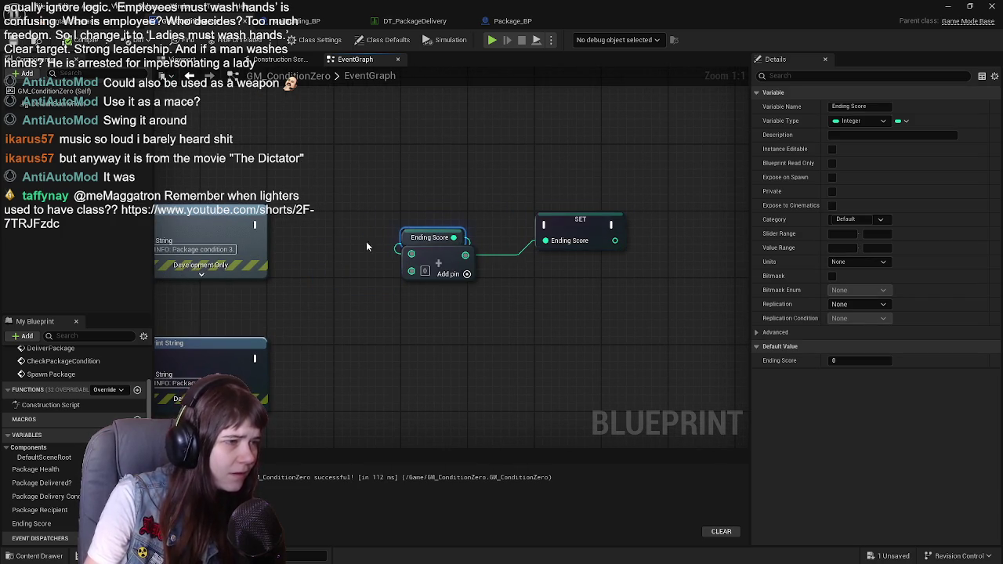
pyautogui.moveTo(255, 225)
pyautogui.mouseDown()
pyautogui.moveTo(521, 235)
pyautogui.moveTo(545, 224)
pyautogui.mouseUp()
pyautogui.moveTo(394, 219)
pyautogui.mouseDown()
pyautogui.moveTo(475, 286)
pyautogui.moveTo(587, 342)
pyautogui.mouseUp()
pyautogui.scroll(-1, 536, 290)
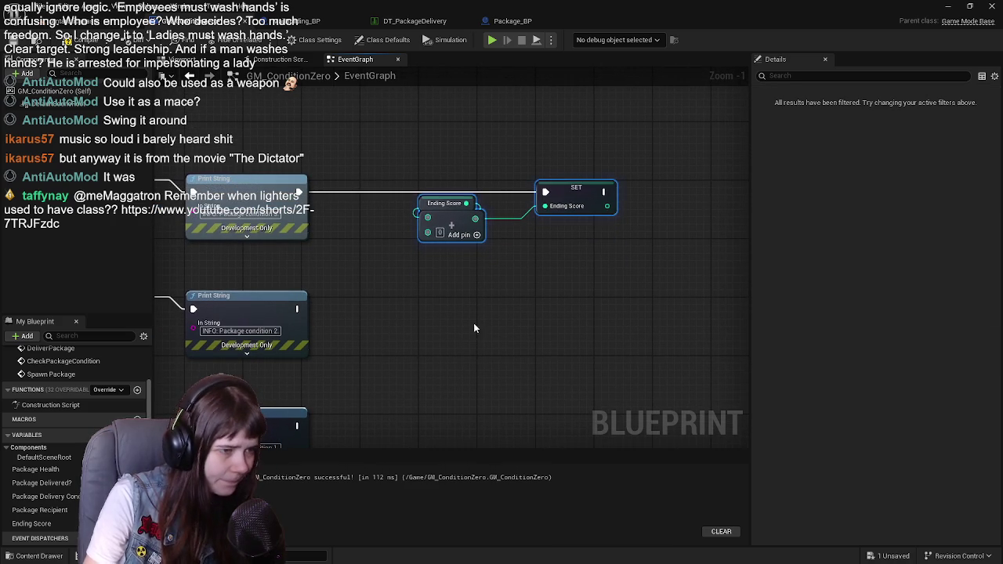
pyautogui.hotkey('ctrl', 'c')
pyautogui.hotkey('ctrl', 'v')
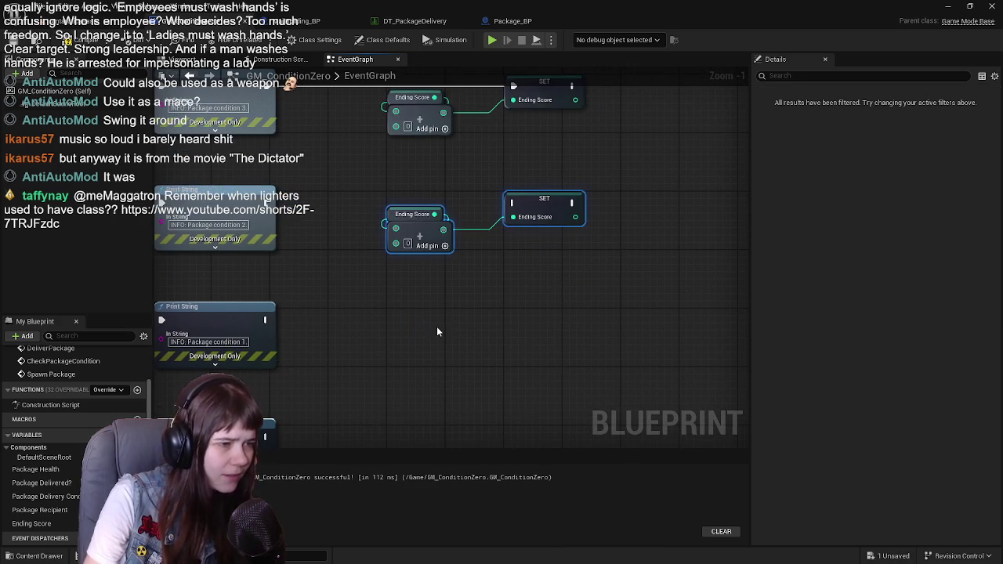
pyautogui.hotkey('ctrl', 'v')
pyautogui.click(583, 272)
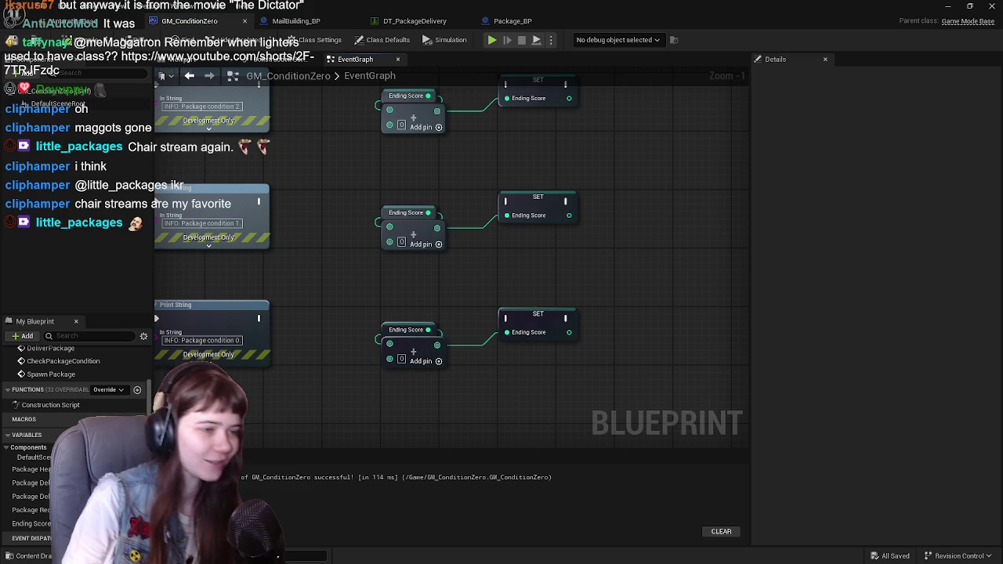
# - Review the condition rows down to condition 0, then zoom out toward the verify Delivery block
pyautogui.scroll(-1, 449, 178)
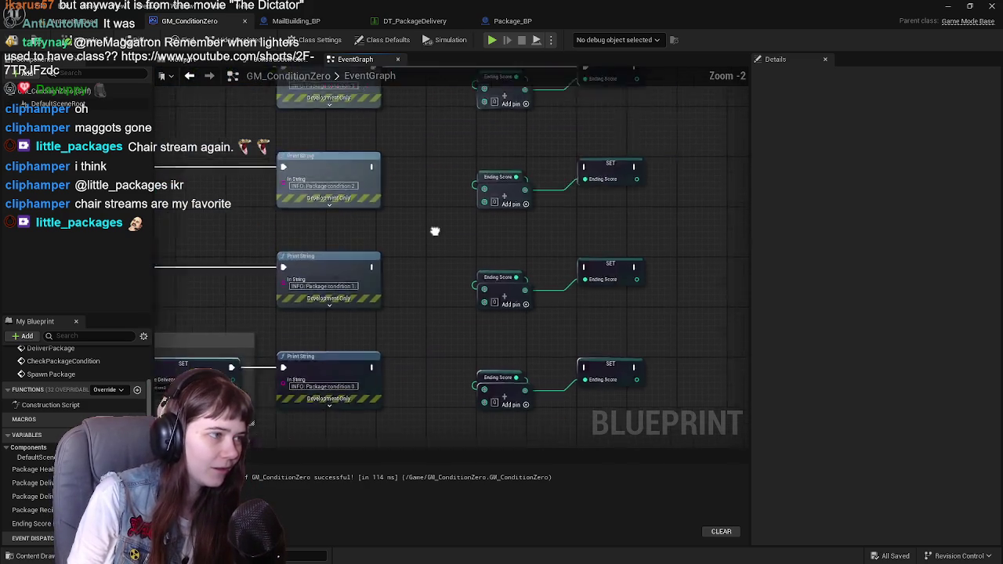
pyautogui.moveTo(514, 234); pyautogui.dragTo(478, 239)
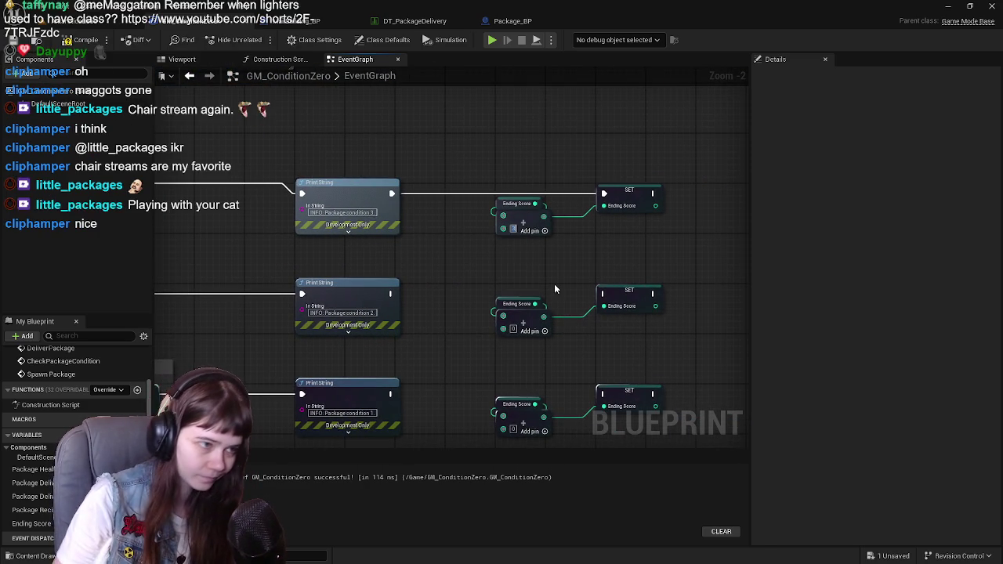
pyautogui.moveTo(549, 286); pyautogui.dragTo(522, 230)
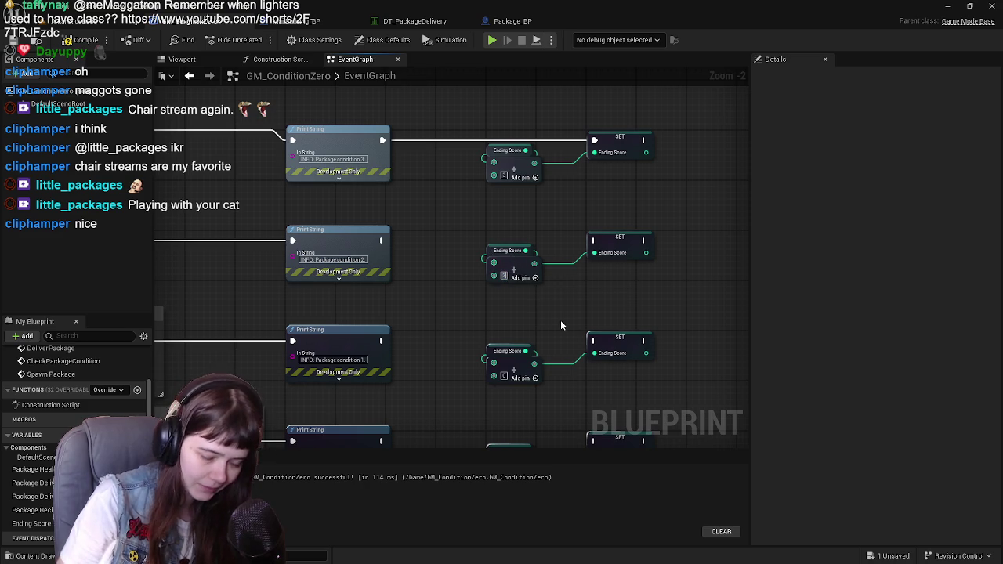
pyautogui.moveTo(560, 320); pyautogui.dragTo(553, 260)
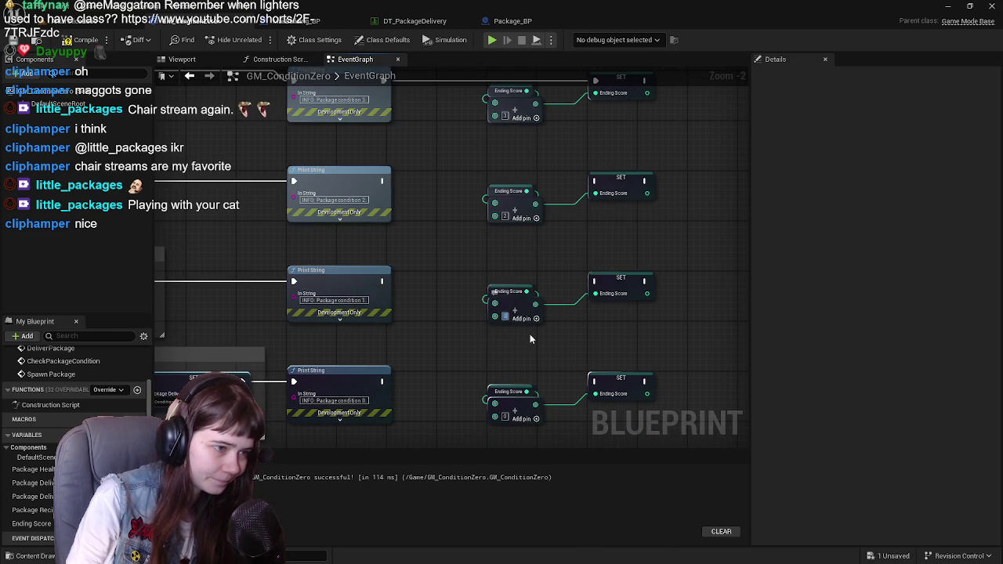
pyautogui.moveTo(583, 375); pyautogui.dragTo(590, 309)
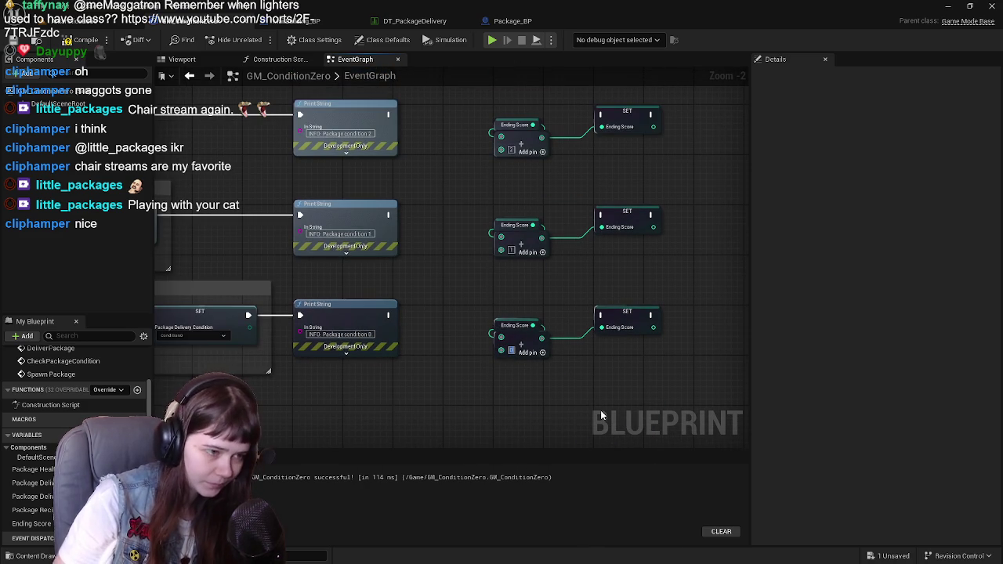
pyautogui.click(78, 39)
pyautogui.click(12, 41)
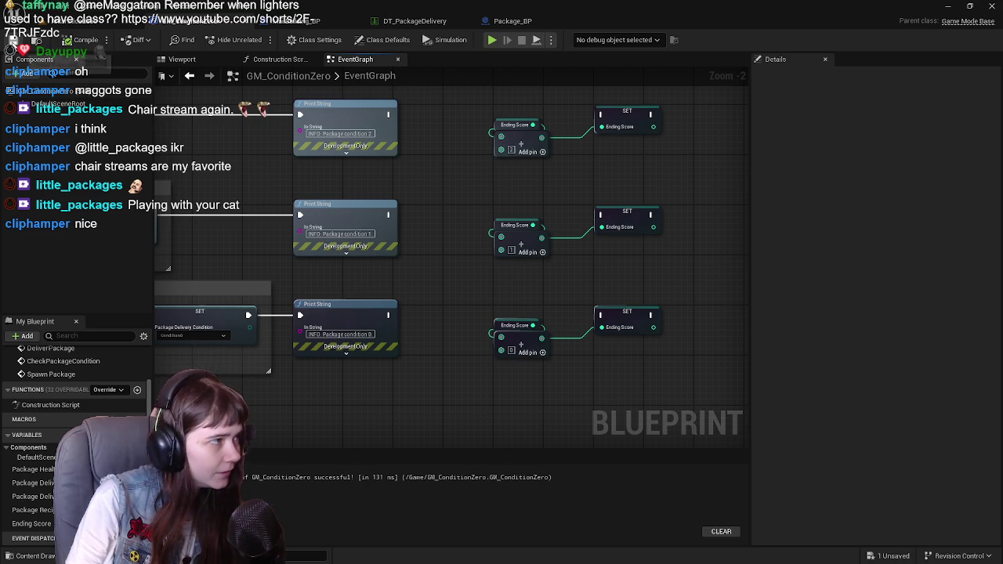
pyautogui.scroll(-2, 359, 192)
pyautogui.scroll(-1, 359, 192)
pyautogui.moveTo(360, 192)
pyautogui.mouseDown()
pyautogui.moveTo(459, 313)
pyautogui.moveTo(407, 258)
pyautogui.moveTo(428, 232)
pyautogui.mouseUp()
pyautogui.scroll(1, 460, 232)
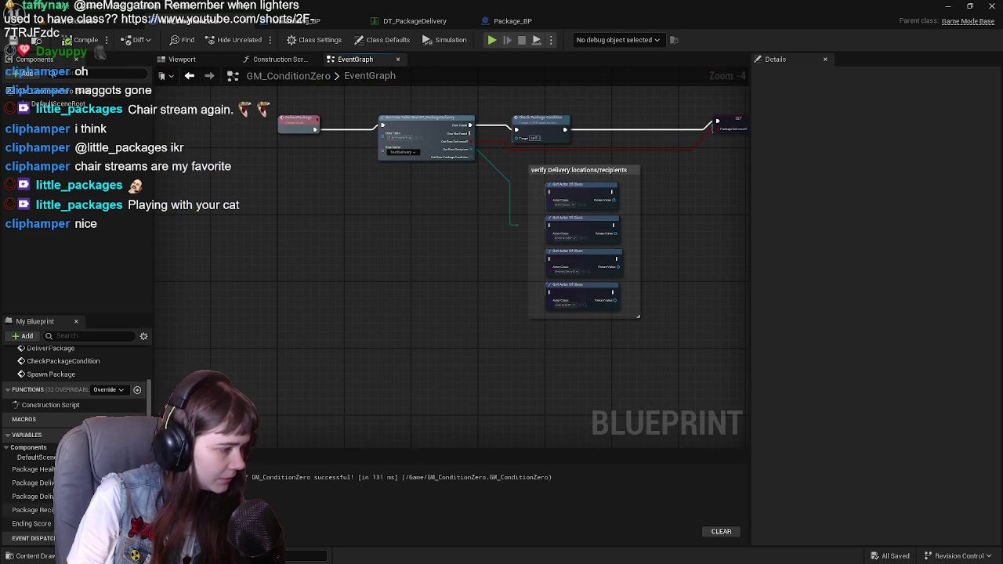
# - Add a custom event named 'Tally Up Ending' below the verify Delivery block
pyautogui.click(9, 523)
pyautogui.moveTo(373, 381); pyautogui.dragTo(369, 235)
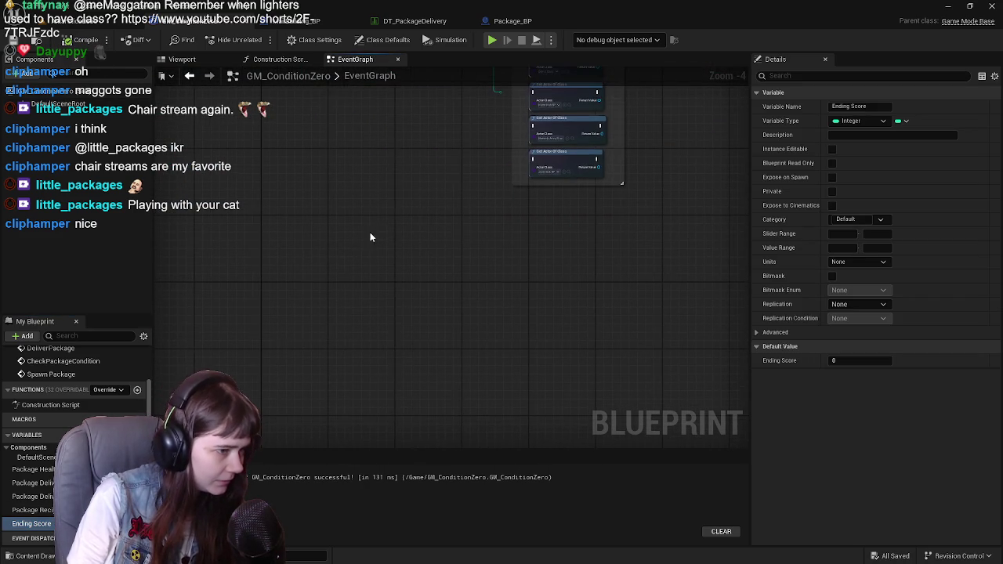
pyautogui.rightClick(276, 295)
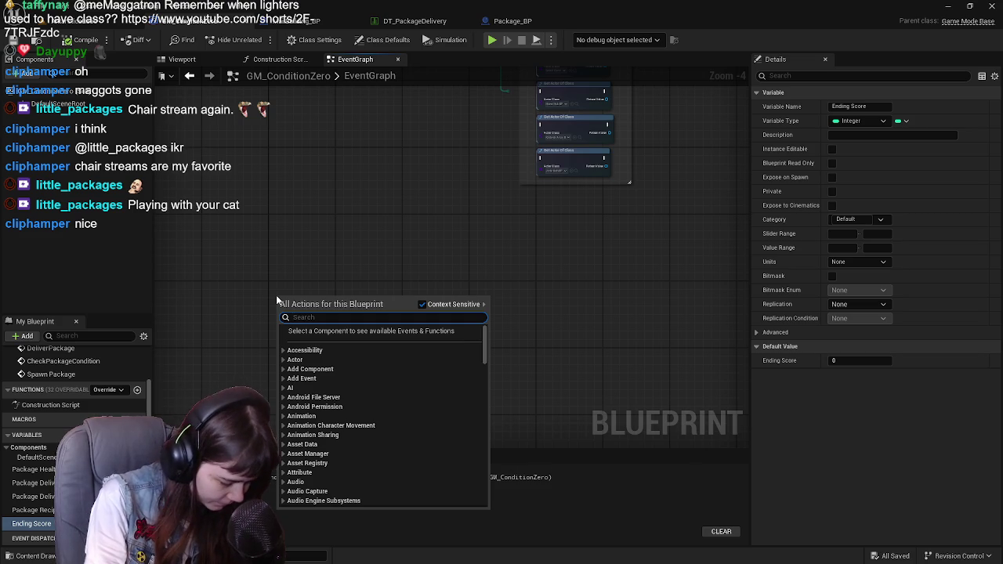
pyautogui.write('custom event')
pyautogui.press('Return')
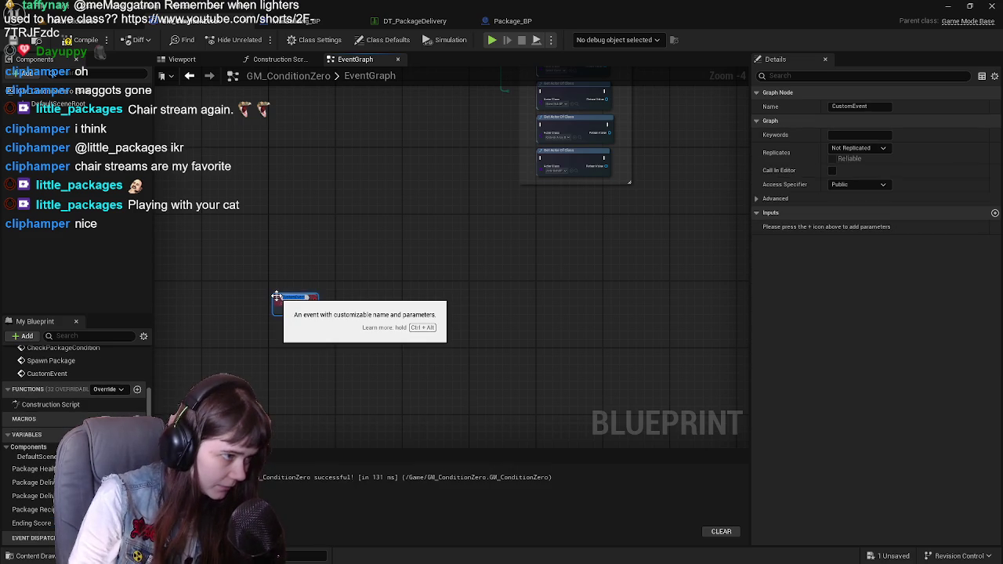
pyautogui.write('Tally Up Ending')
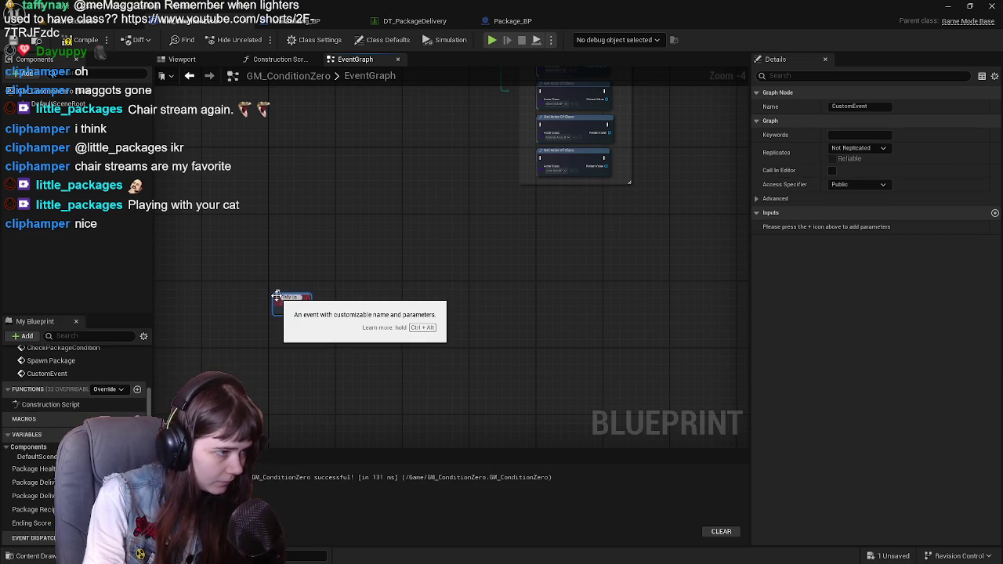
pyautogui.press('Return')
# - Compile the blueprint with the new Tally Up Ending event
pyautogui.scroll(2, 276, 296)
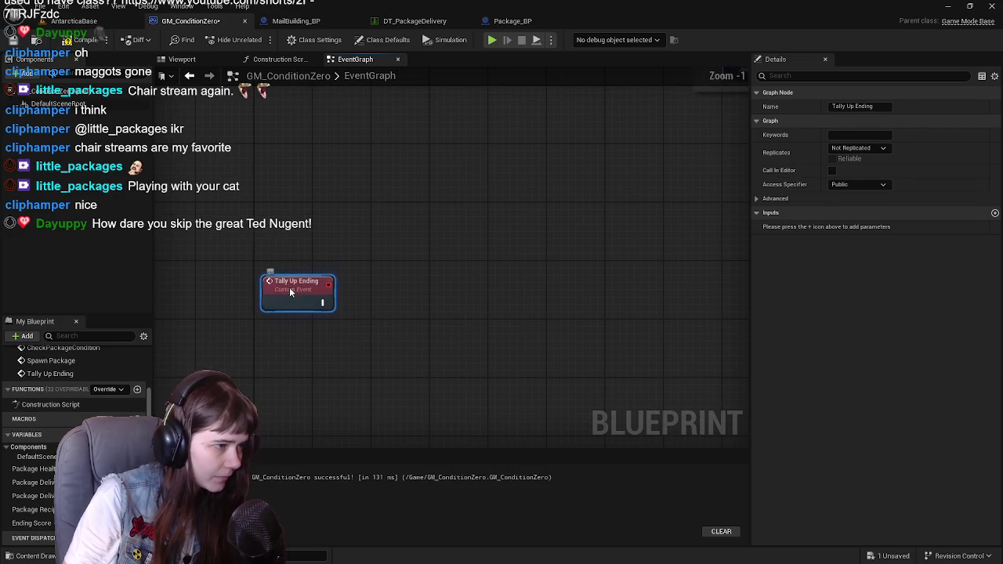
pyautogui.scroll(-2, 317, 269)
pyautogui.scroll(1, 317, 269)
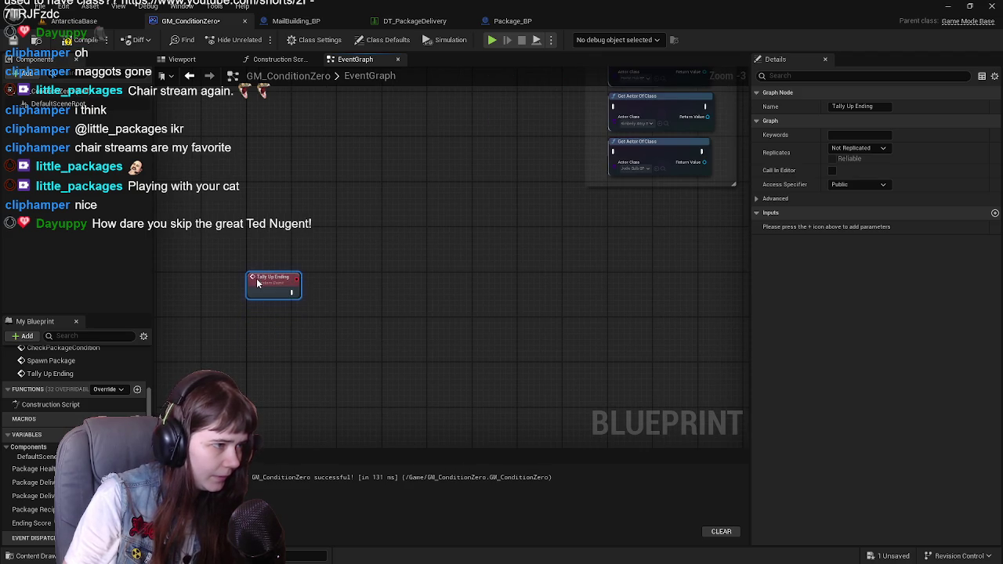
pyautogui.scroll(-3, 266, 278)
pyautogui.scroll(5, 270, 274)
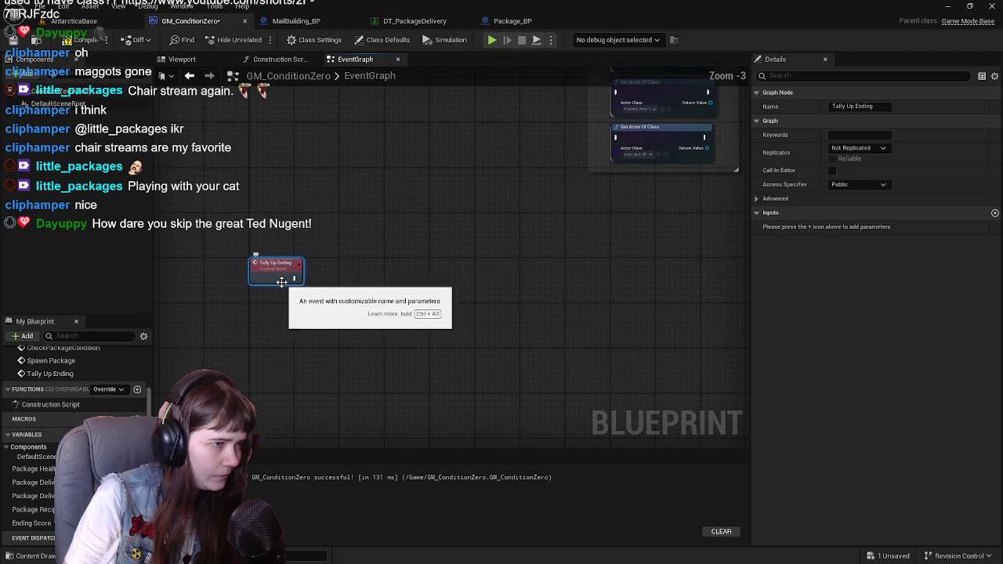
pyautogui.scroll(-1, 281, 268)
pyautogui.click(85, 40)
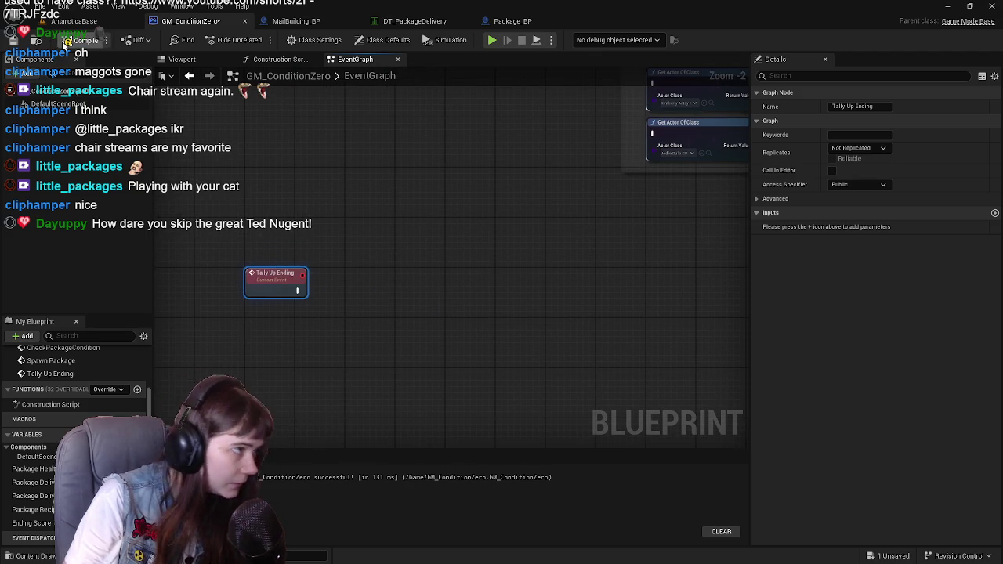
pyautogui.moveTo(364, 228); pyautogui.dragTo(336, 225)
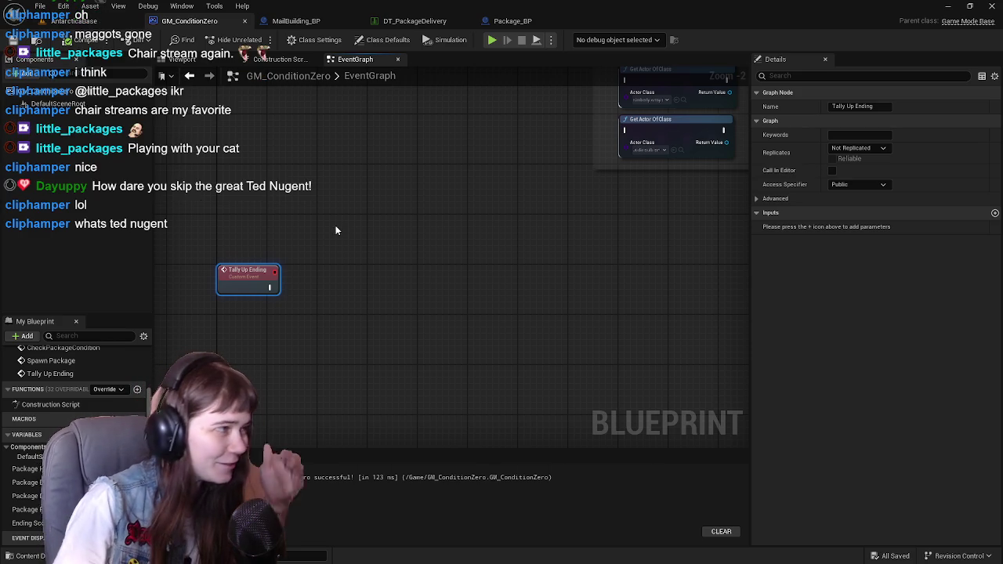
# - Place an Ending Score getter under Tally Up Ending, discarding an accidental setter, and search '='
pyautogui.moveTo(338, 427); pyautogui.dragTo(354, 350)
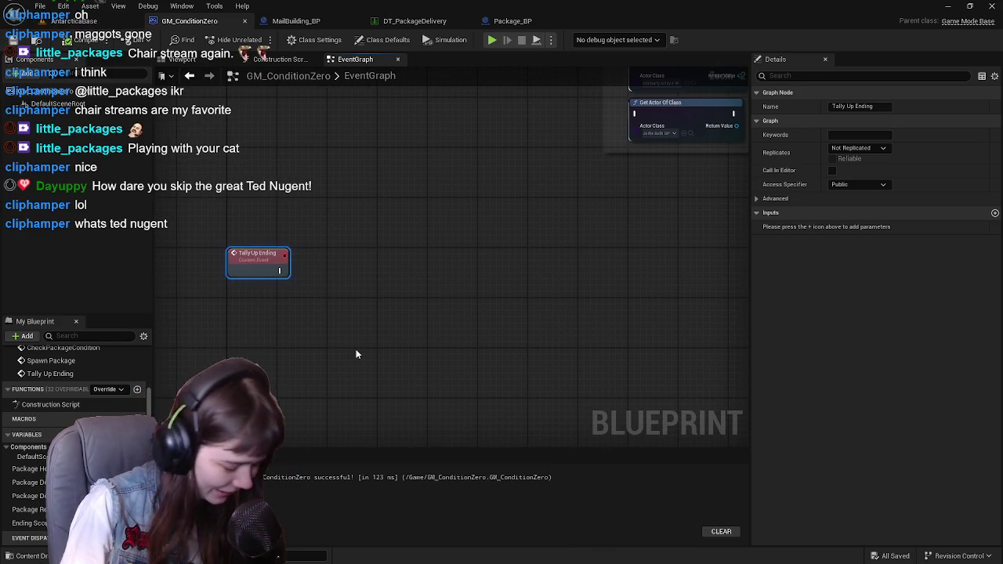
pyautogui.scroll(-1, 354, 351)
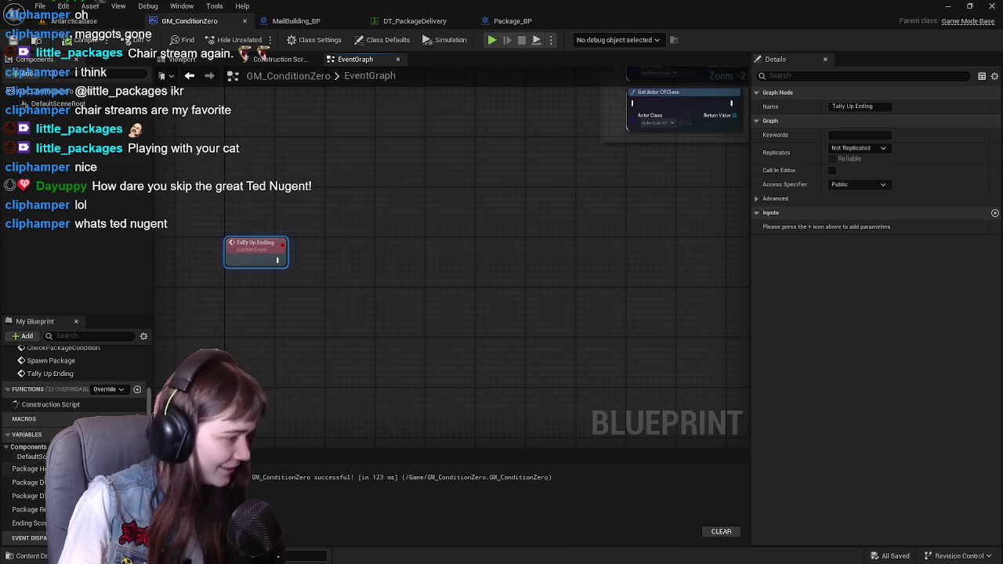
pyautogui.moveTo(29, 523)
pyautogui.mouseDown()
pyautogui.moveTo(228, 376)
pyautogui.moveTo(268, 304)
pyautogui.mouseUp()
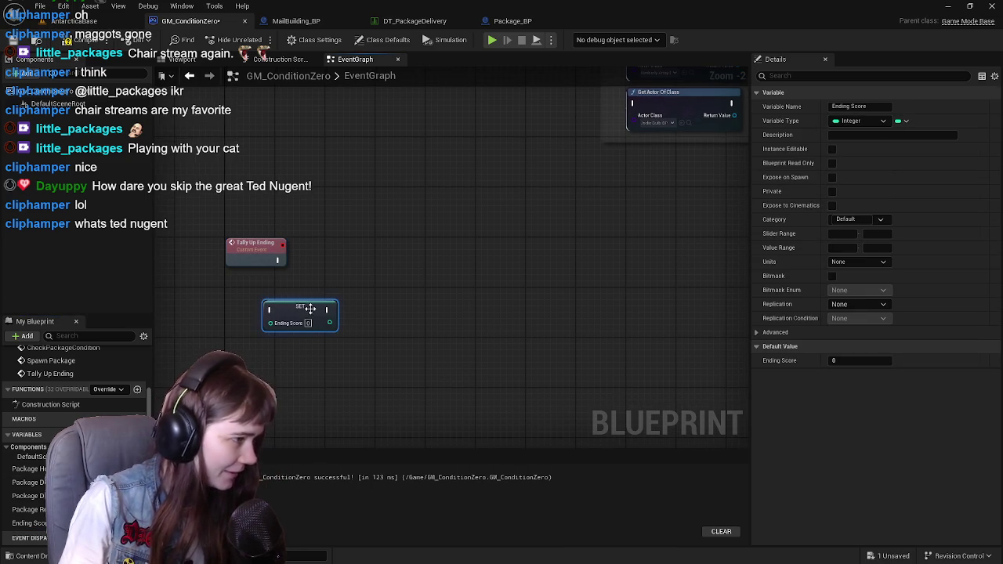
pyautogui.click(298, 319)
pyautogui.press('Delete')
pyautogui.moveTo(31, 523)
pyautogui.mouseDown()
pyautogui.moveTo(265, 391)
pyautogui.moveTo(227, 290)
pyautogui.moveTo(370, 288)
pyautogui.mouseUp()
pyautogui.write('=')
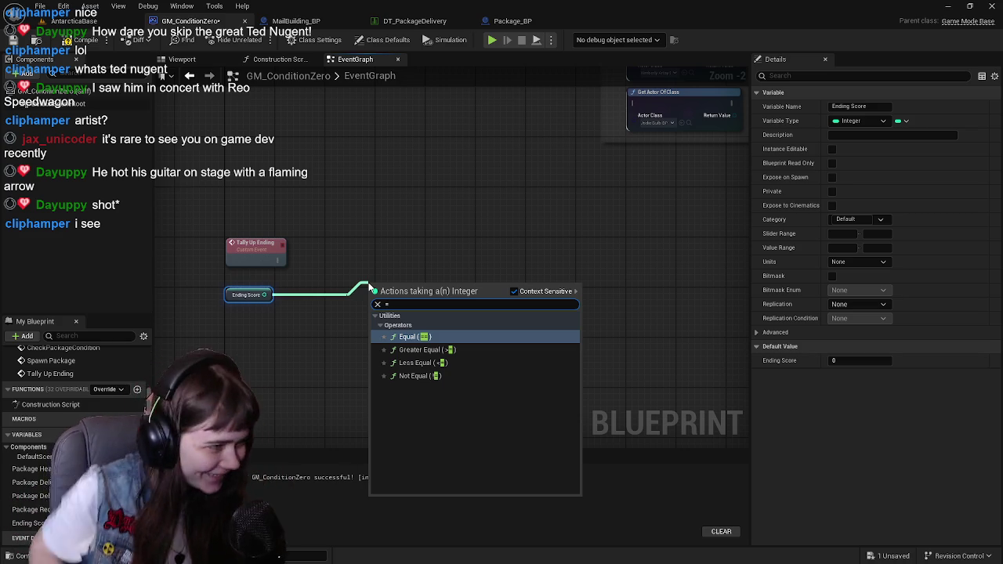
# - Feed an Ending Score == 0 check into a Branch node, then compile and save
pyautogui.click(439, 336)
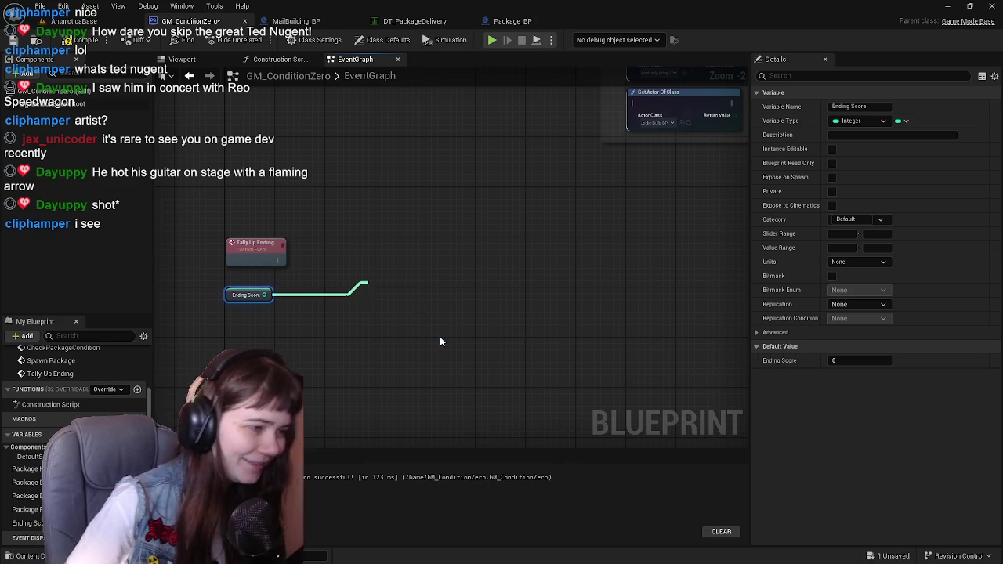
pyautogui.moveTo(397, 281)
pyautogui.mouseDown()
pyautogui.moveTo(416, 252)
pyautogui.moveTo(459, 238)
pyautogui.mouseUp()
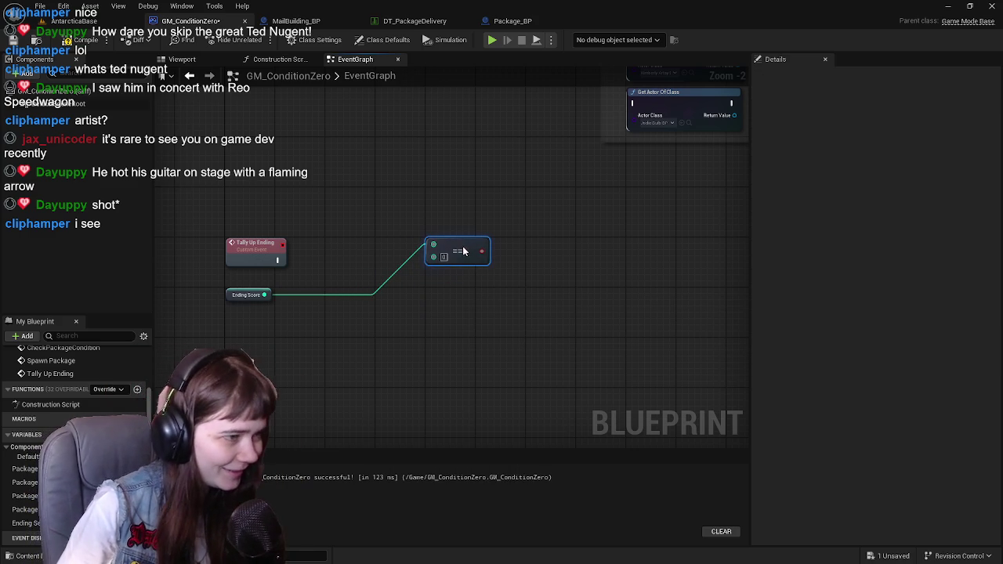
pyautogui.click(540, 253)
pyautogui.moveTo(569, 256); pyautogui.dragTo(557, 248)
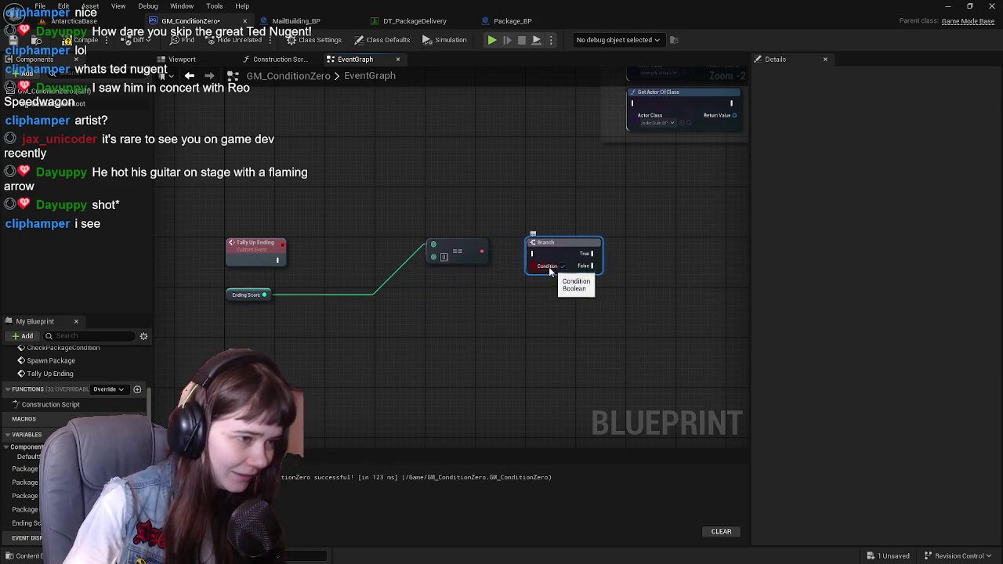
pyautogui.moveTo(482, 251); pyautogui.dragTo(533, 266)
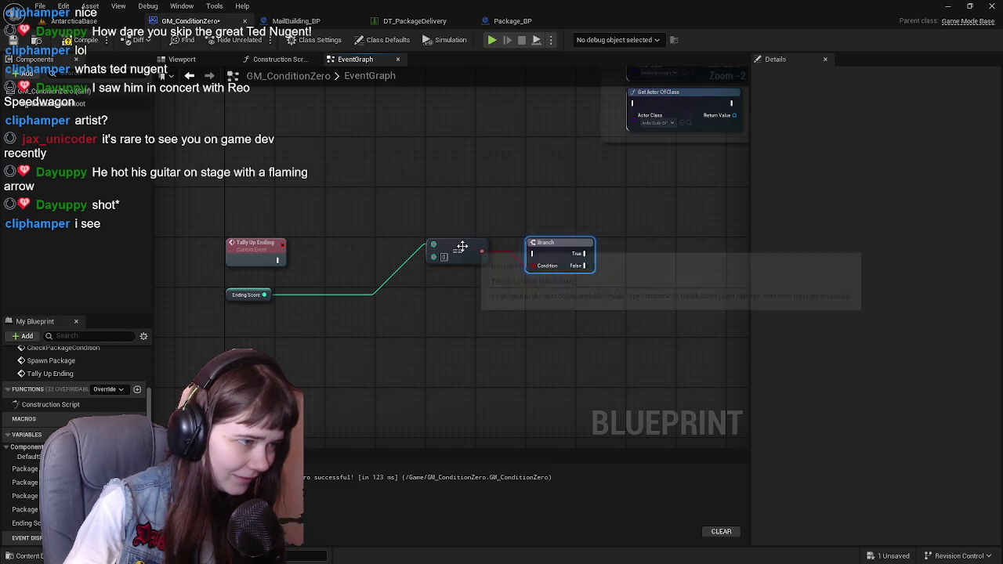
pyautogui.moveTo(459, 251); pyautogui.dragTo(459, 276)
pyautogui.moveTo(399, 234); pyautogui.dragTo(411, 218)
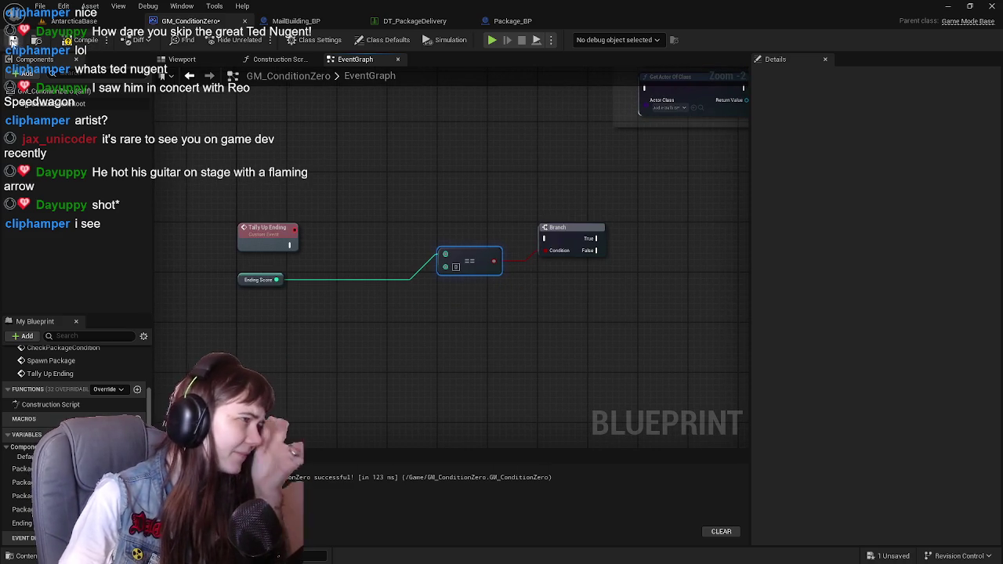
pyautogui.click(80, 39)
pyautogui.click(13, 40)
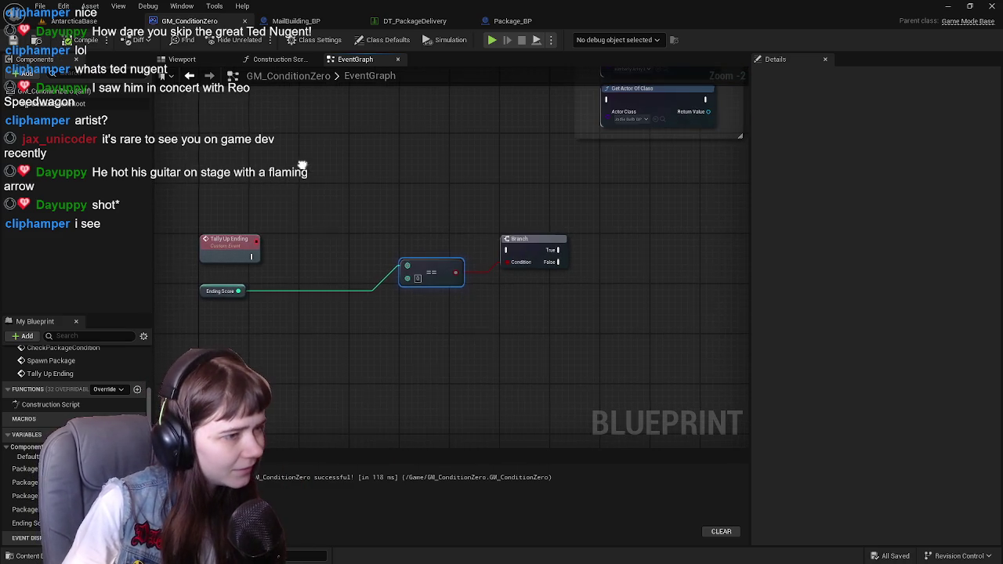
# - Shift the Equal and Branch nodes left and drive the Branch from Tally Up Ending
pyautogui.click(334, 206)
pyautogui.moveTo(334, 207); pyautogui.dragTo(372, 225)
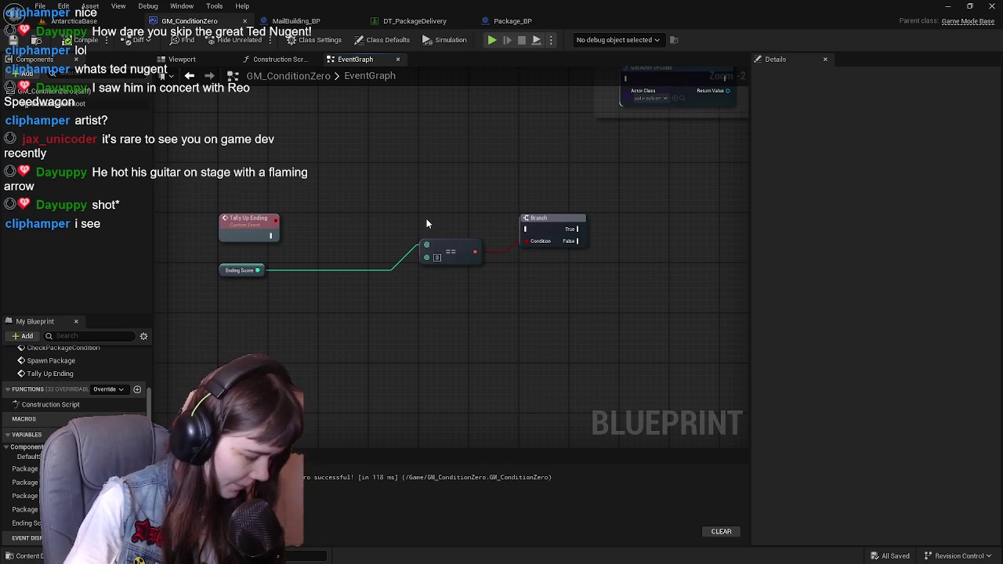
pyautogui.moveTo(587, 219); pyautogui.dragTo(518, 206)
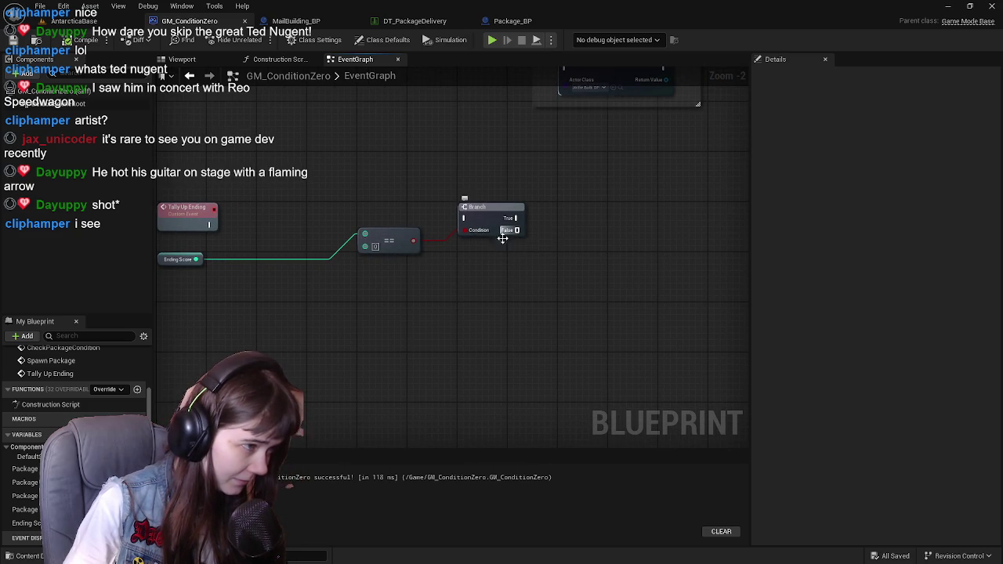
pyautogui.scroll(-1, 437, 260)
pyautogui.moveTo(391, 174); pyautogui.dragTo(523, 242)
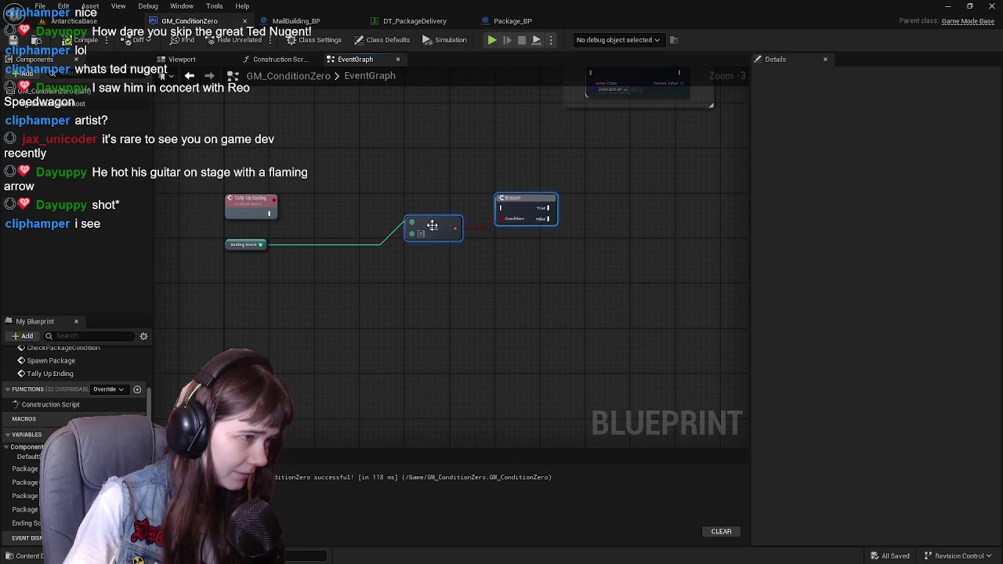
pyautogui.moveTo(432, 227)
pyautogui.mouseDown()
pyautogui.moveTo(342, 227)
pyautogui.moveTo(388, 198)
pyautogui.mouseUp()
pyautogui.scroll(2, 388, 198)
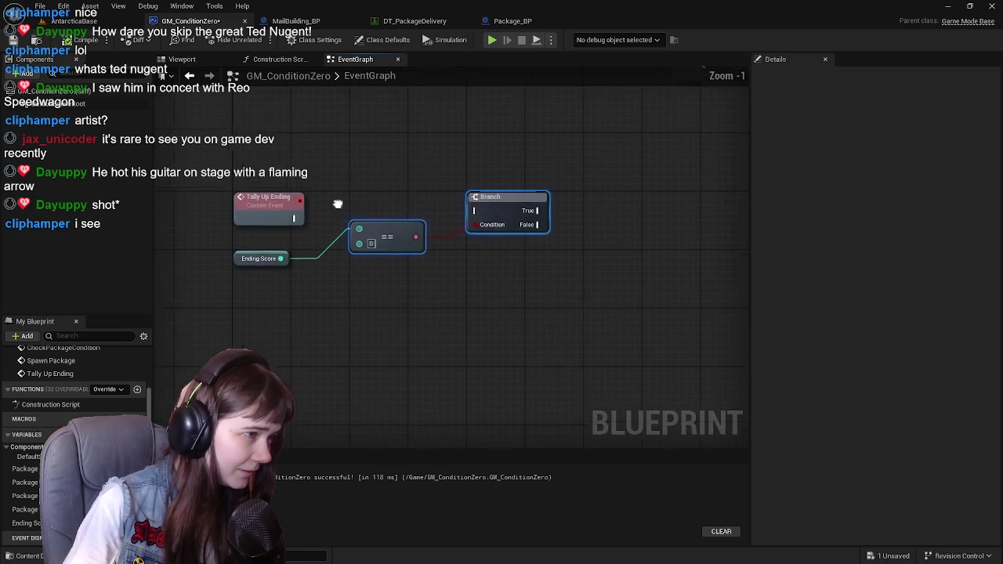
pyautogui.moveTo(306, 228); pyautogui.dragTo(486, 220)
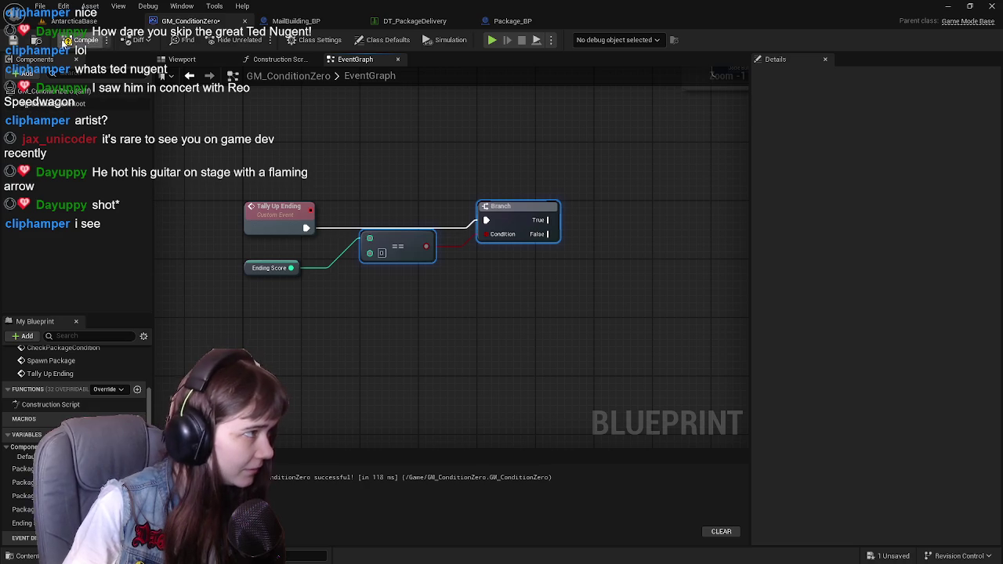
pyautogui.click(13, 39)
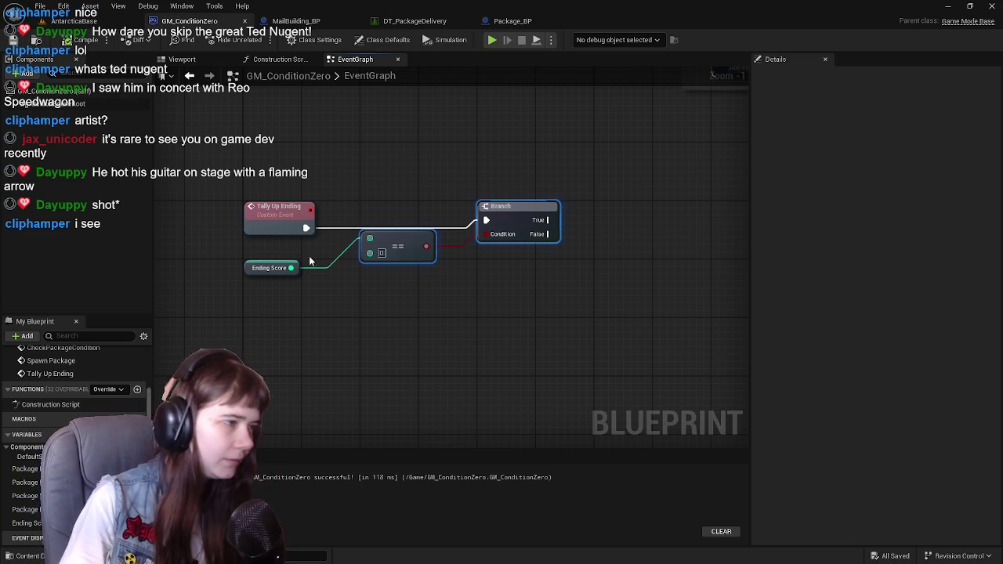
# - Add an Ending Score >= 0 check driving a duplicated Branch on the first Branch's False path
pyautogui.moveTo(291, 268)
pyautogui.mouseDown()
pyautogui.moveTo(504, 298)
pyautogui.moveTo(543, 288)
pyautogui.mouseUp()
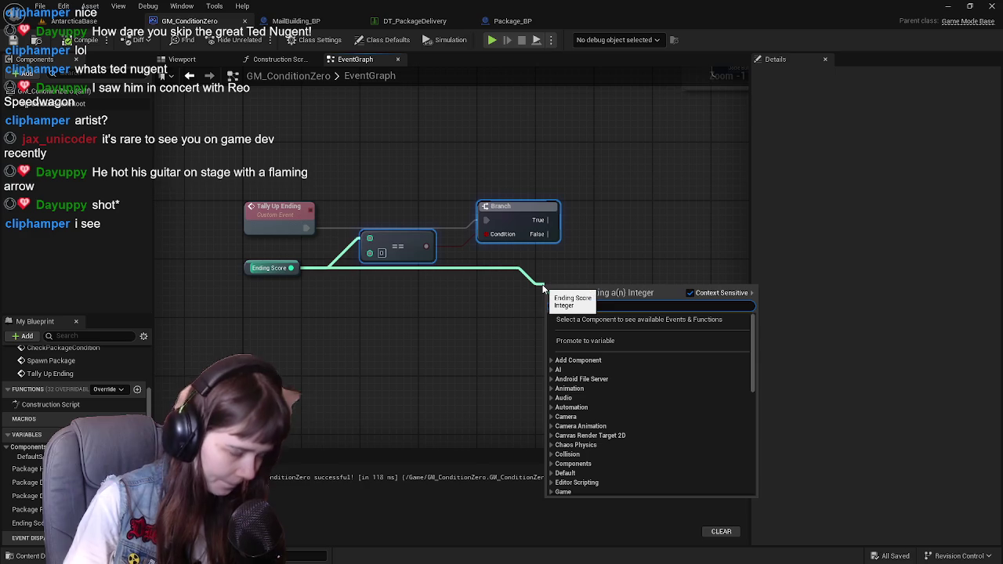
pyautogui.write('>')
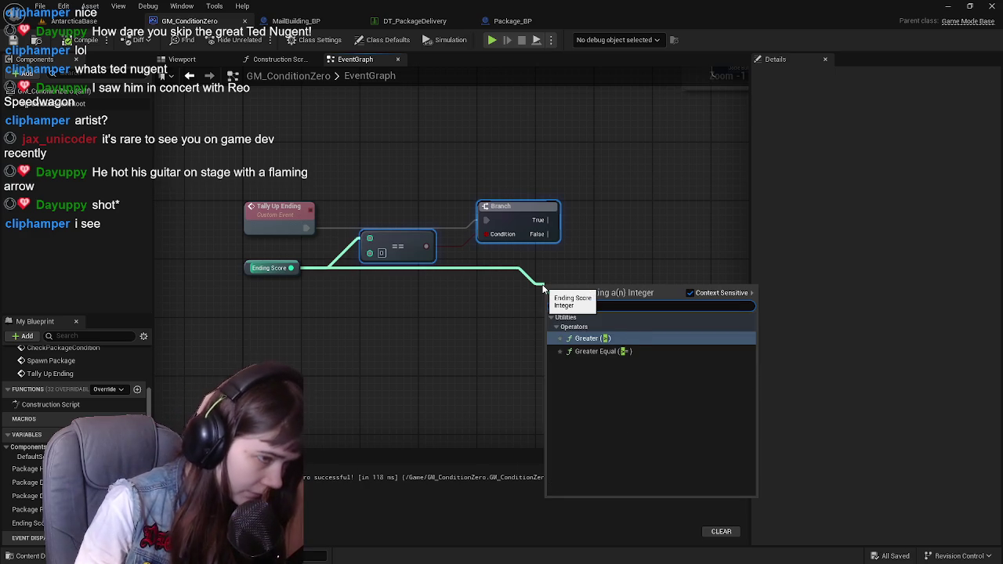
pyautogui.write('=')
pyautogui.click(598, 338)
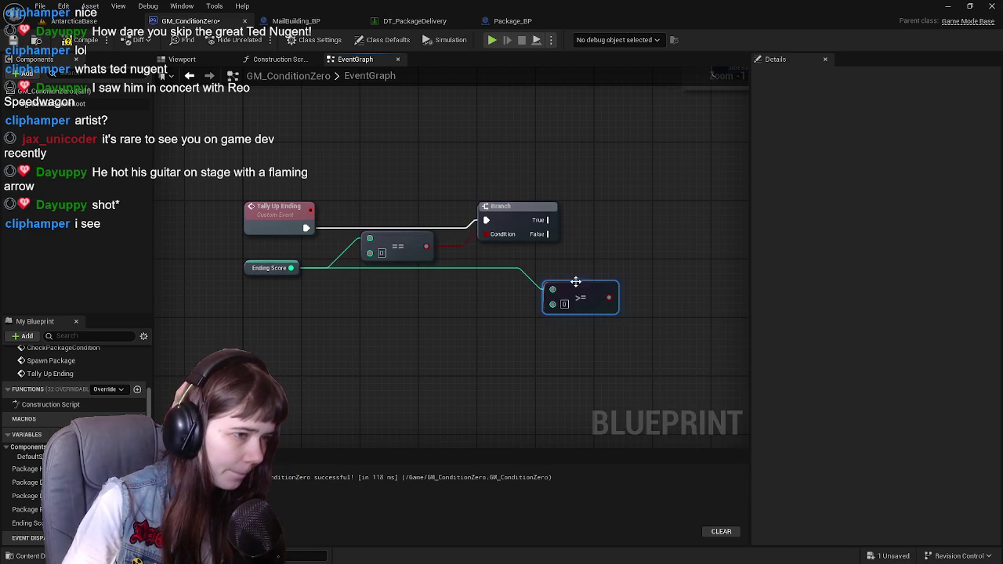
pyautogui.moveTo(568, 285)
pyautogui.mouseDown()
pyautogui.moveTo(474, 259)
pyautogui.moveTo(579, 244)
pyautogui.moveTo(513, 275)
pyautogui.moveTo(458, 272)
pyautogui.mouseUp()
pyautogui.click(439, 200)
pyautogui.click(529, 188)
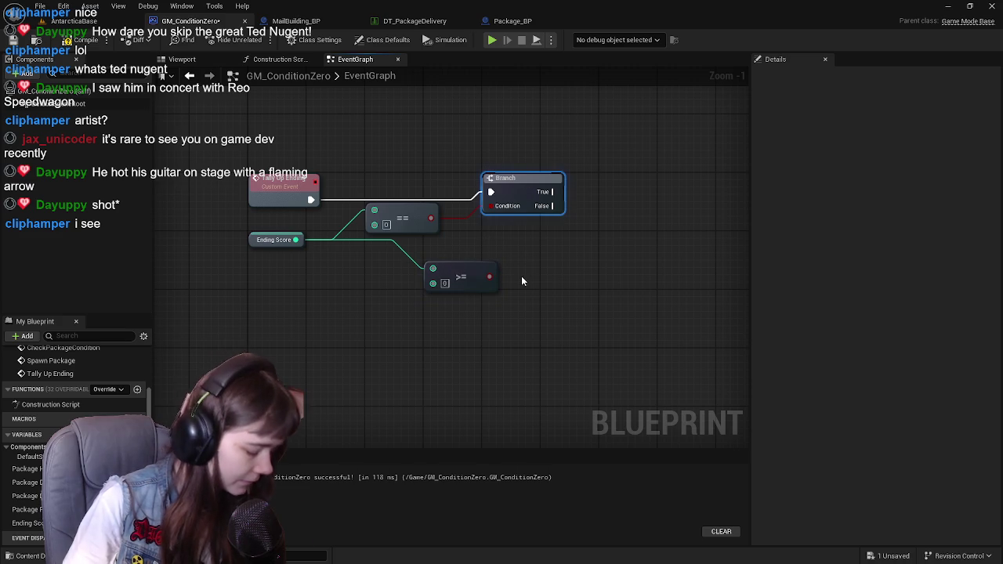
pyautogui.hotkey('ctrl', 'c')
pyautogui.hotkey('ctrl', 'v')
pyautogui.moveTo(566, 283); pyautogui.dragTo(559, 253)
pyautogui.moveTo(492, 275)
pyautogui.mouseDown()
pyautogui.moveTo(549, 280)
pyautogui.moveTo(593, 257)
pyautogui.mouseUp()
pyautogui.moveTo(503, 213); pyautogui.dragTo(558, 272)
# - Arrange the >= node and second Branch neatly to the right
pyautogui.moveTo(433, 278); pyautogui.dragTo(492, 282)
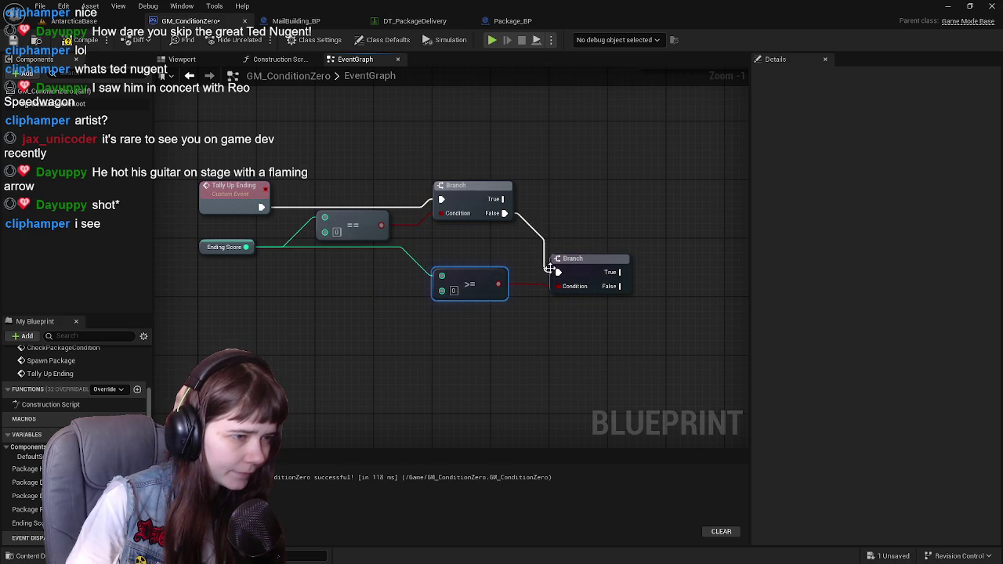
pyautogui.moveTo(580, 266); pyautogui.dragTo(630, 266)
pyautogui.moveTo(481, 275); pyautogui.dragTo(535, 276)
pyautogui.click(650, 266)
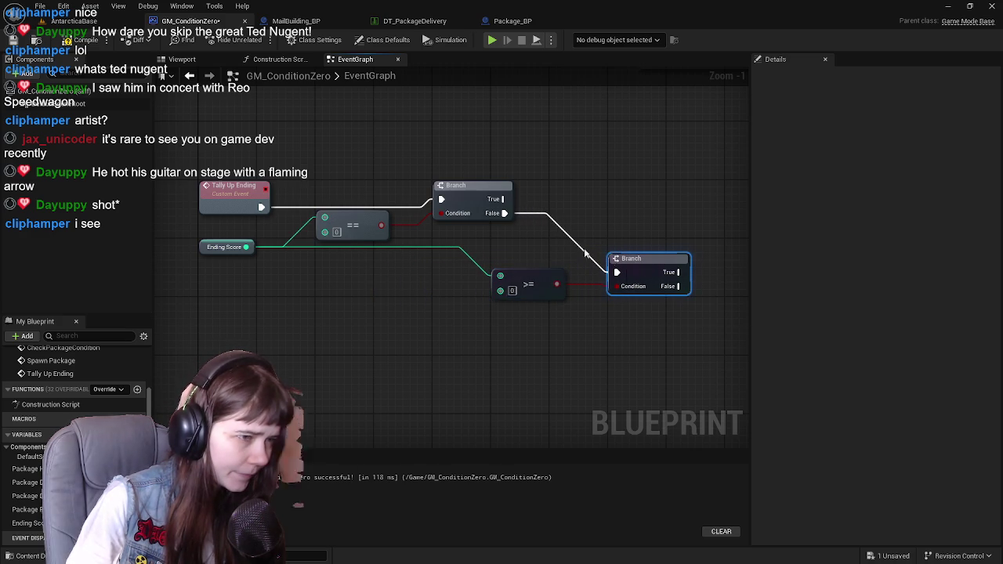
pyautogui.click(628, 210)
pyautogui.scroll(-1, 627, 210)
pyautogui.scroll(1, 596, 236)
pyautogui.moveTo(584, 277); pyautogui.dragTo(583, 263)
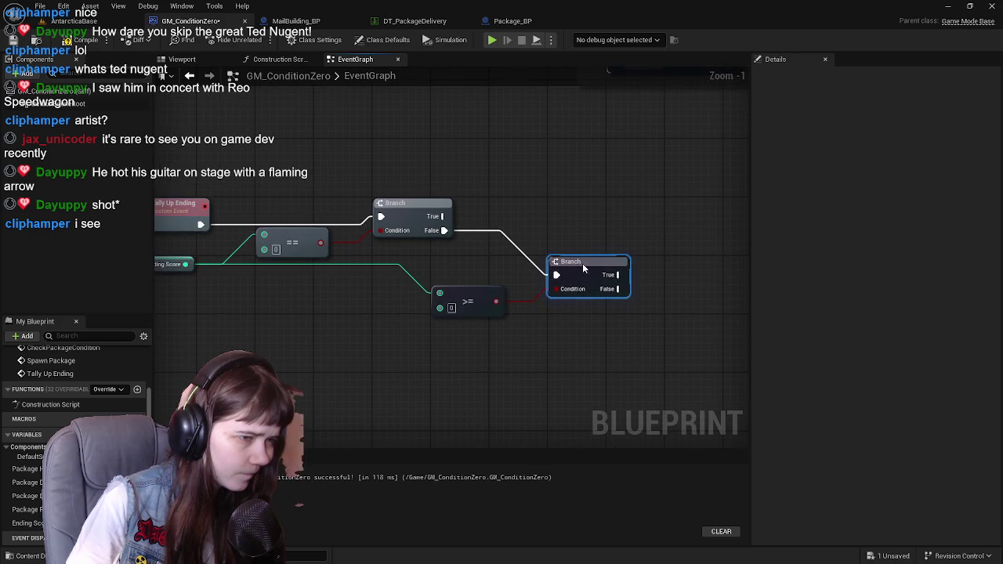
pyautogui.scroll(-1, 512, 245)
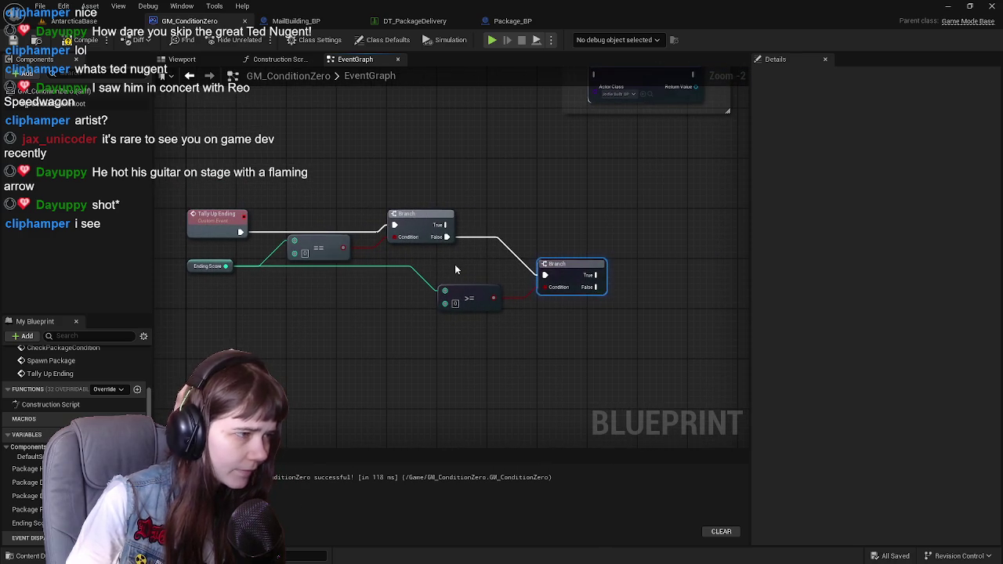
pyautogui.moveTo(454, 264)
pyautogui.mouseDown()
pyautogui.moveTo(574, 330)
pyautogui.moveTo(469, 319)
pyautogui.moveTo(469, 310)
pyautogui.mouseUp()
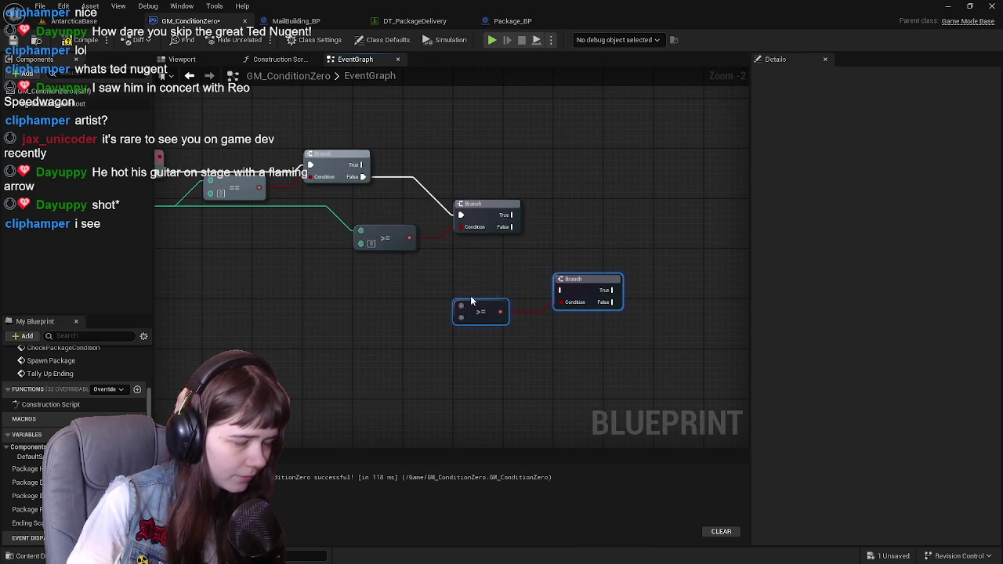
# - Position the copied >= and Branch pair and wire the middle Branch's False output to the third Branch
pyautogui.scroll(1, 472, 271)
pyautogui.scroll(-1, 471, 271)
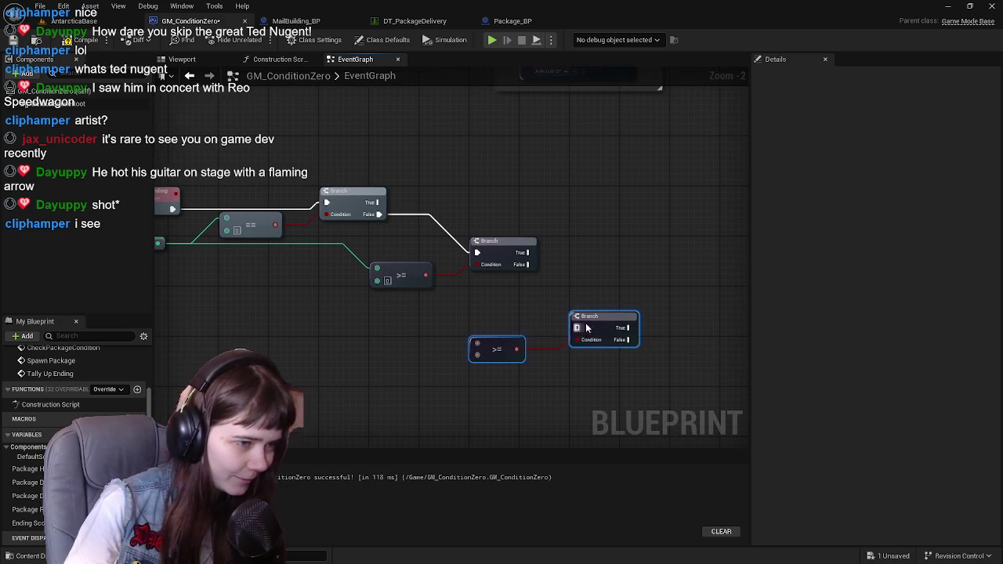
pyautogui.moveTo(586, 328); pyautogui.dragTo(601, 298)
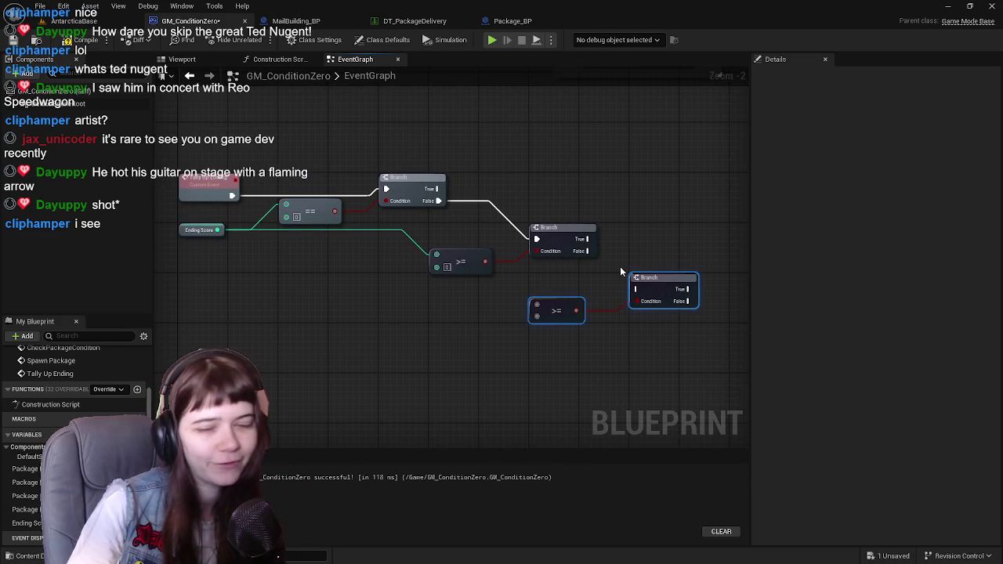
pyautogui.moveTo(620, 272)
pyautogui.mouseDown()
pyautogui.moveTo(539, 271)
pyautogui.moveTo(622, 279)
pyautogui.mouseUp()
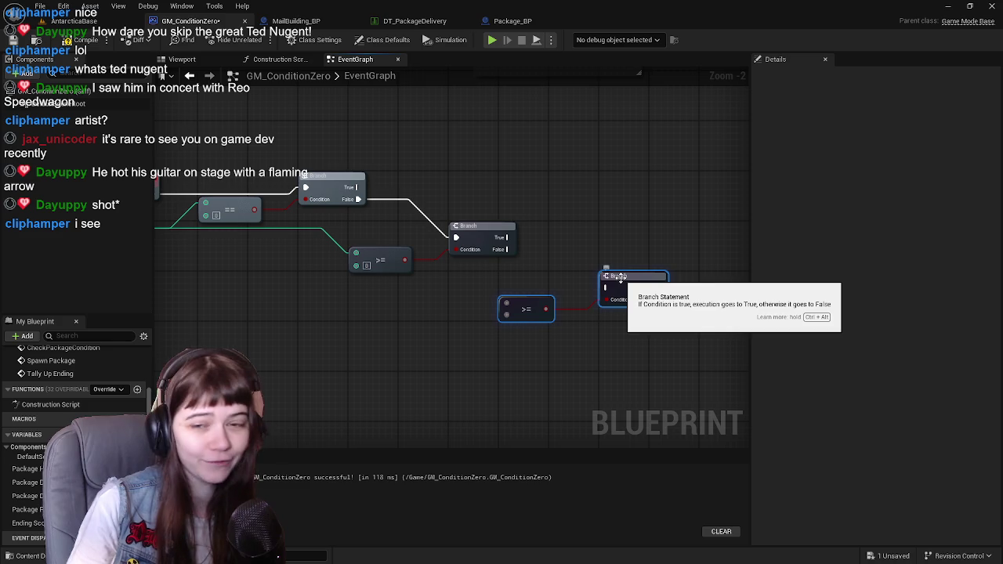
pyautogui.moveTo(508, 250); pyautogui.dragTo(606, 288)
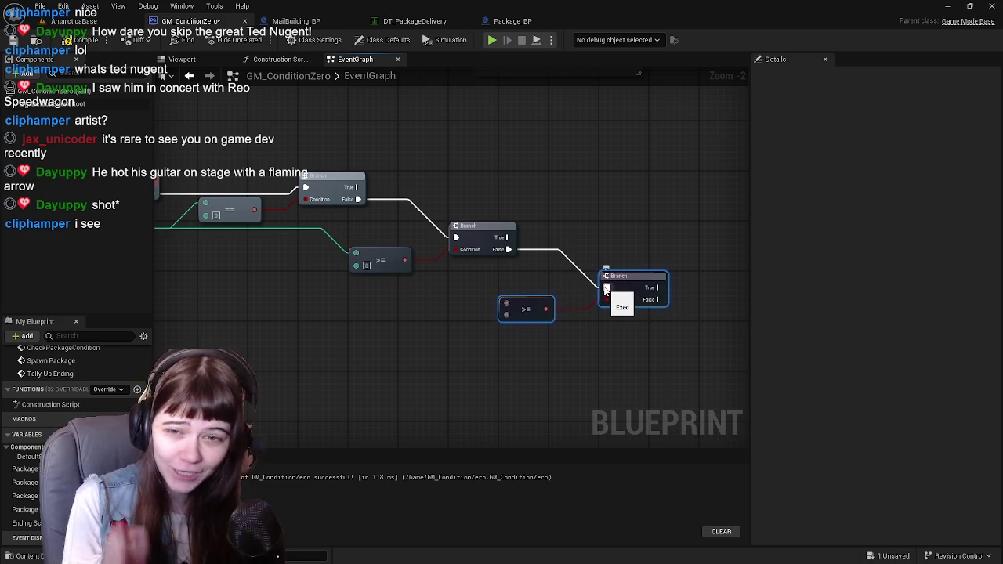
# - Add another Ending Score getter, connect it to the third >= comparison, and review the chain
pyautogui.click(455, 345)
pyautogui.moveTo(455, 345); pyautogui.dragTo(496, 319)
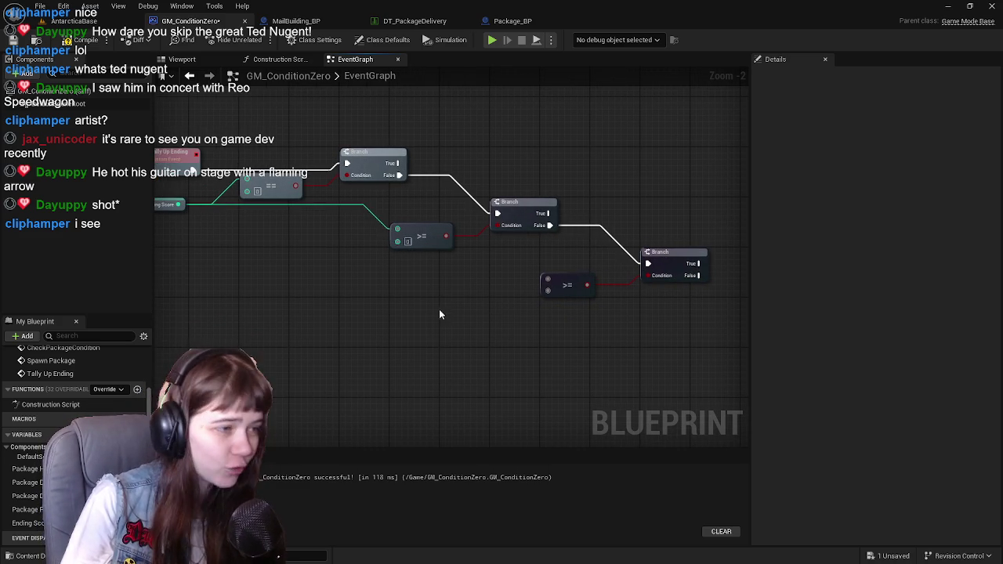
pyautogui.moveTo(29, 522)
pyautogui.mouseDown()
pyautogui.moveTo(424, 404)
pyautogui.moveTo(435, 295)
pyautogui.moveTo(492, 284)
pyautogui.moveTo(544, 297)
pyautogui.mouseUp()
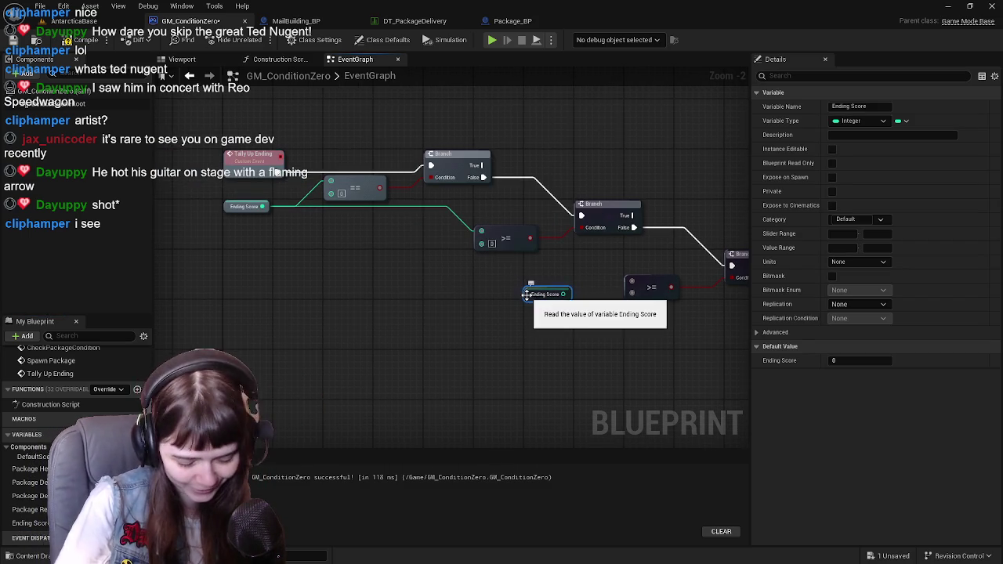
pyautogui.press('Delete')
pyautogui.moveTo(262, 206)
pyautogui.mouseDown()
pyautogui.moveTo(393, 255)
pyautogui.moveTo(633, 287)
pyautogui.mouseUp()
pyautogui.scroll(1, 525, 329)
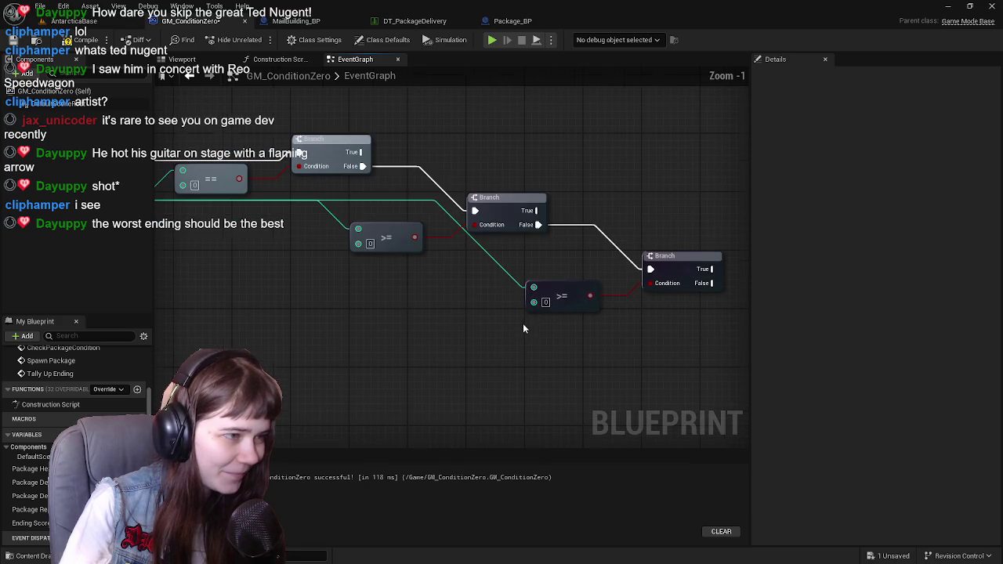
pyautogui.scroll(-1, 422, 278)
pyautogui.moveTo(423, 278); pyautogui.dragTo(552, 302)
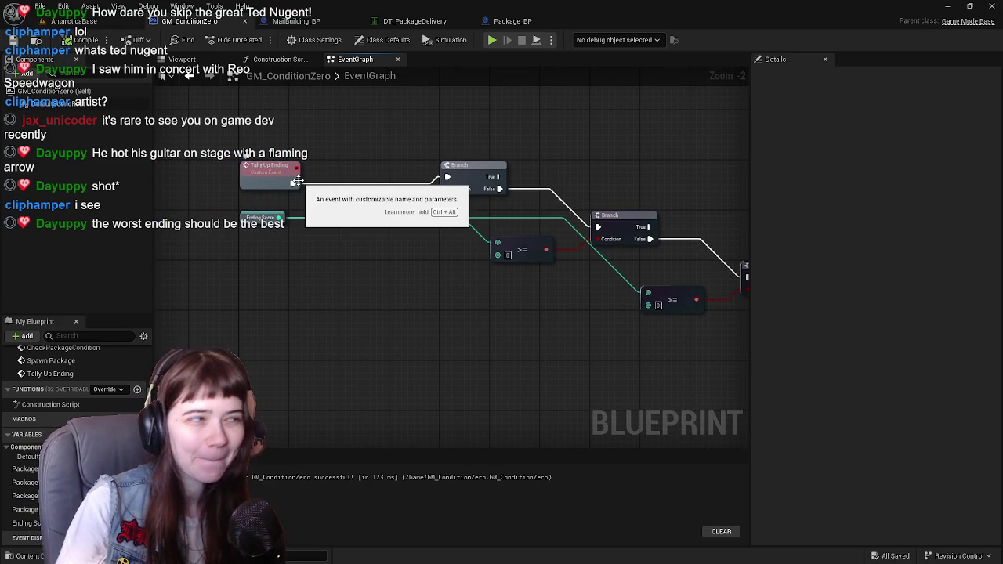
pyautogui.moveTo(530, 332); pyautogui.dragTo(467, 320)
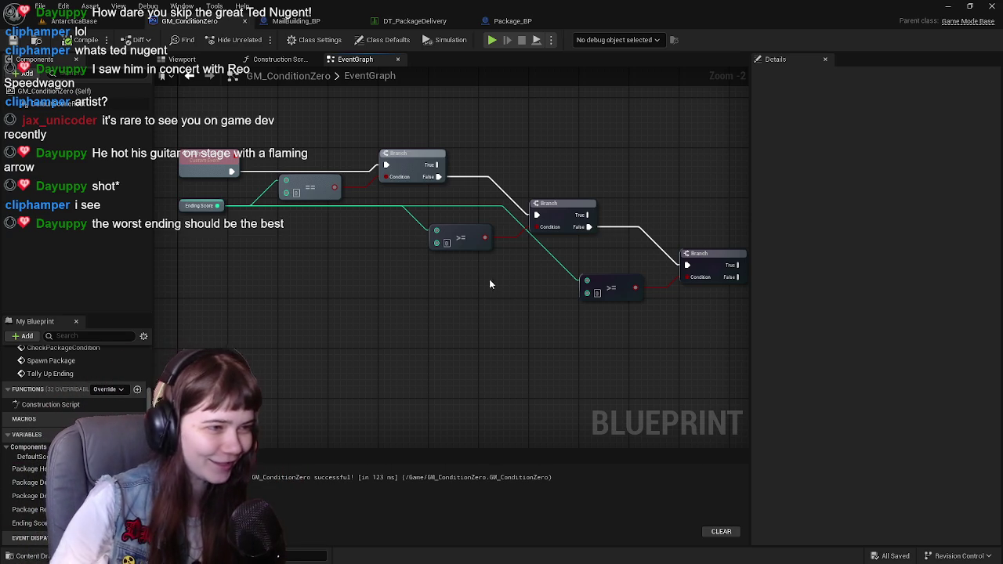
# - Move the last and middle Branch/>= pairs closer together into a tighter column
pyautogui.moveTo(489, 279); pyautogui.dragTo(473, 294)
pyautogui.moveTo(601, 304); pyautogui.dragTo(540, 301)
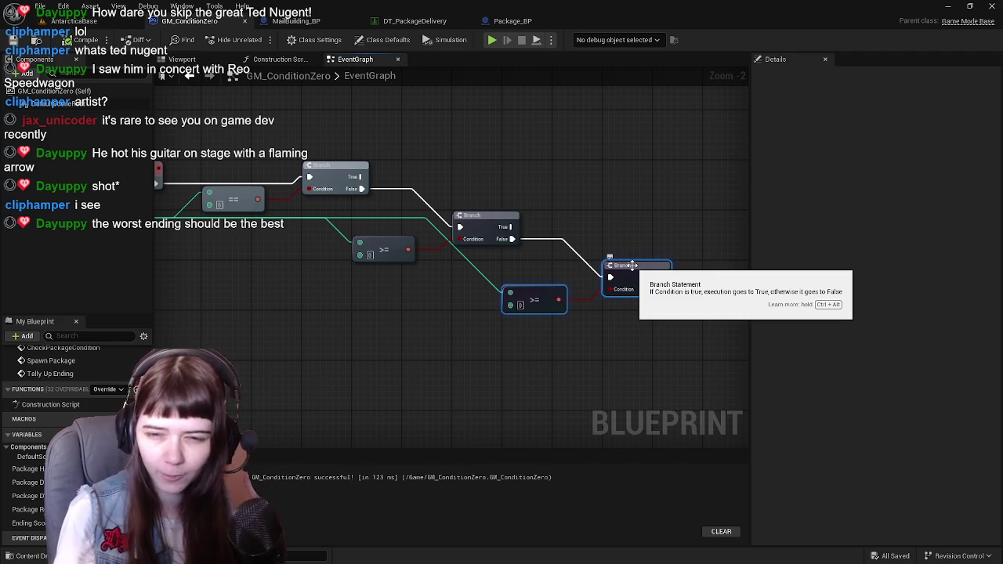
pyautogui.moveTo(632, 266); pyautogui.dragTo(631, 318)
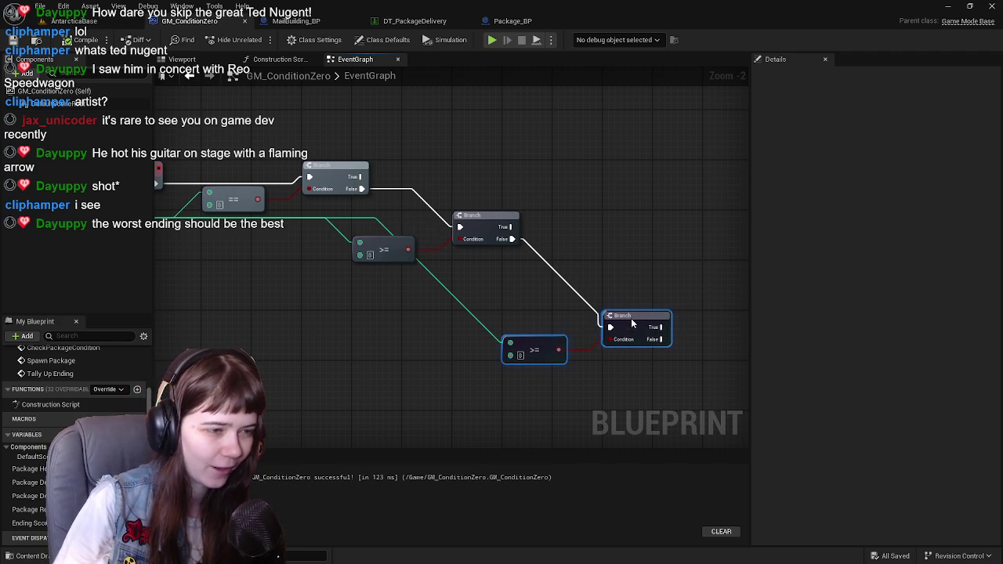
pyautogui.moveTo(548, 278)
pyautogui.mouseDown()
pyautogui.moveTo(603, 300)
pyautogui.moveTo(453, 232)
pyautogui.mouseUp()
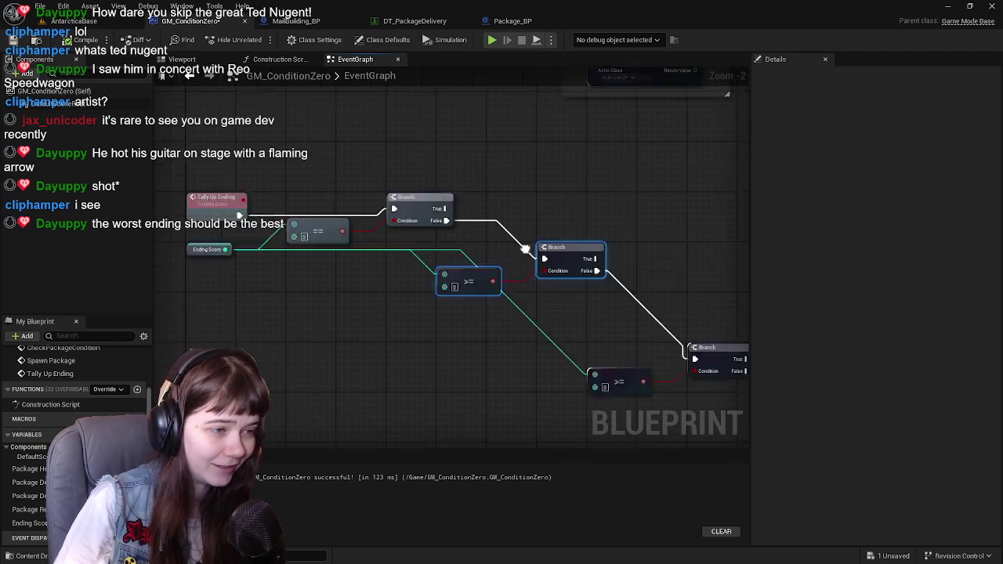
pyautogui.moveTo(560, 250)
pyautogui.mouseDown()
pyautogui.moveTo(468, 220)
pyautogui.moveTo(522, 226)
pyautogui.mouseUp()
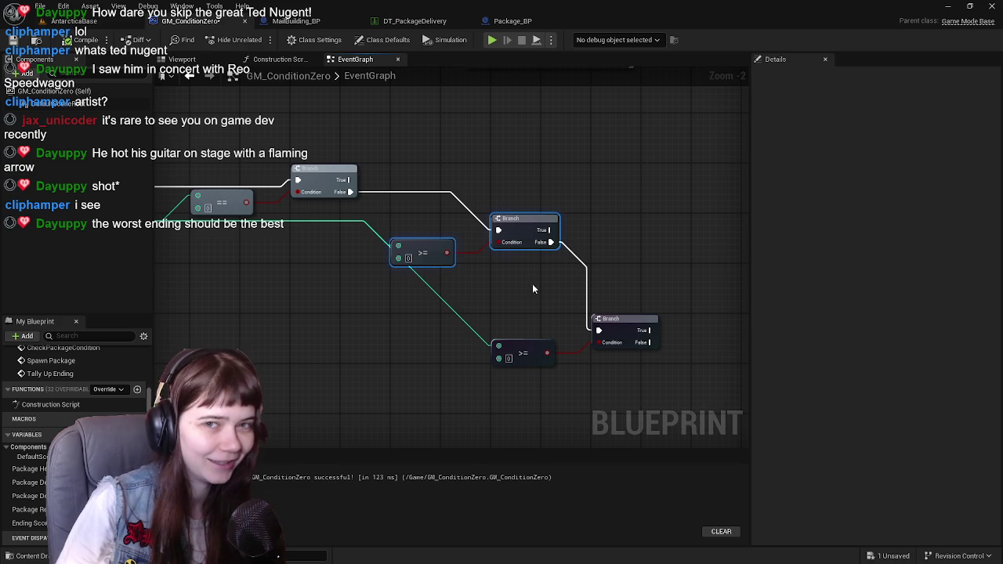
pyautogui.moveTo(478, 298); pyautogui.dragTo(560, 395)
pyautogui.moveTo(393, 221); pyautogui.dragTo(545, 296)
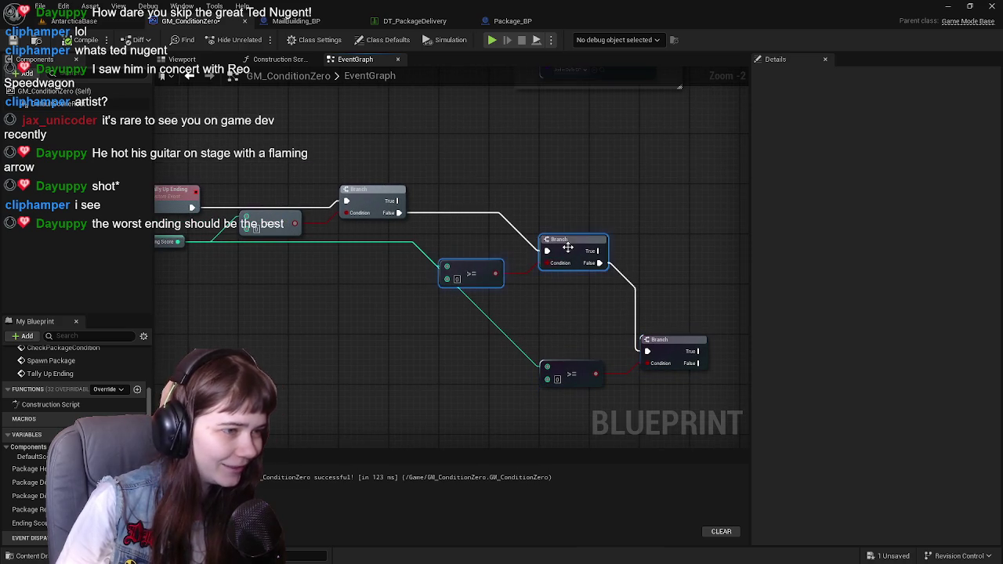
pyautogui.moveTo(568, 248); pyautogui.dragTo(470, 250)
pyautogui.moveTo(522, 320)
pyautogui.mouseDown()
pyautogui.moveTo(643, 398)
pyautogui.moveTo(666, 396)
pyautogui.mouseUp()
pyautogui.moveTo(677, 344)
pyautogui.mouseDown()
pyautogui.moveTo(590, 297)
pyautogui.moveTo(580, 301)
pyautogui.mouseUp()
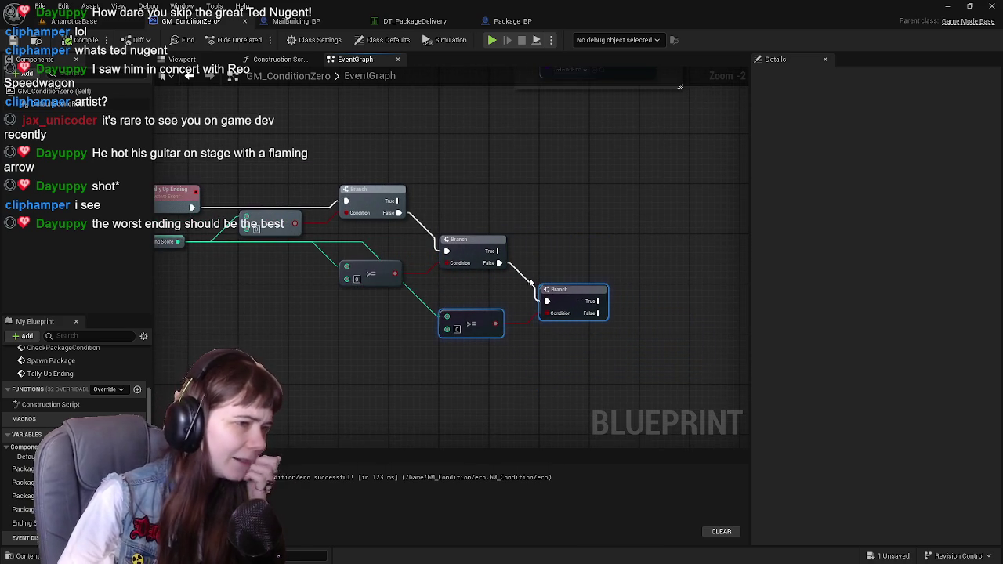
# - Shift the middle and bottom pairs right to finish the compact layout, then save the blueprint
pyautogui.moveTo(538, 254); pyautogui.dragTo(590, 242)
pyautogui.moveTo(403, 217); pyautogui.dragTo(666, 339)
pyautogui.moveTo(527, 237)
pyautogui.mouseDown()
pyautogui.moveTo(581, 239)
pyautogui.moveTo(482, 225)
pyautogui.mouseUp()
pyautogui.moveTo(463, 265); pyautogui.dragTo(570, 317)
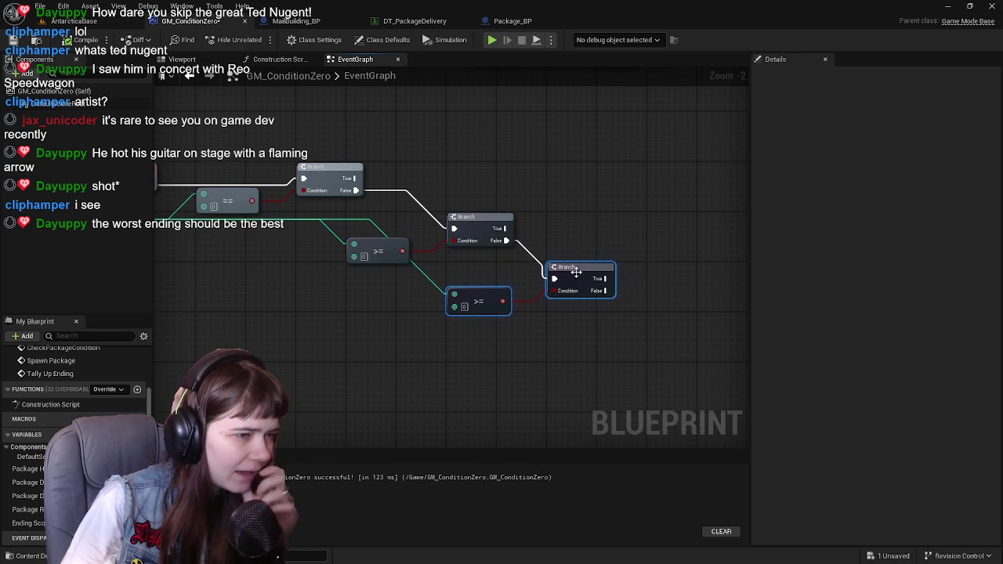
pyautogui.moveTo(571, 274); pyautogui.dragTo(622, 273)
pyautogui.moveTo(482, 213); pyautogui.dragTo(520, 236)
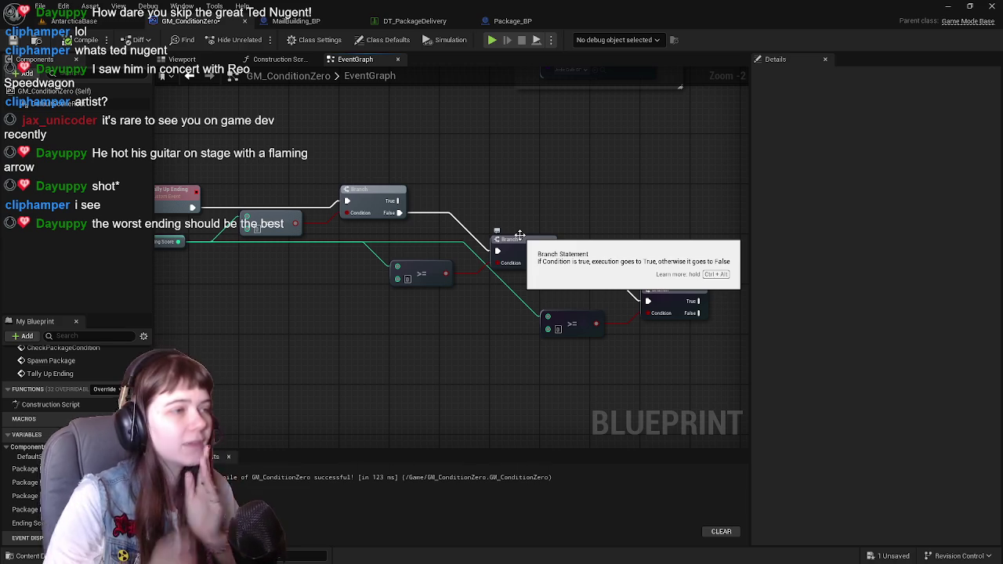
pyautogui.click(14, 41)
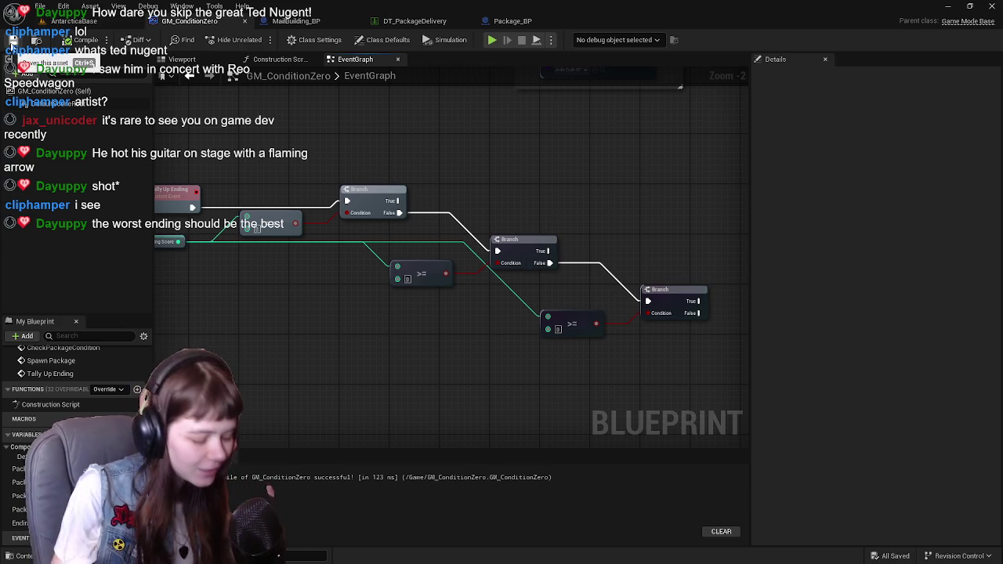
pyautogui.moveTo(359, 186)
pyautogui.mouseDown()
pyautogui.moveTo(439, 228)
pyautogui.moveTo(410, 212)
pyautogui.mouseUp()
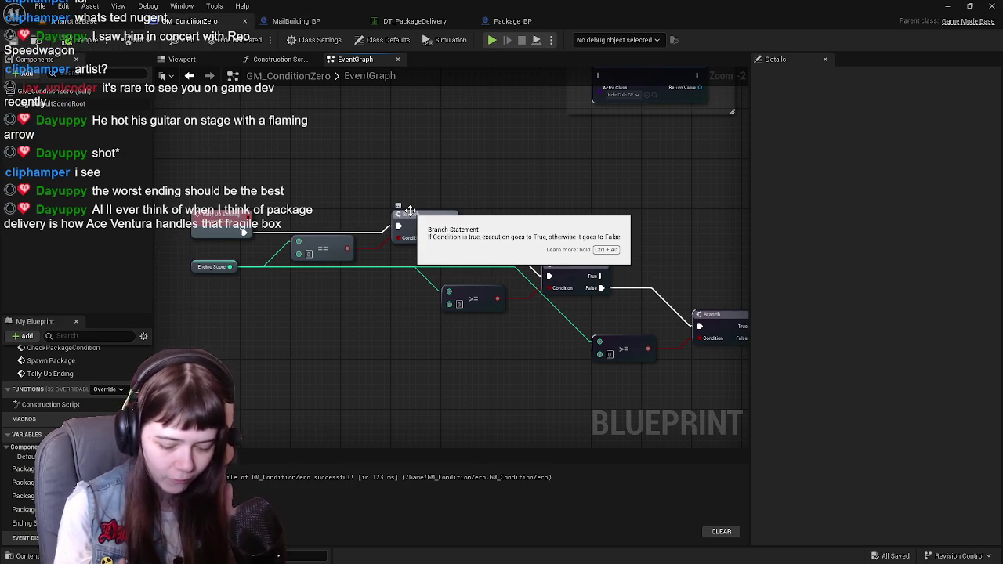
# - Wrap the == check and first Branch in a comment titled 'top score = best ending'
pyautogui.moveTo(278, 202); pyautogui.dragTo(451, 271)
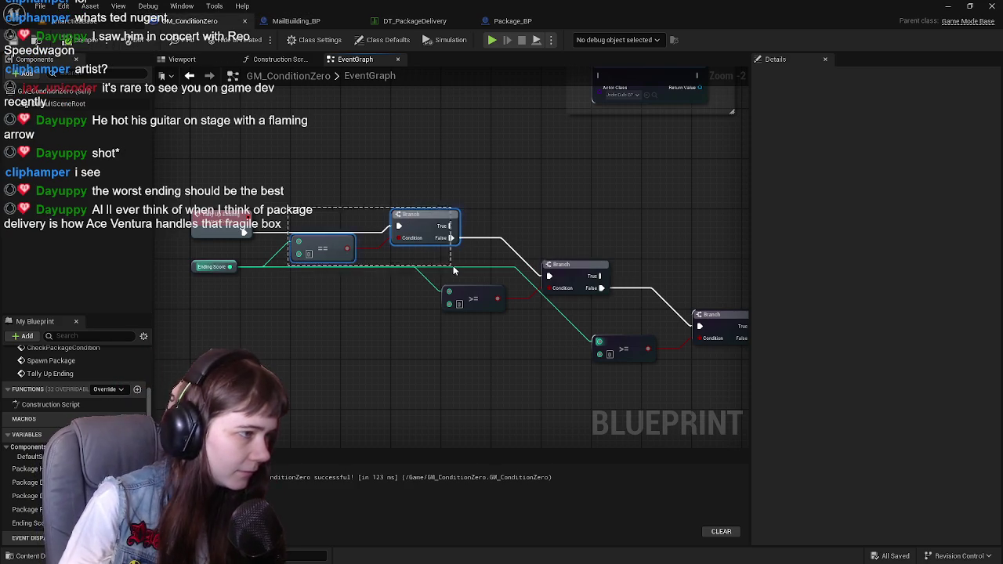
pyautogui.write('c')
pyautogui.write('Best')
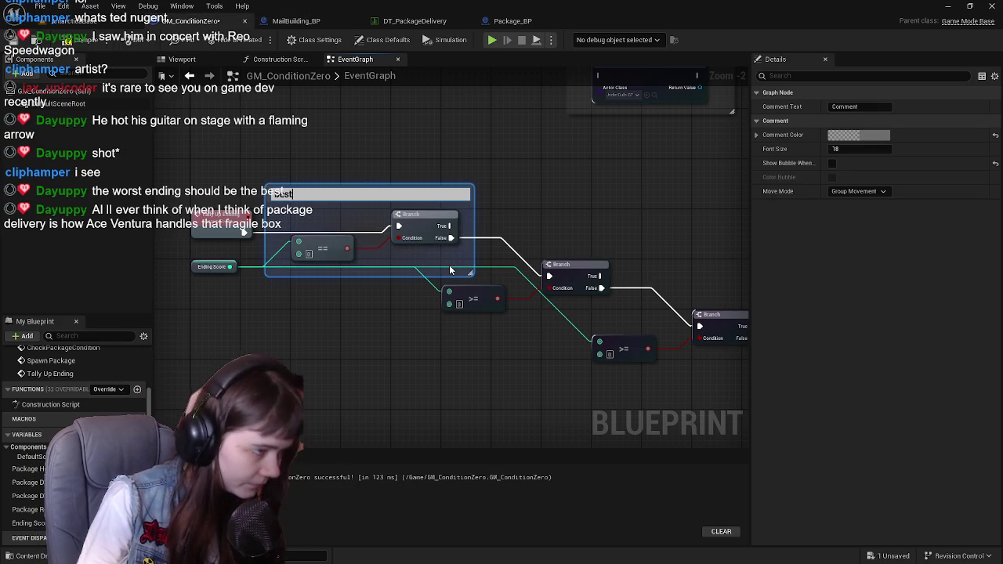
pyautogui.write('x ending ')
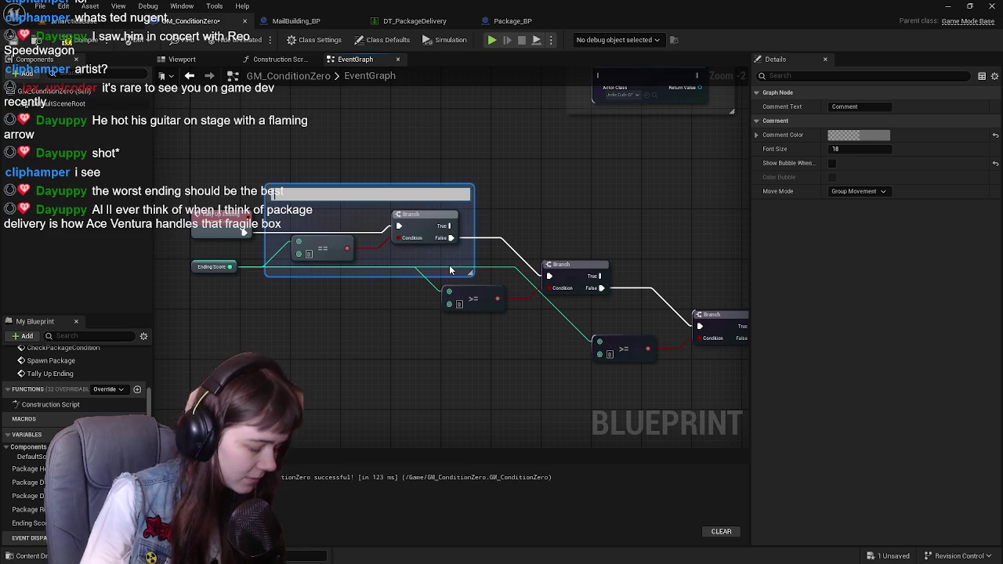
pyautogui.write('top score ')
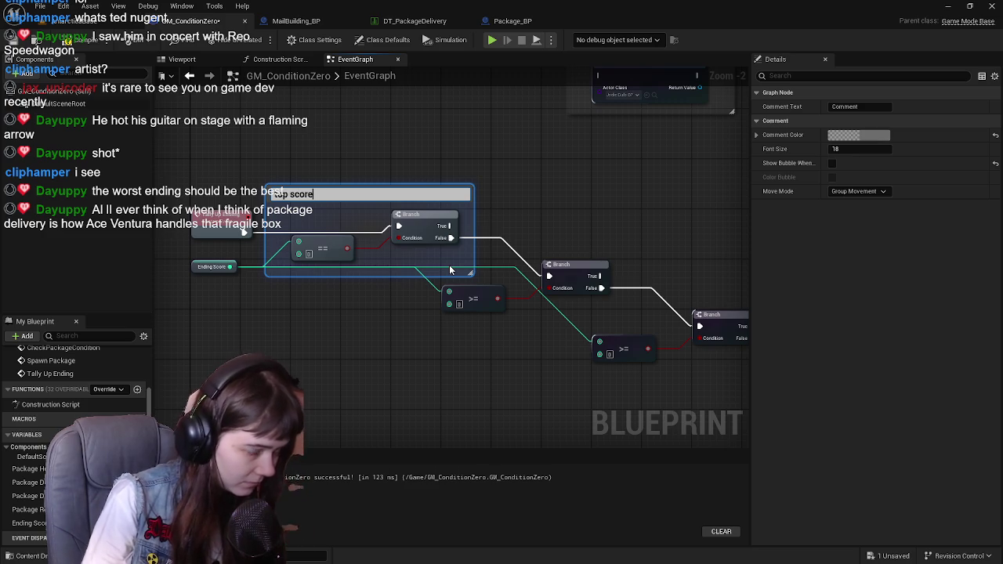
pyautogui.write('best endin')
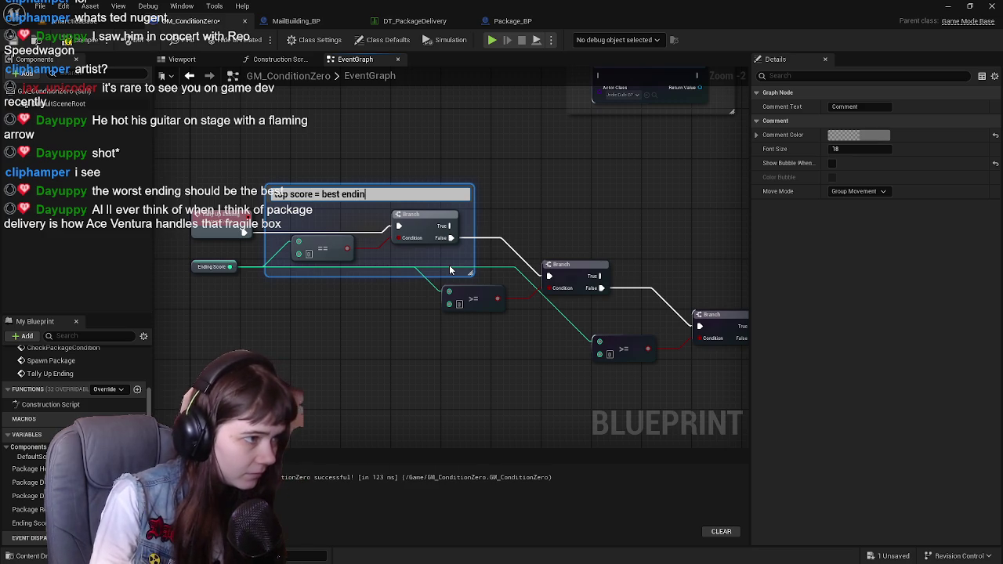
pyautogui.write('g')
pyautogui.press('Return')
# - Comment the second Branch and its >= node as 'okay score = meh ending'
pyautogui.moveTo(601, 283); pyautogui.dragTo(507, 235)
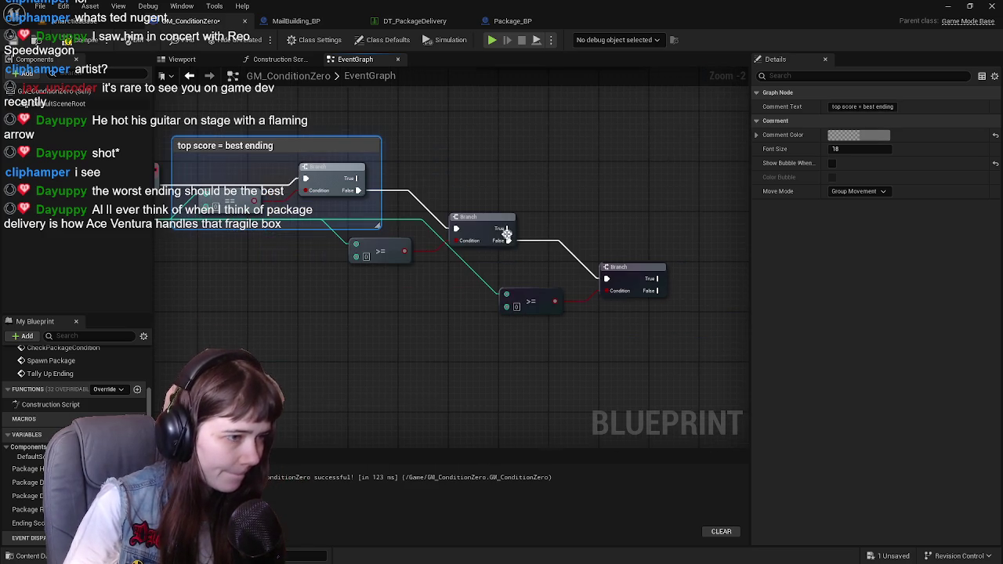
pyautogui.moveTo(387, 208); pyautogui.dragTo(626, 332)
pyautogui.moveTo(484, 223)
pyautogui.mouseDown()
pyautogui.moveTo(488, 276)
pyautogui.moveTo(534, 279)
pyautogui.moveTo(439, 206)
pyautogui.mouseUp()
pyautogui.moveTo(455, 293); pyautogui.dragTo(584, 254)
pyautogui.moveTo(299, 183); pyautogui.dragTo(474, 236)
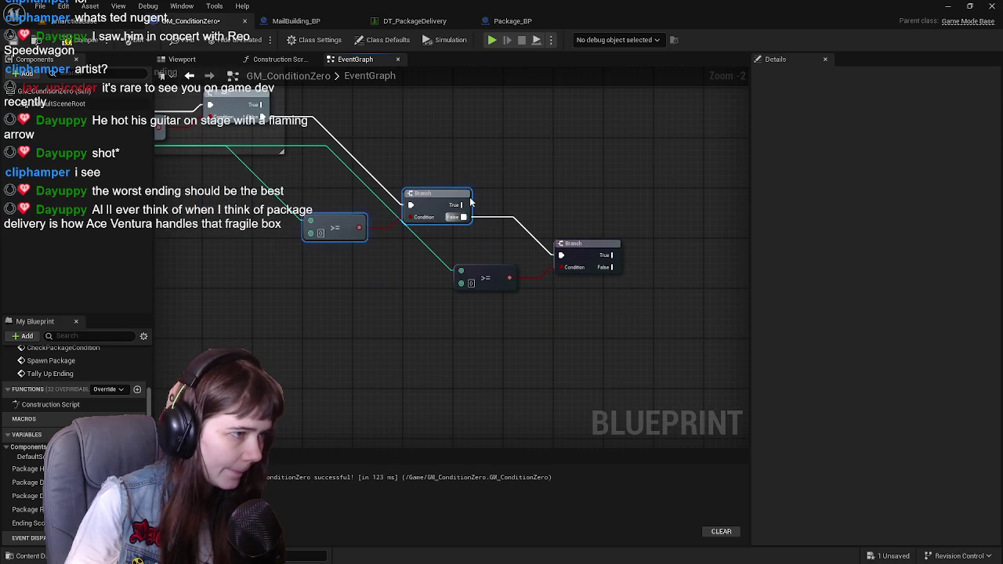
pyautogui.press('c')
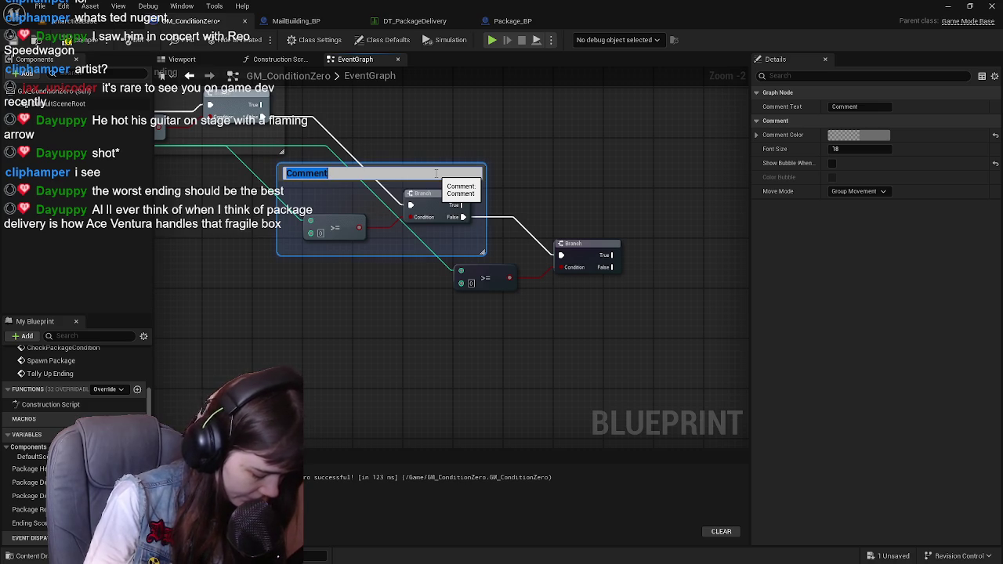
pyautogui.write('okay score')
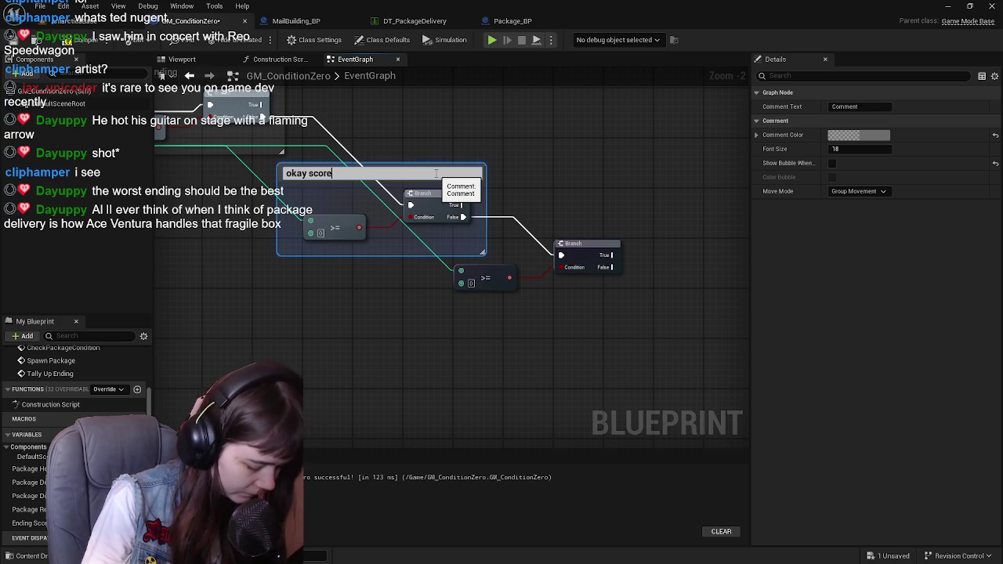
pyautogui.write(' =')
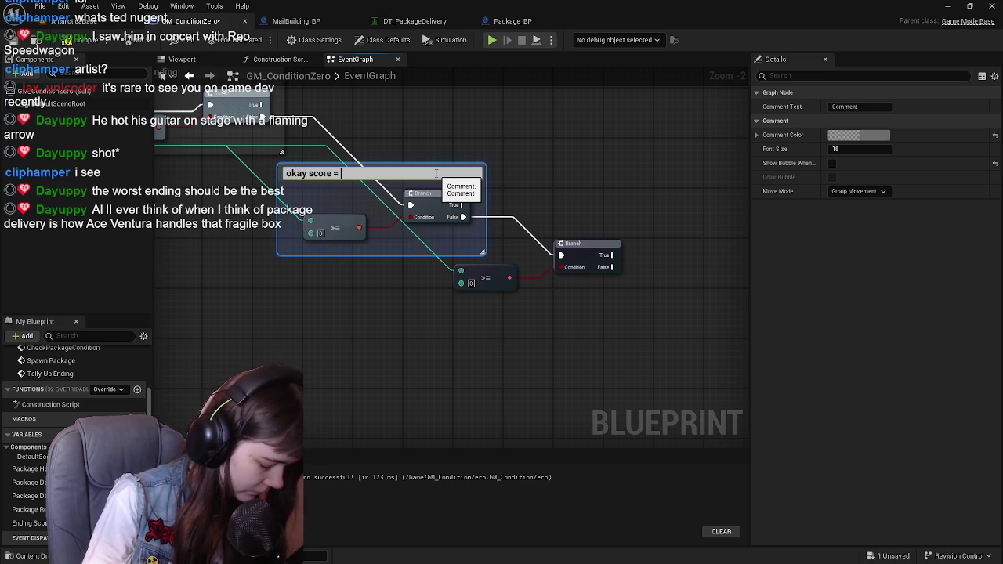
pyautogui.write(' meh ending')
pyautogui.press('Return')
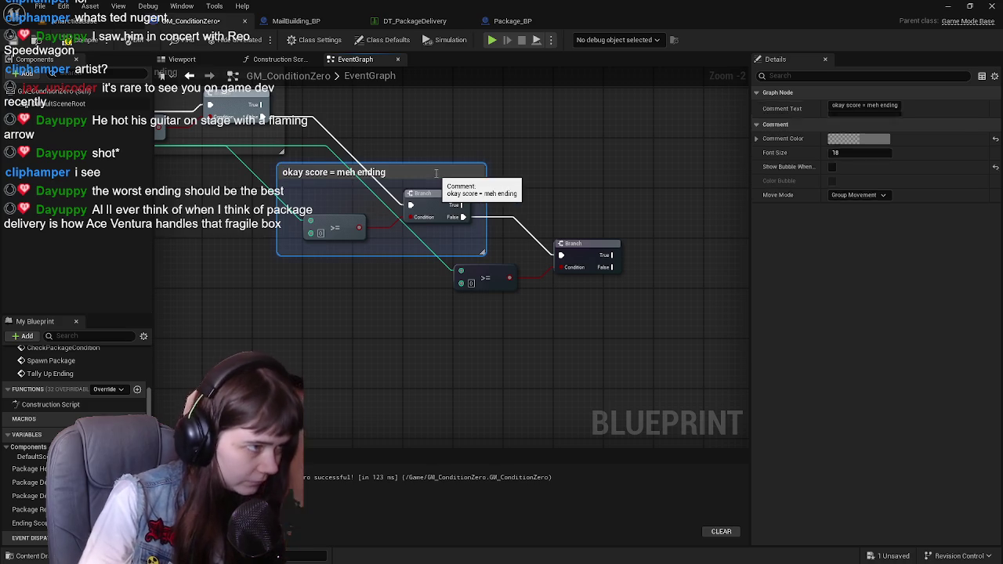
# - Comment the last >= and Branch pair as 'zero score = worst ending'
pyautogui.click(486, 280)
pyautogui.keyDown('ctrl'); pyautogui.click(583, 249); pyautogui.keyUp('ctrl')
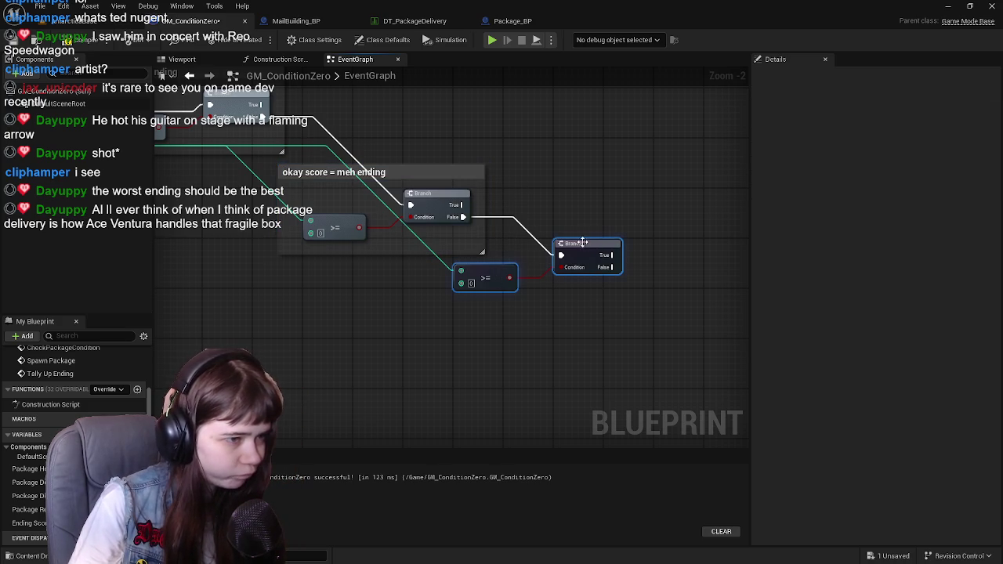
pyautogui.moveTo(583, 250)
pyautogui.mouseDown()
pyautogui.moveTo(590, 306)
pyautogui.moveTo(620, 302)
pyautogui.mouseUp()
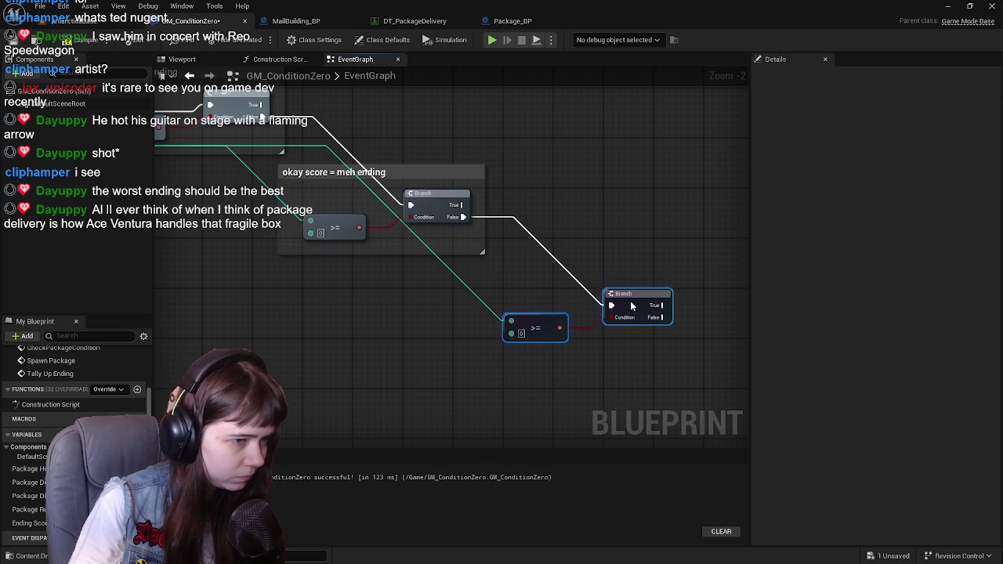
pyautogui.press('c')
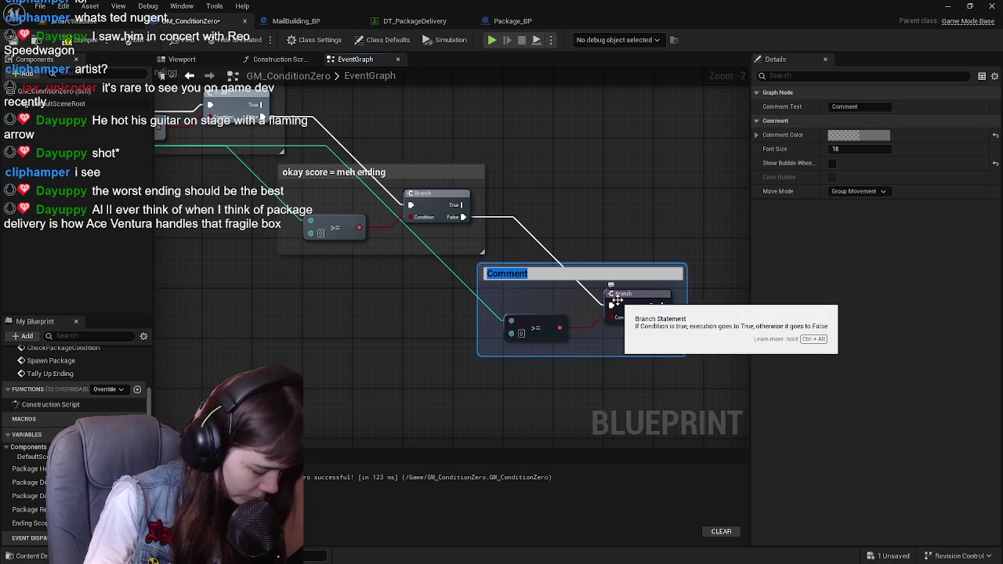
pyautogui.write('0')
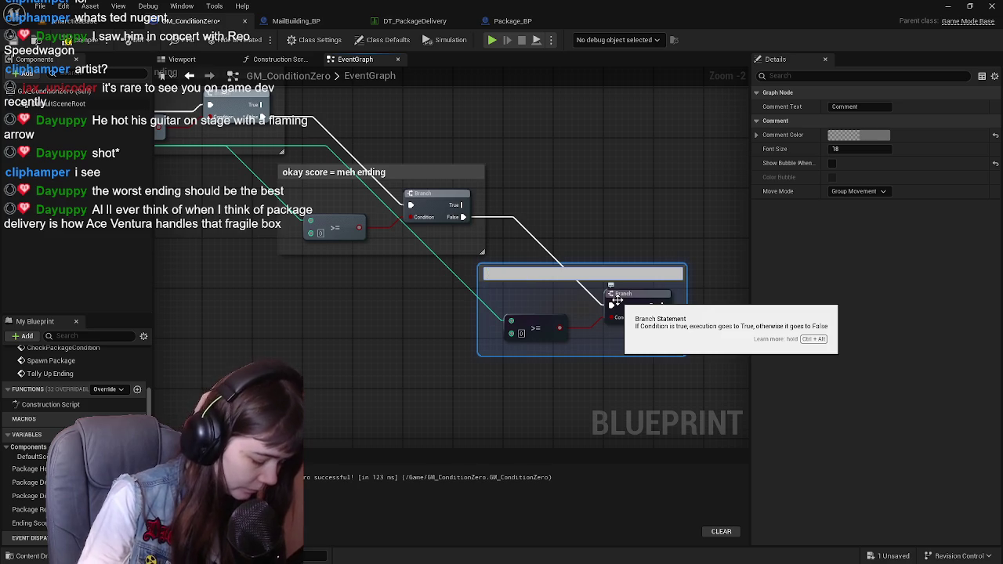
pyautogui.write('000000')
pyautogui.press('BackSpace')
pyautogui.press('BackSpace')
pyautogui.press('BackSpace')
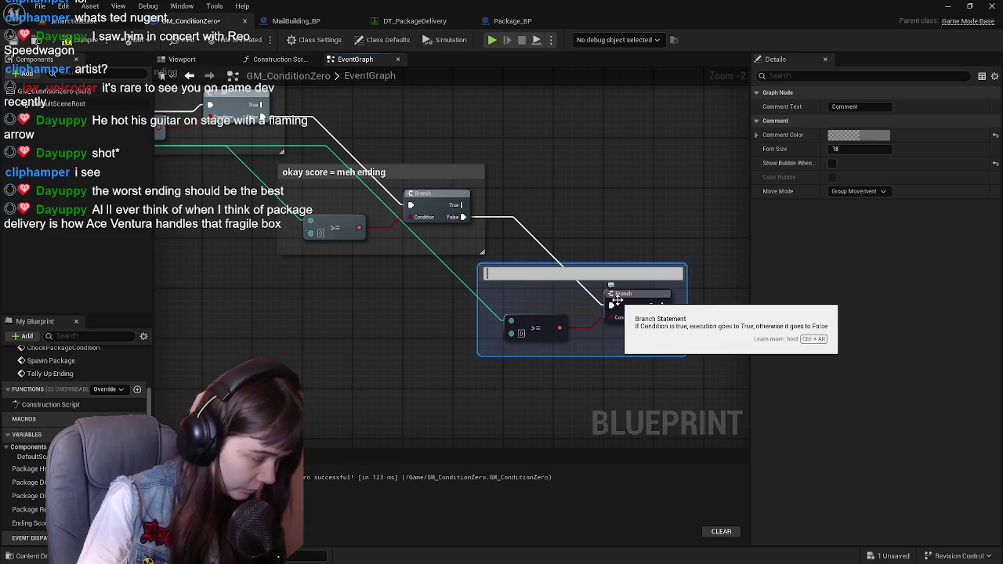
pyautogui.write('zero score')
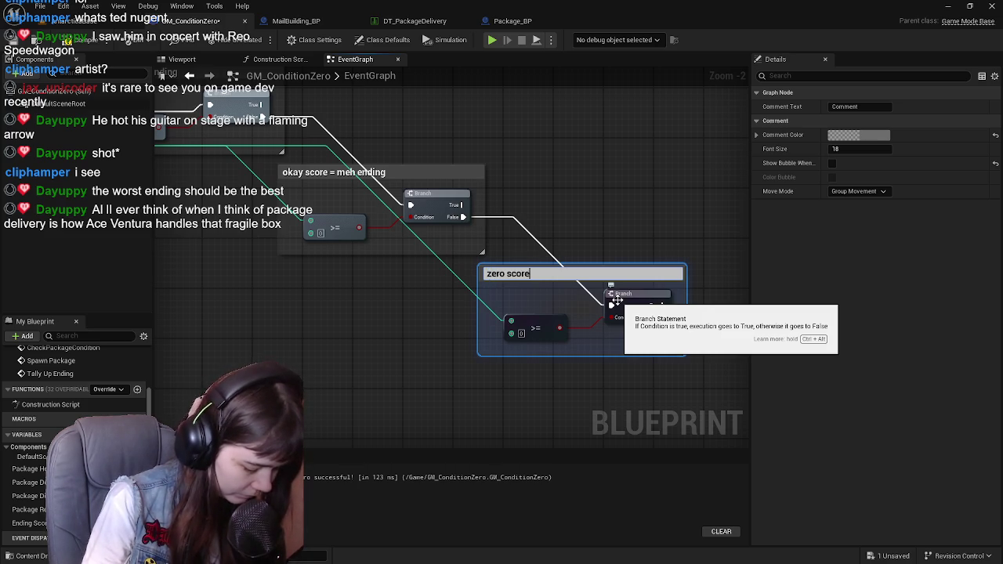
pyautogui.write('= = w')
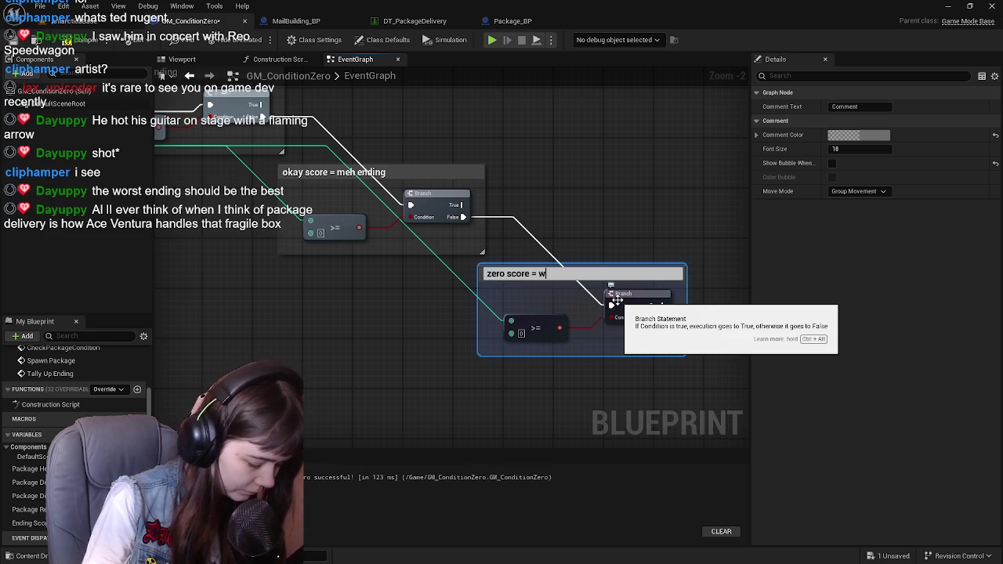
pyautogui.write('orst ending')
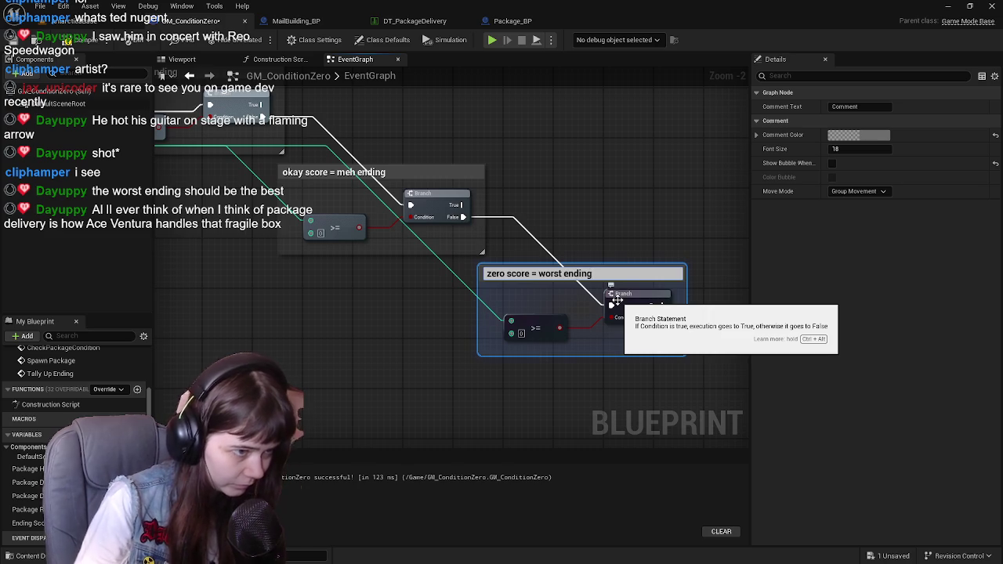
pyautogui.press('Return')
pyautogui.scroll(-1, 549, 189)
pyautogui.click(535, 181)
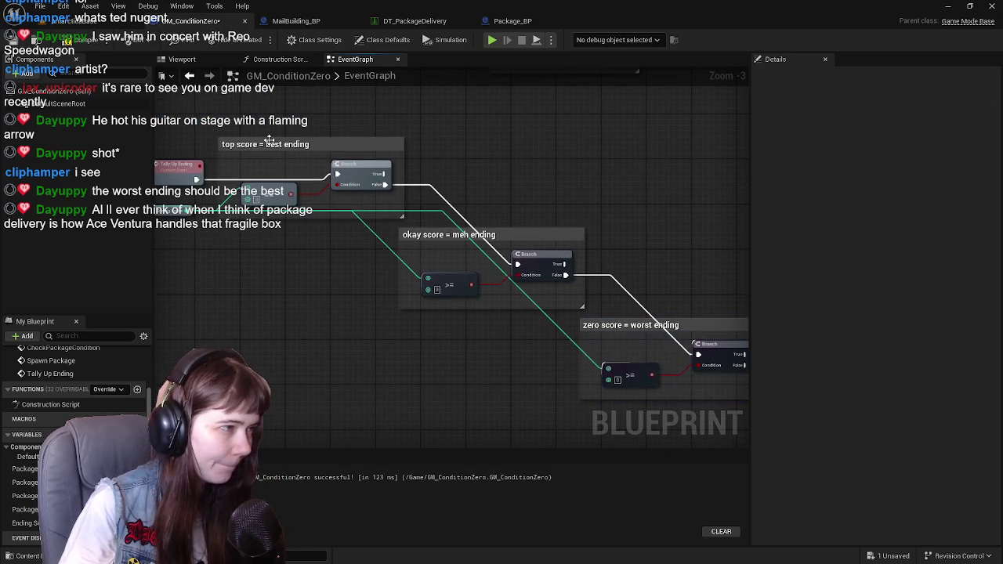
# - Retitle the top comment to 'top score = true ending'
pyautogui.click(324, 143)
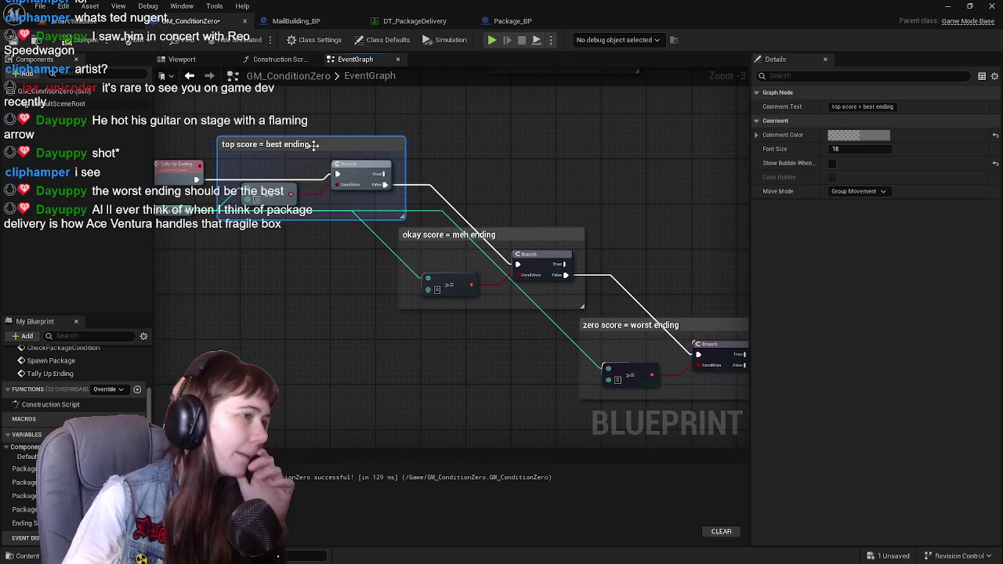
pyautogui.doubleClick(286, 144)
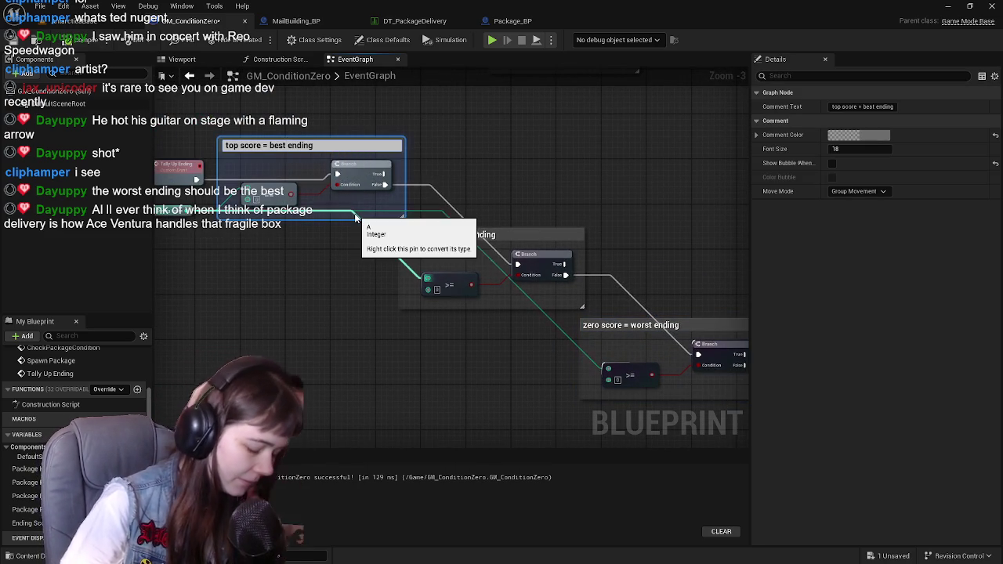
pyautogui.press('BackSpace')
pyautogui.press('BackSpace')
pyautogui.press('BackSpace')
pyautogui.write('true')
pyautogui.press('Return')
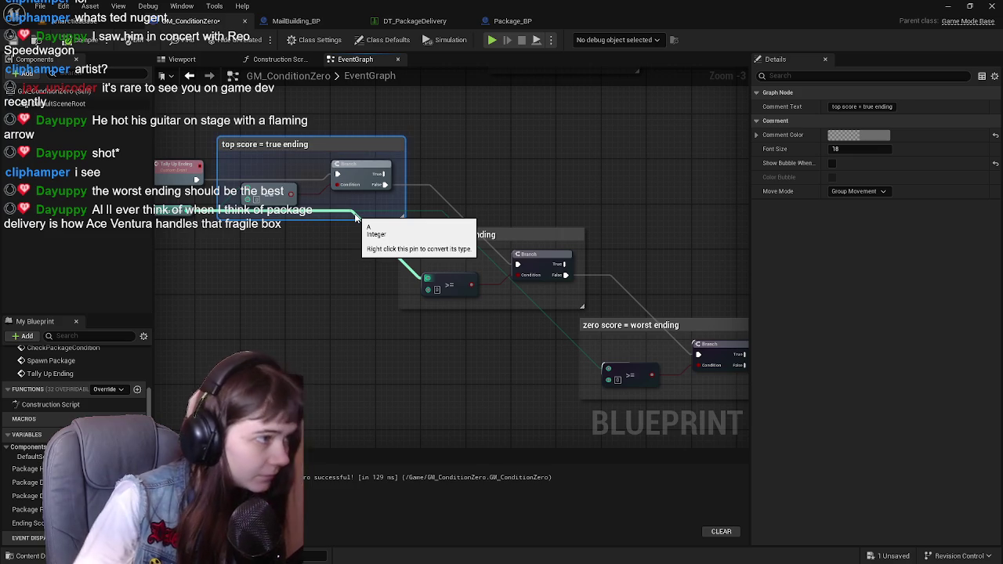
# - Append '(or best?)' to the zero score comment title and save the blueprint
pyautogui.click(662, 327)
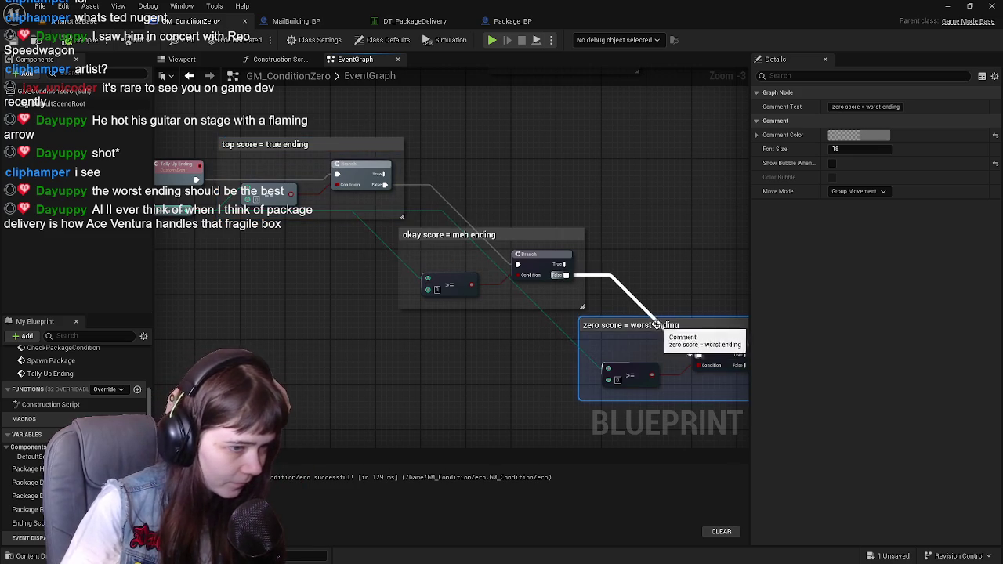
pyautogui.doubleClick(678, 326)
pyautogui.write('(')
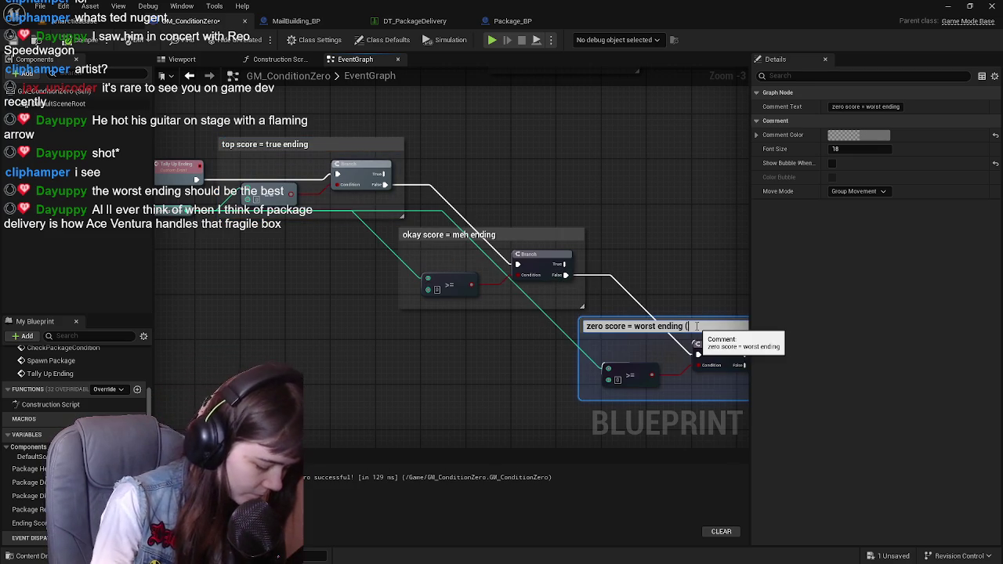
pyautogui.write('or best?')
pyautogui.press('Return')
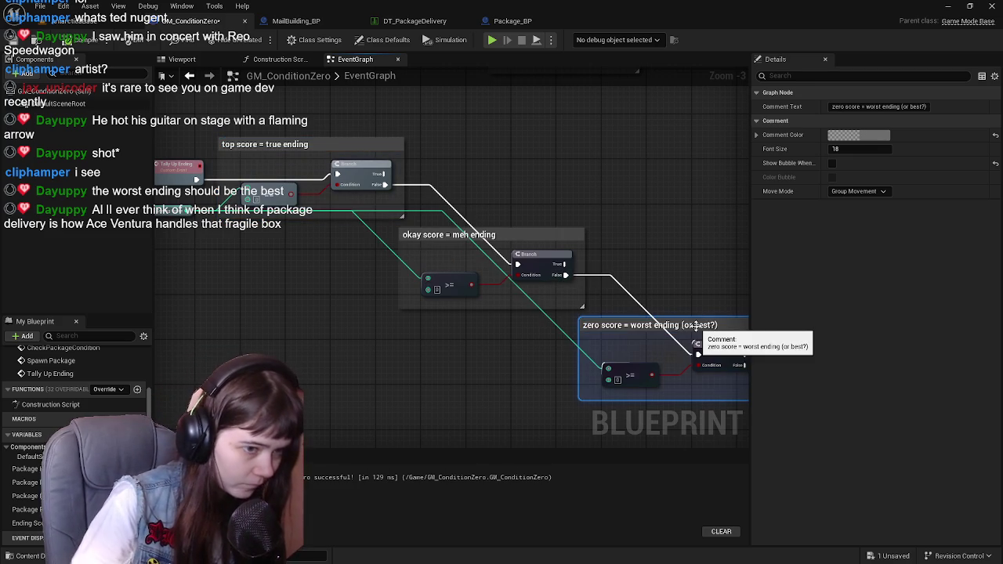
pyautogui.moveTo(696, 327); pyautogui.dragTo(660, 300)
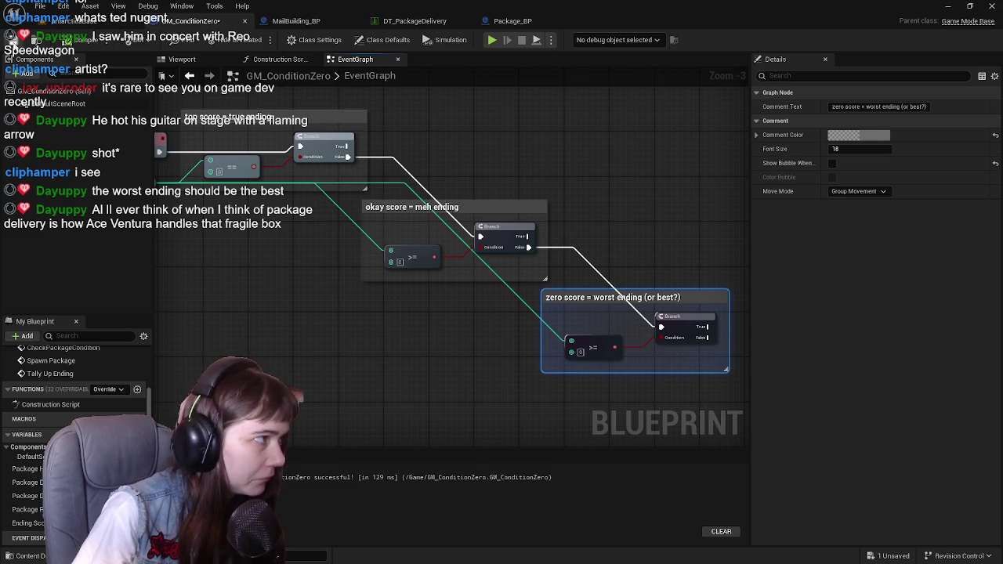
pyautogui.hotkey('ctrl', 's')
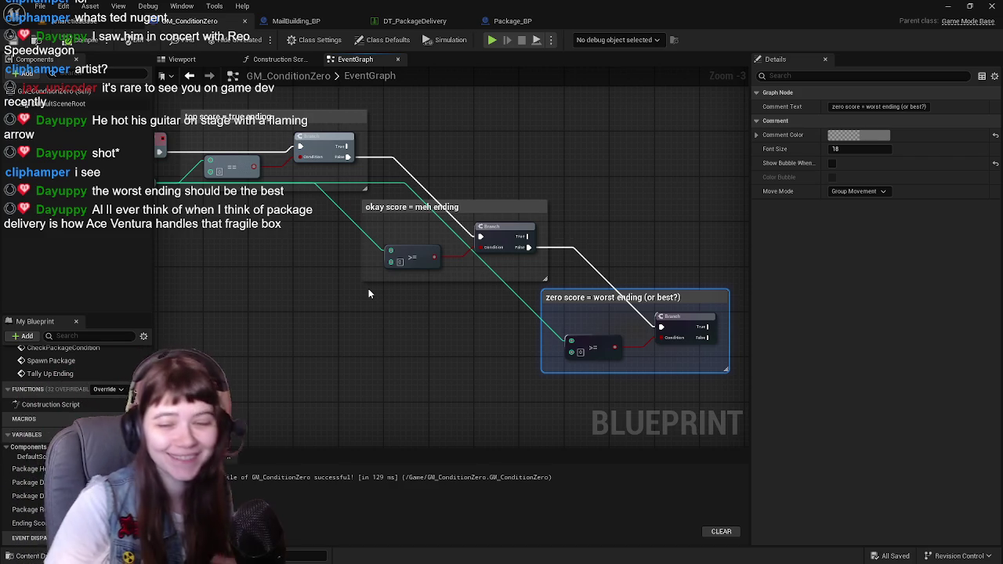
pyautogui.scroll(-1, 335, 237)
pyautogui.scroll(1, 448, 248)
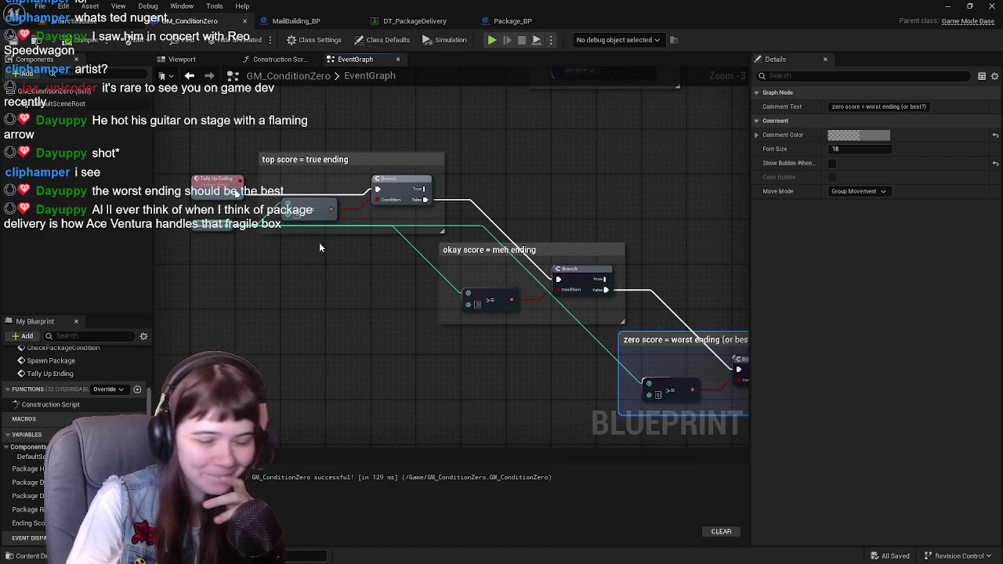
pyautogui.scroll(-1, 319, 248)
pyautogui.scroll(1, 396, 217)
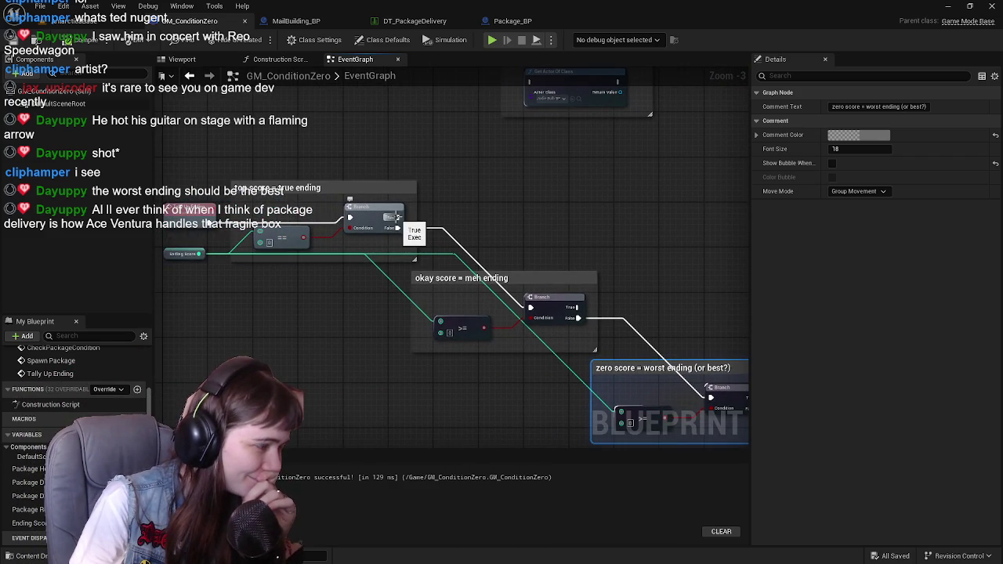
# - Run the top score Branch's True output into a new reroute node
pyautogui.moveTo(396, 218); pyautogui.dragTo(588, 216)
pyautogui.click(421, 211)
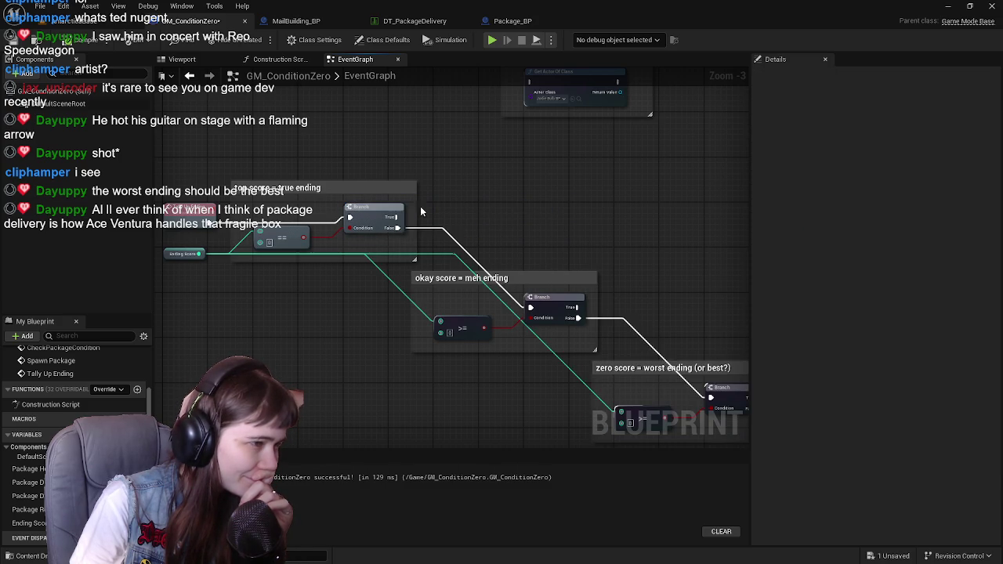
pyautogui.moveTo(397, 217); pyautogui.dragTo(540, 216)
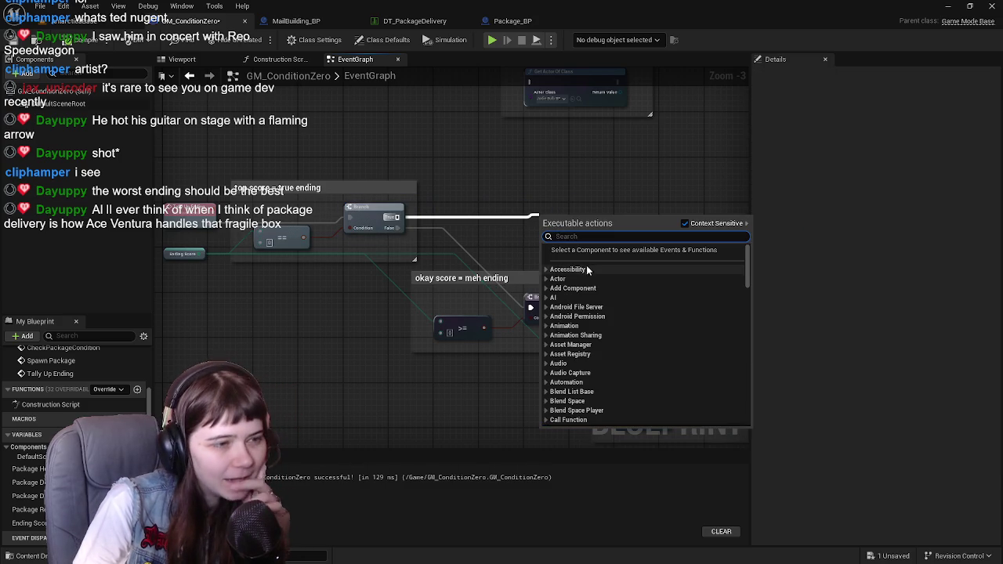
pyautogui.scroll(-6, 609, 280)
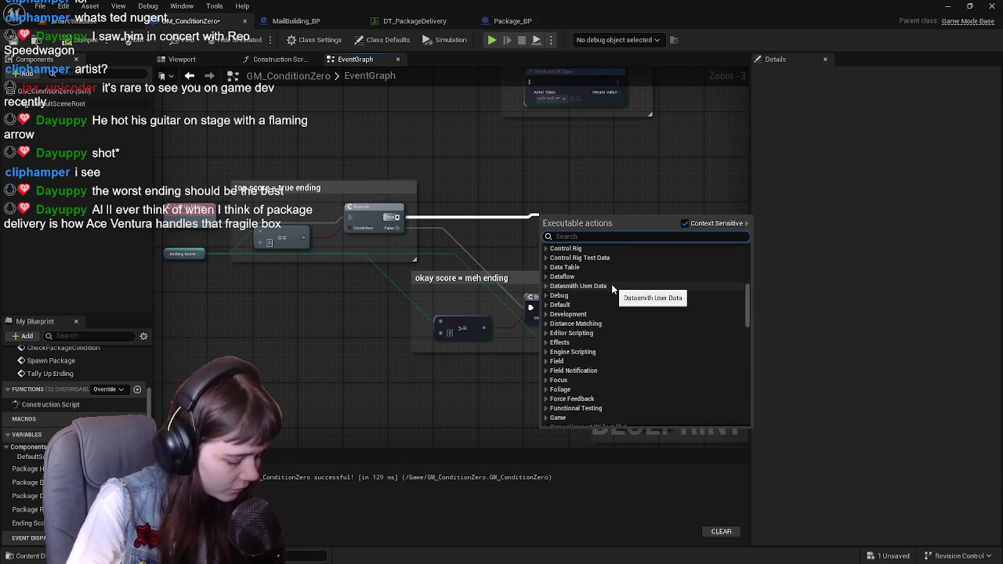
pyautogui.scroll(-10, 611, 284)
pyautogui.click(580, 418)
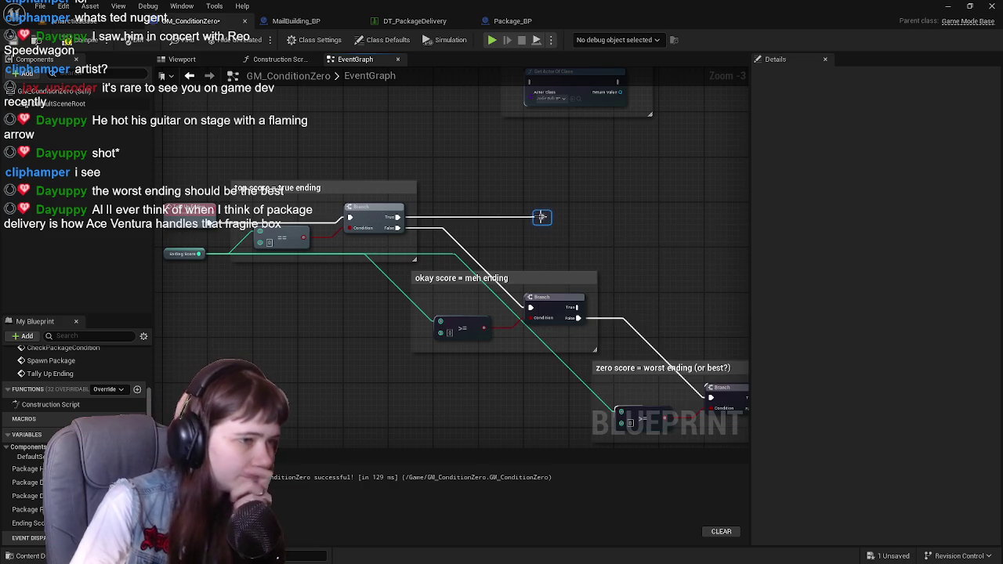
pyautogui.scroll(1, 542, 217)
pyautogui.moveTo(565, 236); pyautogui.dragTo(555, 231)
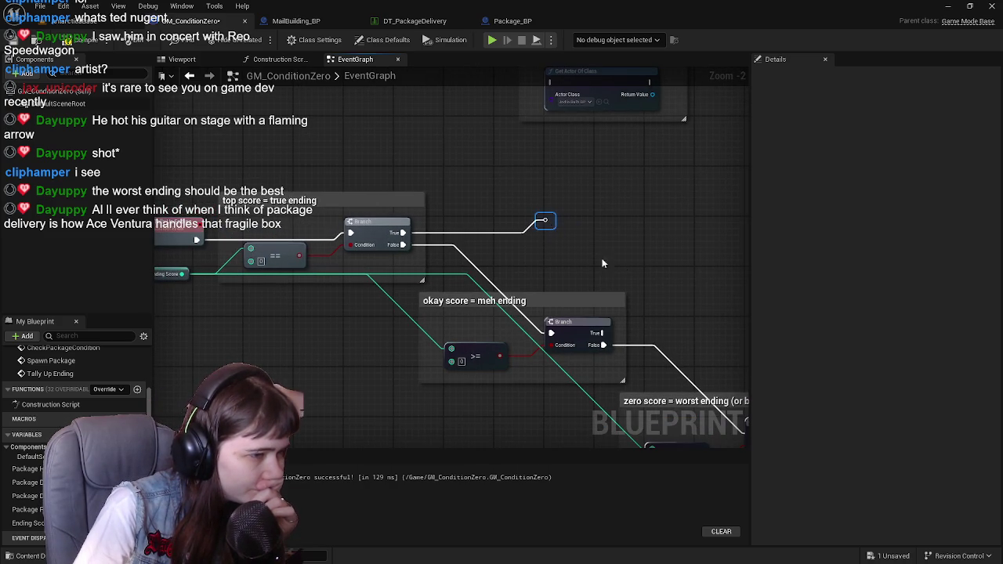
# - Add reroute nodes on the okay score and zero score Branches' True outputs using 'rer'
pyautogui.moveTo(433, 287)
pyautogui.mouseDown()
pyautogui.moveTo(560, 265)
pyautogui.moveTo(580, 276)
pyautogui.mouseUp()
pyautogui.write('rer')
pyautogui.click(659, 452)
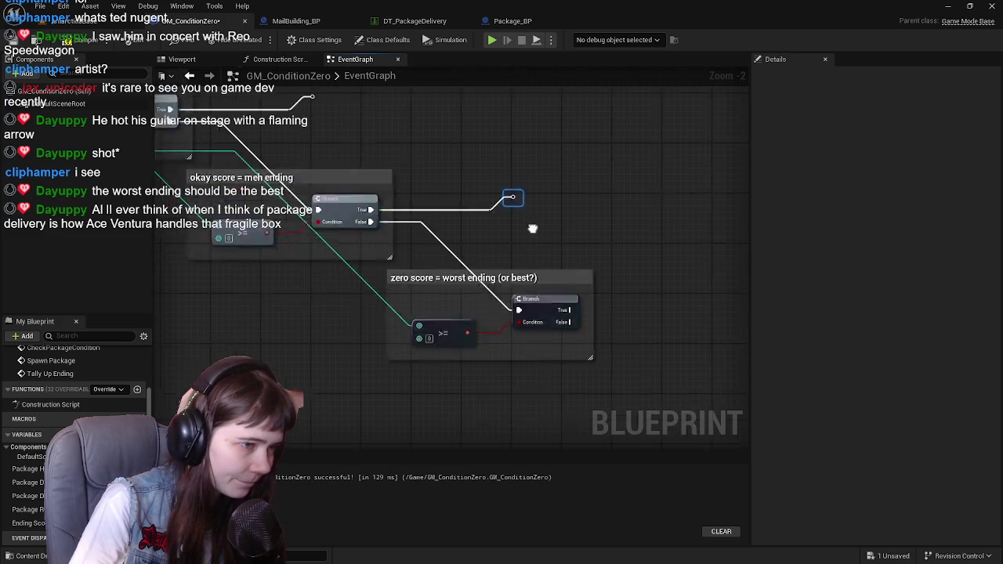
pyautogui.moveTo(504, 258)
pyautogui.mouseDown()
pyautogui.moveTo(583, 239)
pyautogui.moveTo(602, 247)
pyautogui.mouseUp()
pyautogui.write('rer')
pyautogui.click(659, 440)
pyautogui.scroll(-1, 528, 304)
pyautogui.moveTo(528, 305); pyautogui.dragTo(639, 332)
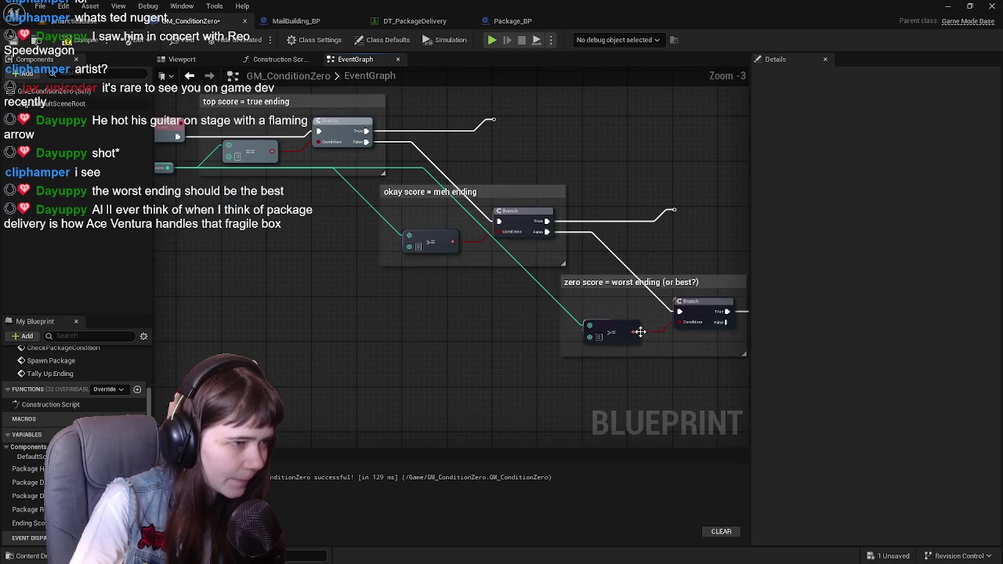
pyautogui.scroll(-1, 549, 298)
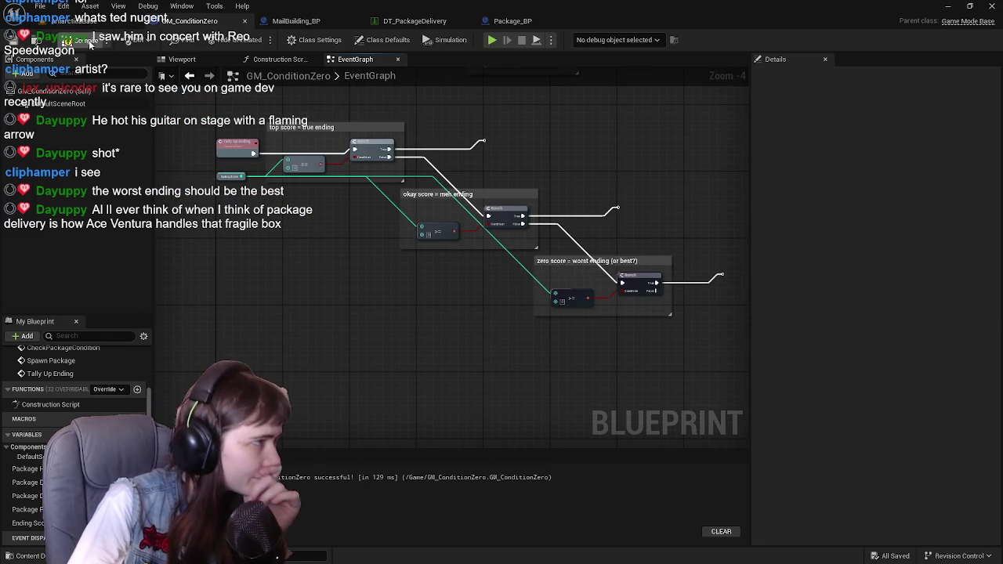
pyautogui.scroll(-1, 217, 317)
# - Select all three scoring sections and wrap them in a new comment box
pyautogui.moveTo(233, 182); pyautogui.dragTo(645, 356)
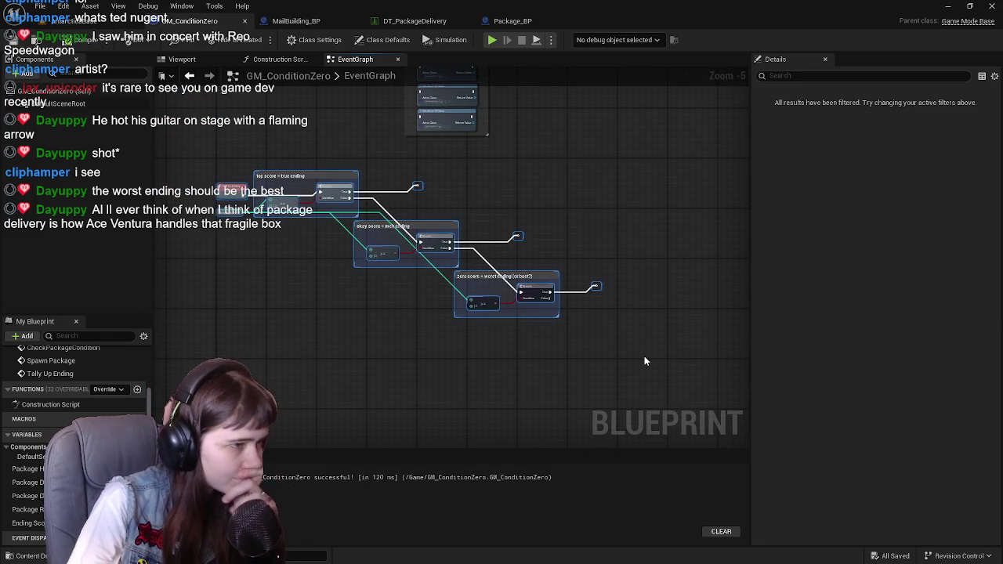
pyautogui.write('c')
pyautogui.write('g sco')
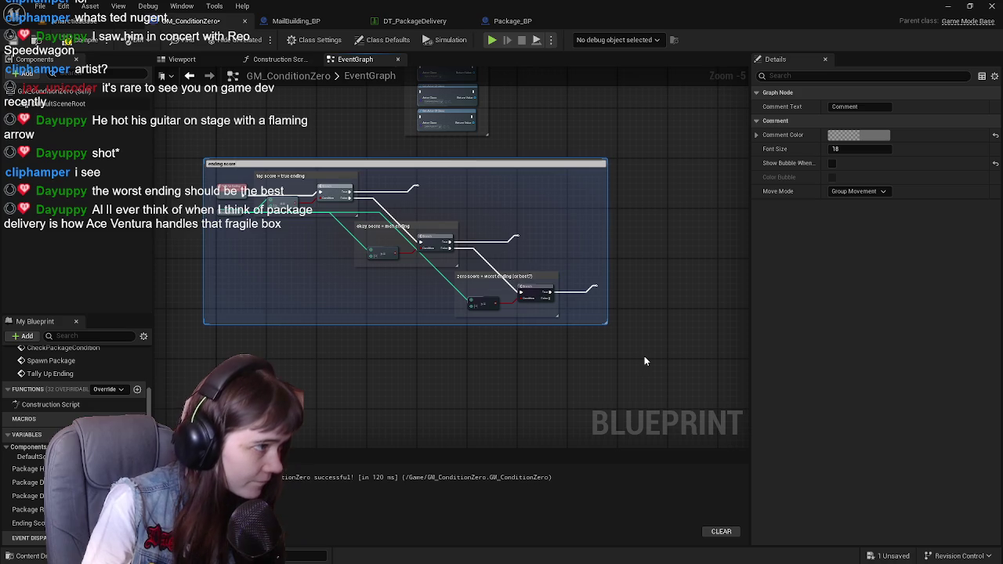
pyautogui.press('BackSpace')
pyautogui.press('BackSpace')
pyautogui.press('BackSpace')
pyautogui.write('End')
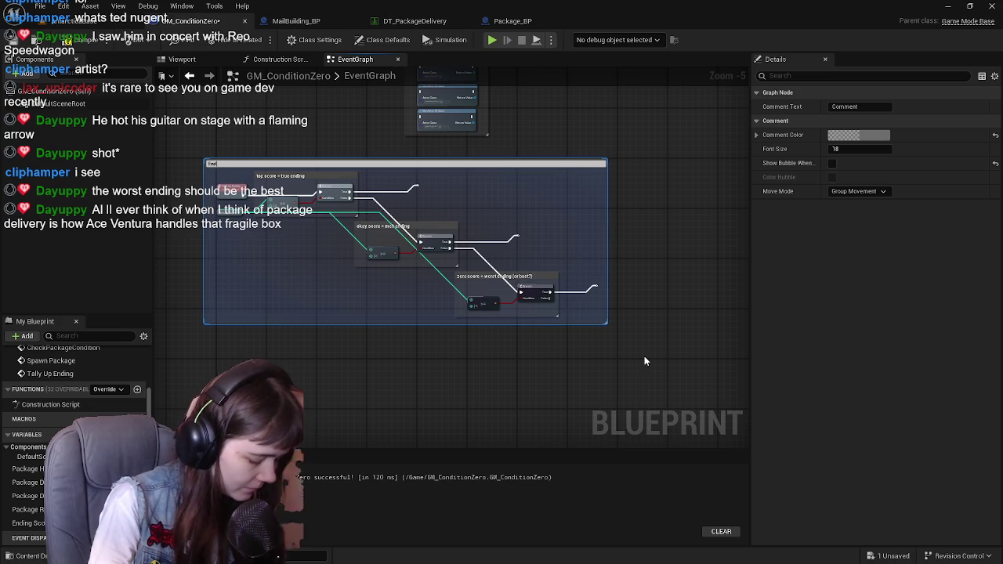
pyautogui.write('ing score should')
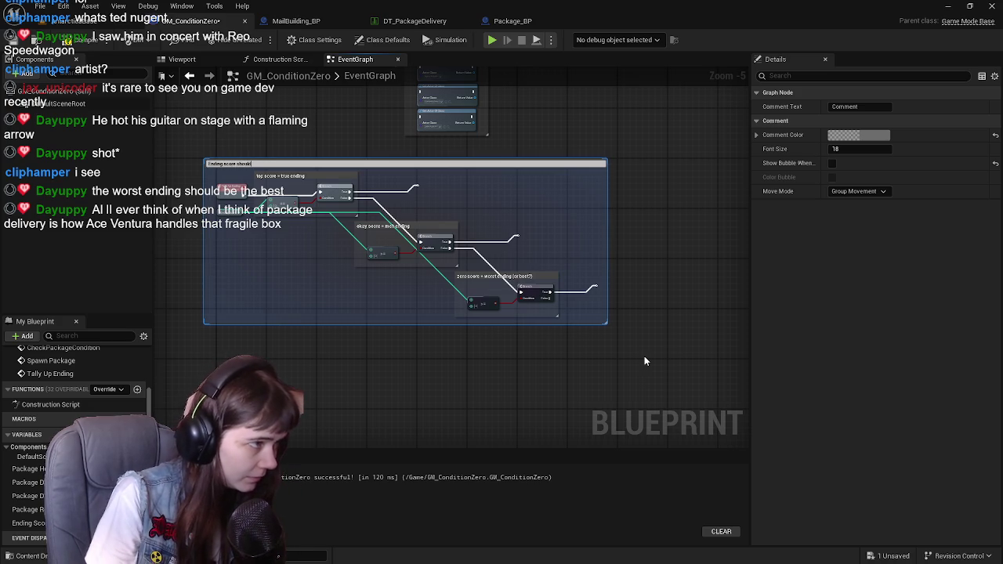
pyautogui.press('BackSpace')
pyautogui.press('BackSpace')
pyautogui.press('BackSpace')
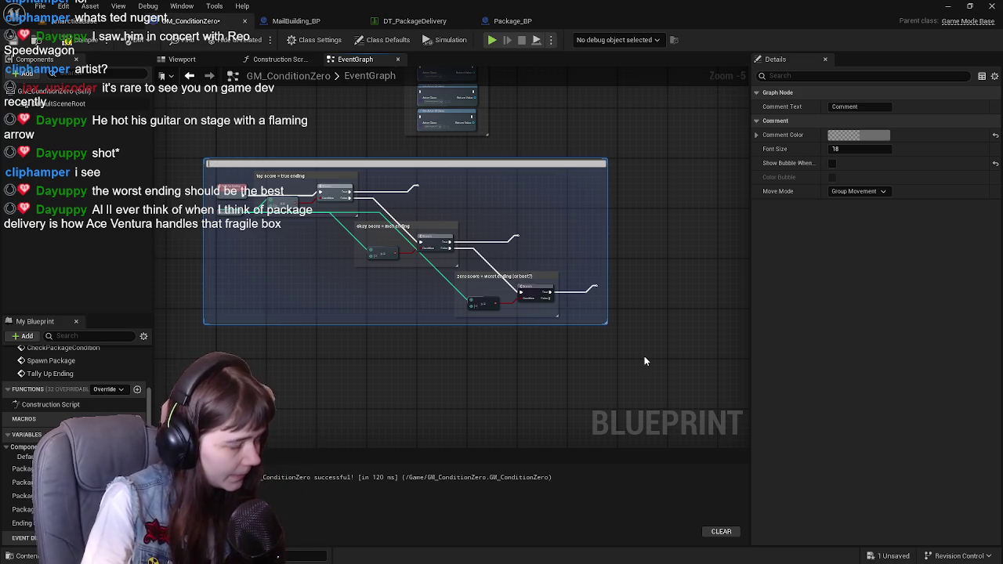
pyautogui.write('Sc')
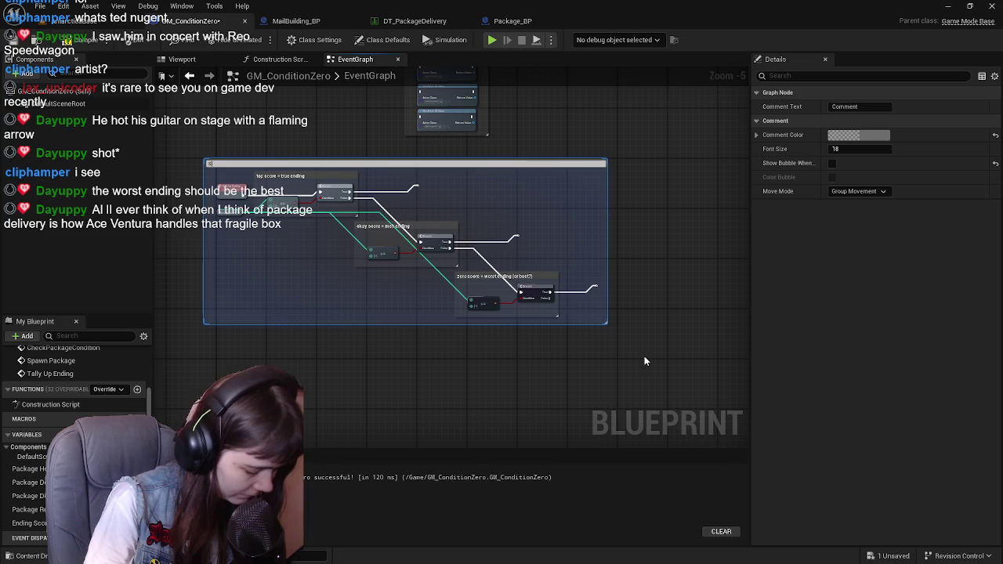
pyautogui.write('ore of how each')
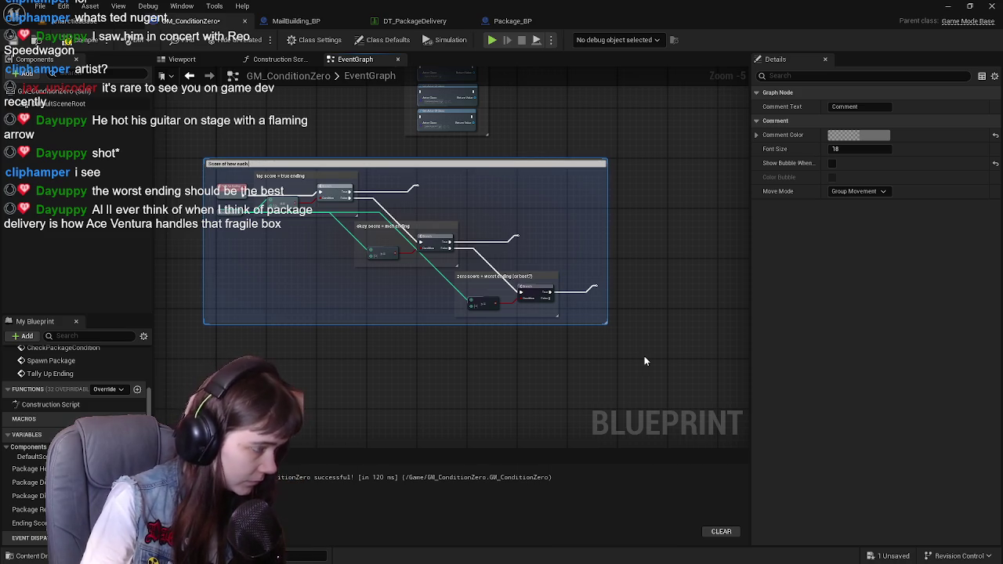
# - Title the comment 'Ending score should determine which ending is earned' and save the blueprint
pyautogui.write('ackag')
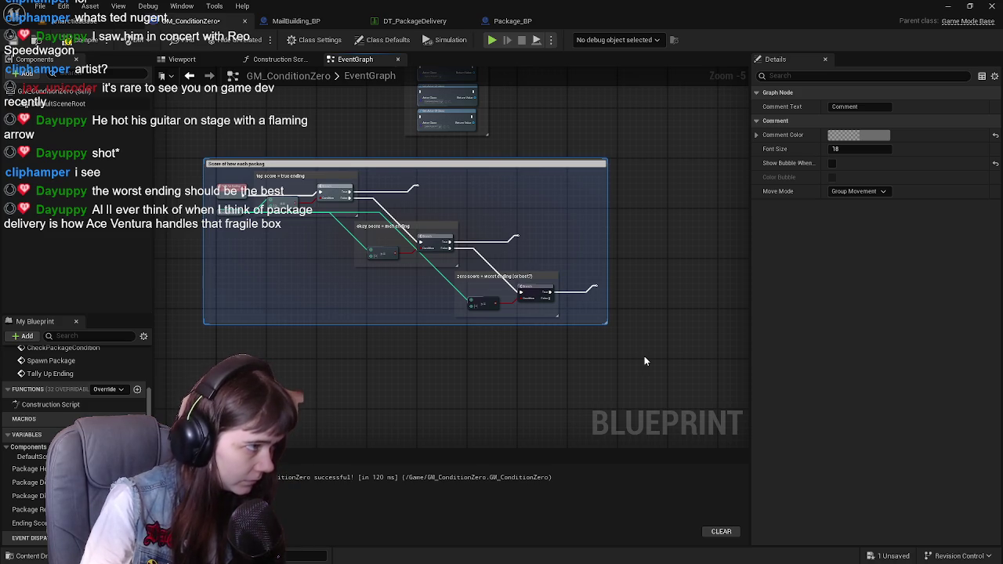
pyautogui.press('BackSpace')
pyautogui.press('BackSpace')
pyautogui.press('BackSpace')
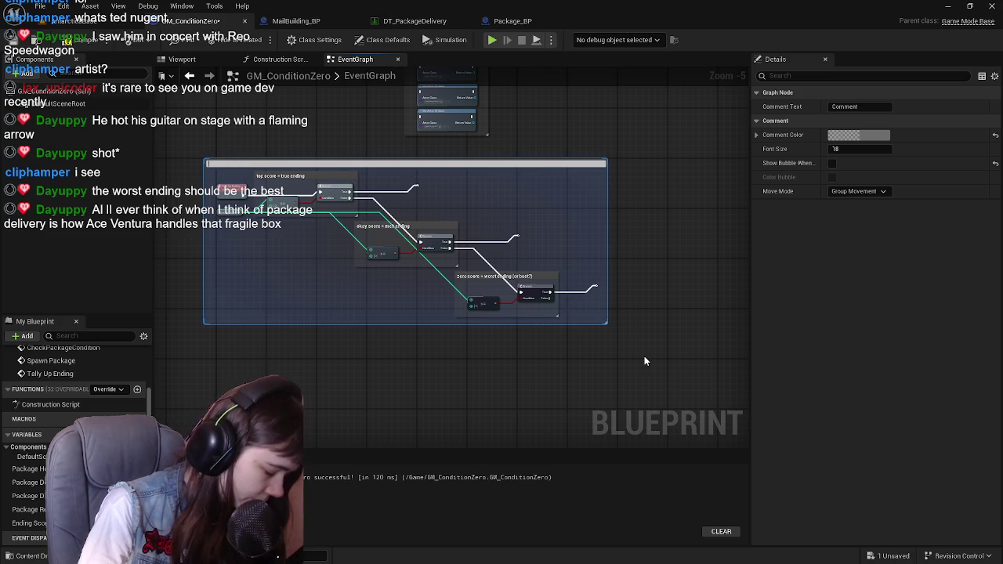
pyautogui.write('Condition')
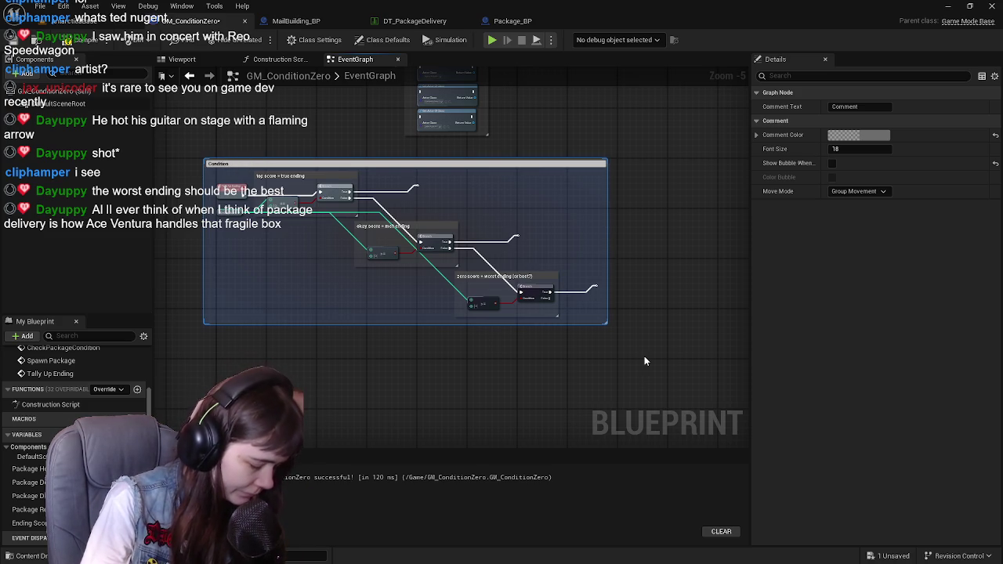
pyautogui.press('BackSpace')
pyautogui.press('BackSpace')
pyautogui.press('BackSpace')
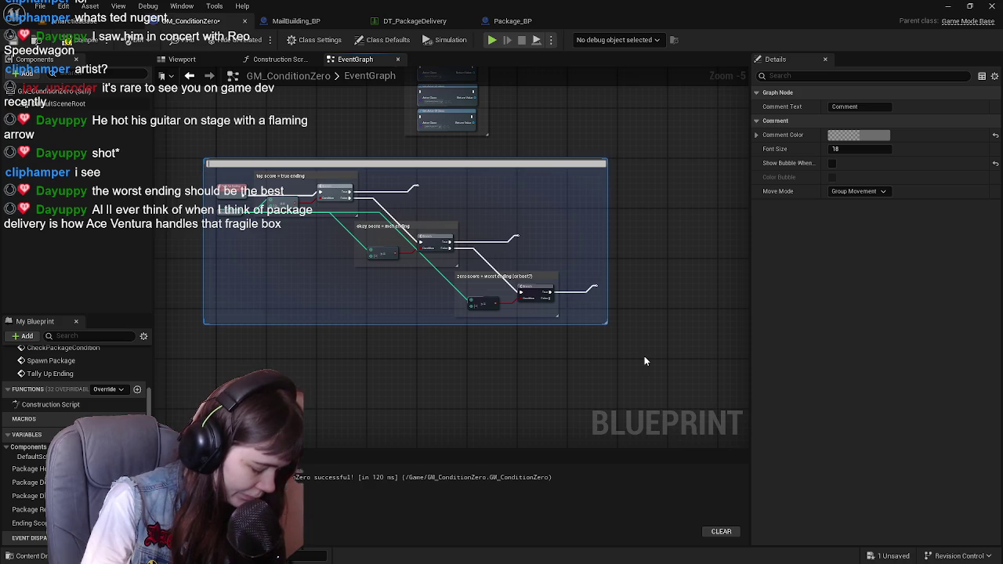
pyautogui.write('Ending score sho')
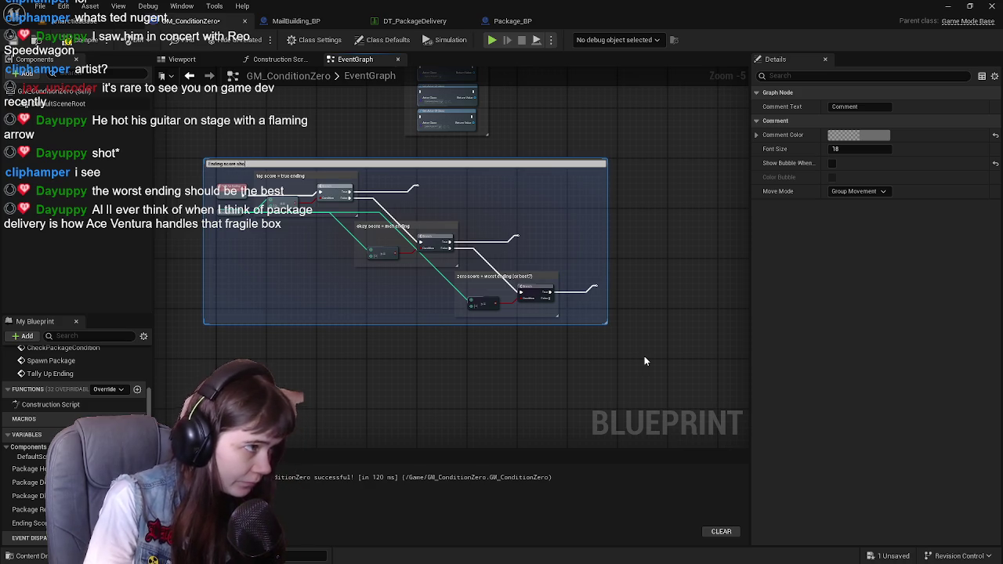
pyautogui.write('uld')
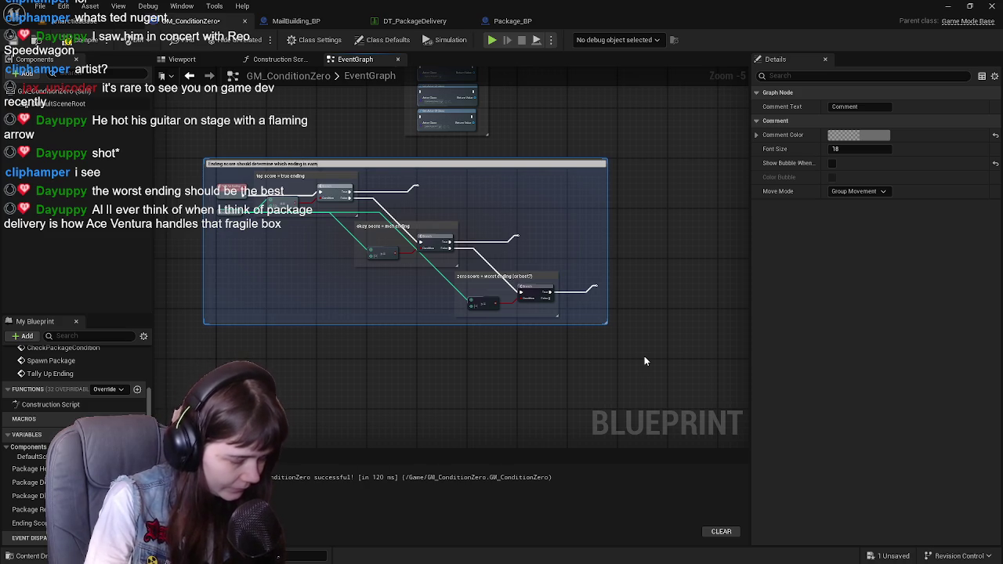
pyautogui.write('ed')
pyautogui.press('Return')
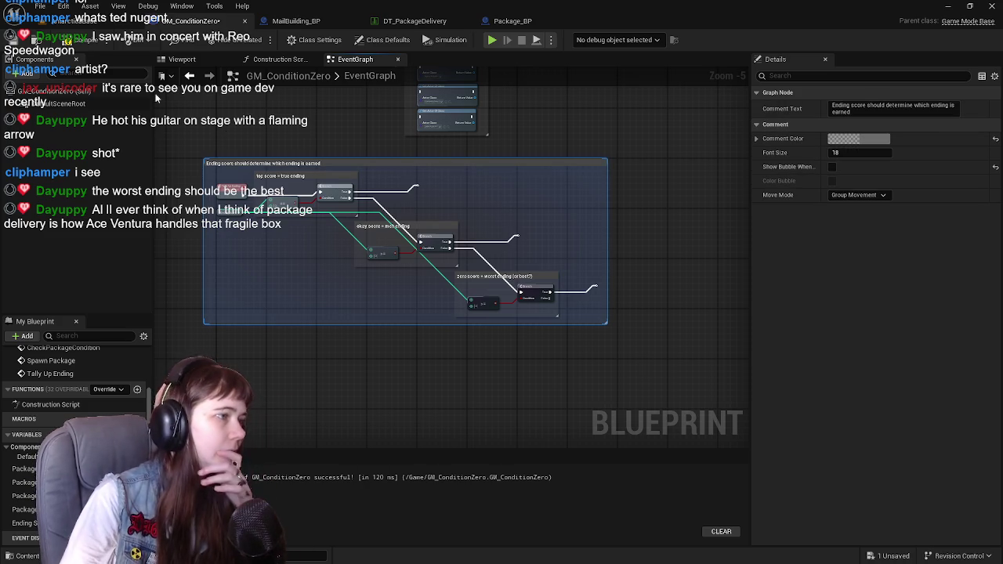
pyautogui.hotkey('ctrl', 's')
# - Navigate to the package-condition rows and marquee-select all four condition comment groups
pyautogui.moveTo(347, 57)
pyautogui.mouseDown()
pyautogui.moveTo(432, 188)
pyautogui.moveTo(358, 252)
pyautogui.mouseUp()
pyautogui.scroll(1, 347, 255)
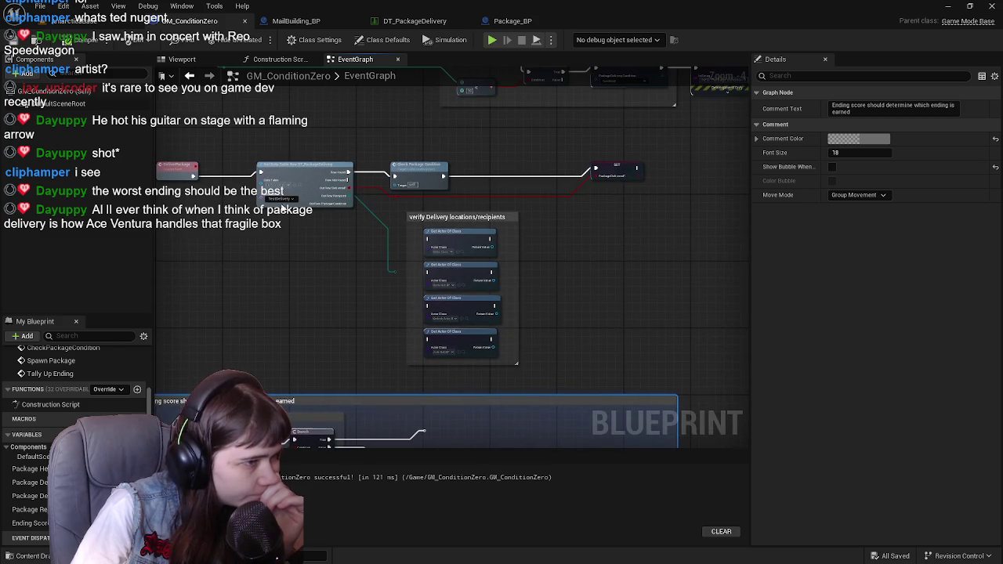
pyautogui.scroll(-1, 284, 208)
pyautogui.moveTo(513, 199)
pyautogui.mouseDown()
pyautogui.moveTo(487, 316)
pyautogui.moveTo(345, 243)
pyautogui.moveTo(275, 224)
pyautogui.moveTo(549, 259)
pyautogui.moveTo(251, 247)
pyautogui.moveTo(618, 260)
pyautogui.moveTo(483, 230)
pyautogui.mouseUp()
pyautogui.scroll(1, 487, 317)
pyautogui.scroll(-1, 468, 234)
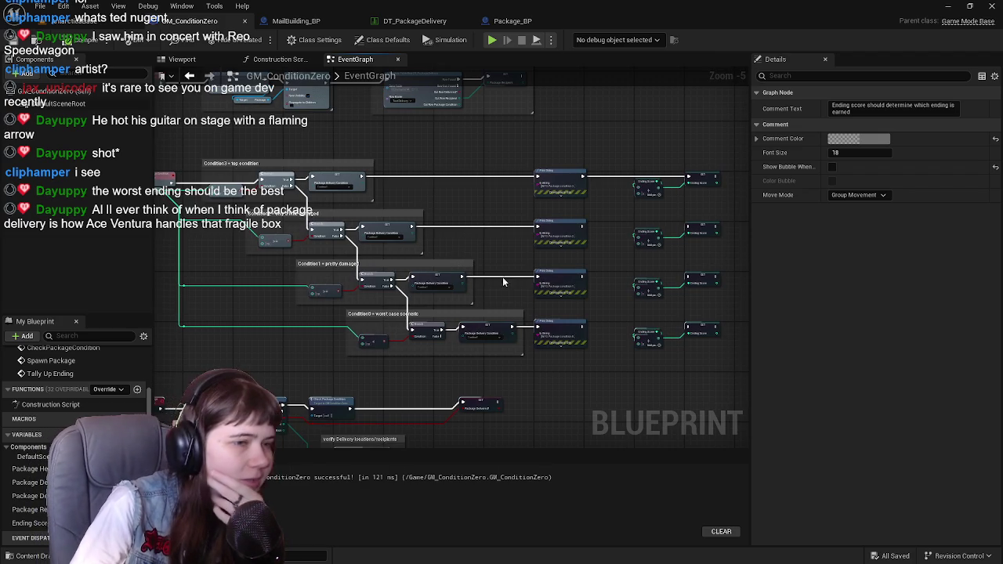
pyautogui.scroll(1, 503, 277)
pyautogui.scroll(-1, 454, 211)
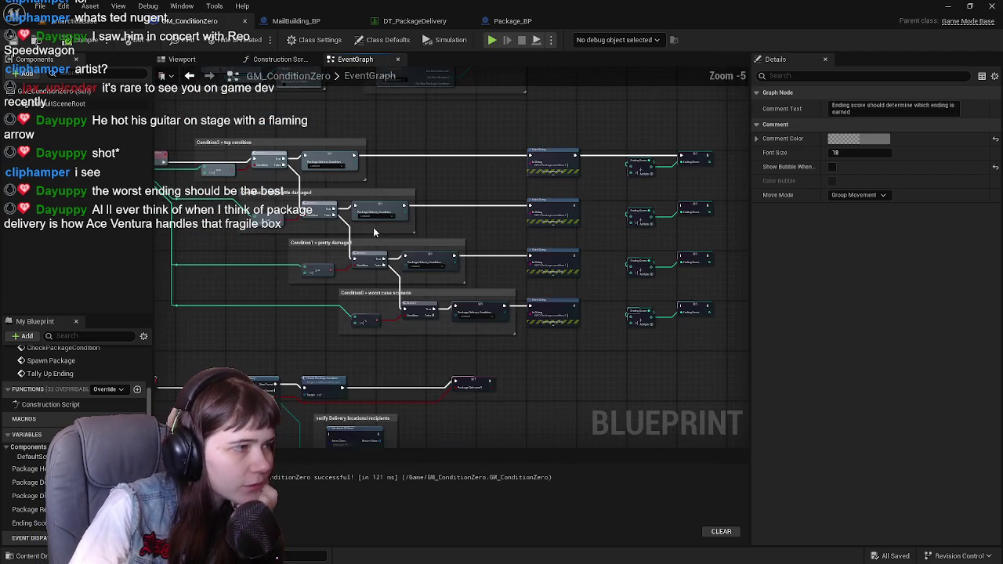
pyautogui.scroll(-1, 374, 232)
pyautogui.moveTo(172, 145)
pyautogui.mouseDown()
pyautogui.moveTo(571, 275)
pyautogui.moveTo(544, 279)
pyautogui.mouseUp()
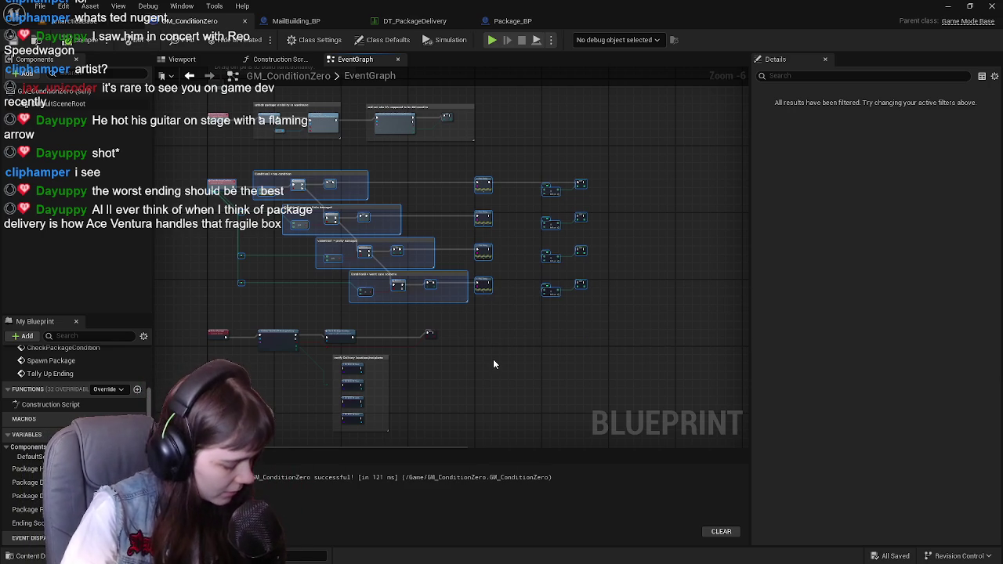
# - Wrap the selected condition groups in a new comment and postpone the autosave
pyautogui.press('c')
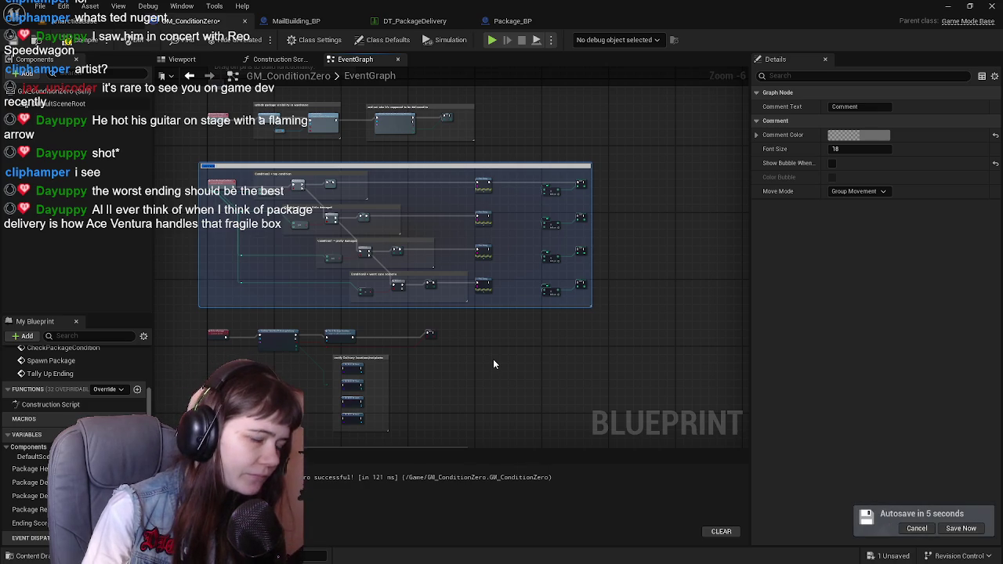
pyautogui.click(915, 530)
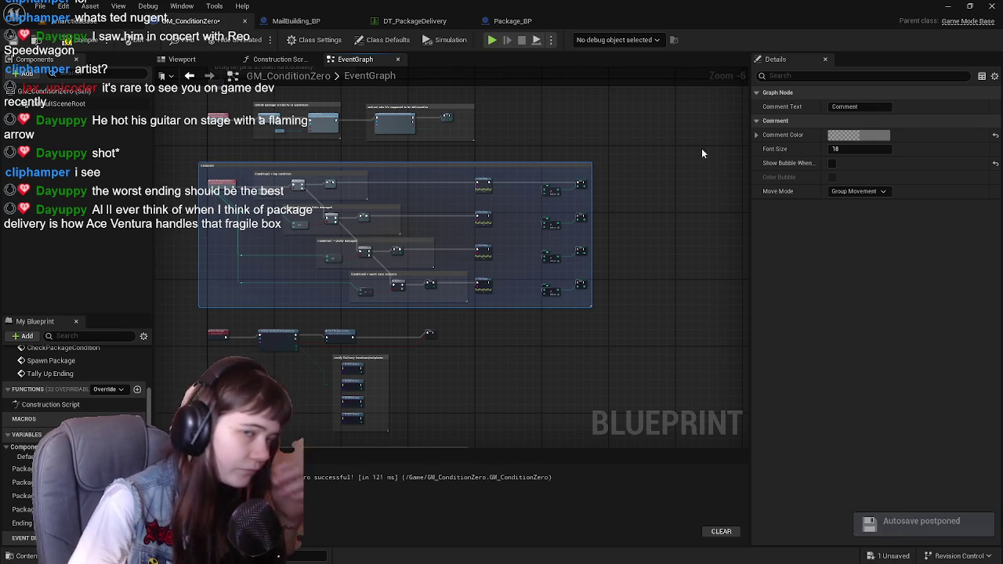
pyautogui.click(865, 108)
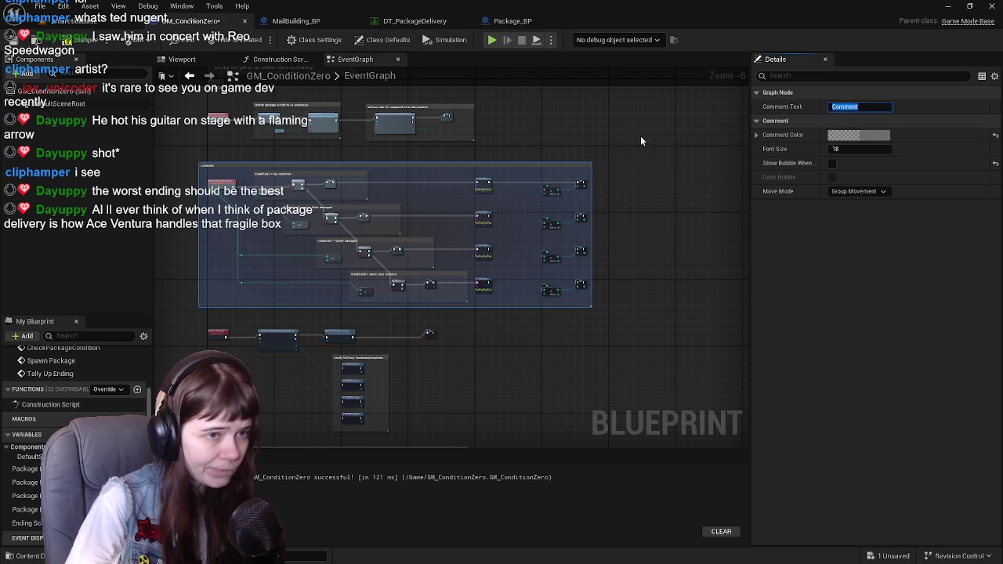
pyautogui.click(392, 287)
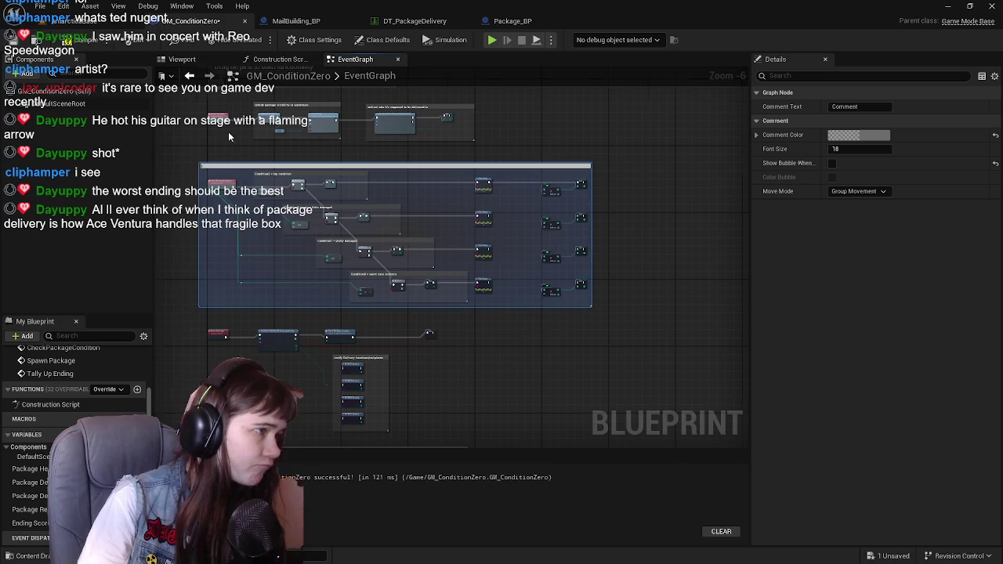
# - Title the comment 'package health when delivered determines condition, which adds into ending score'
pyautogui.scroll(2, 229, 132)
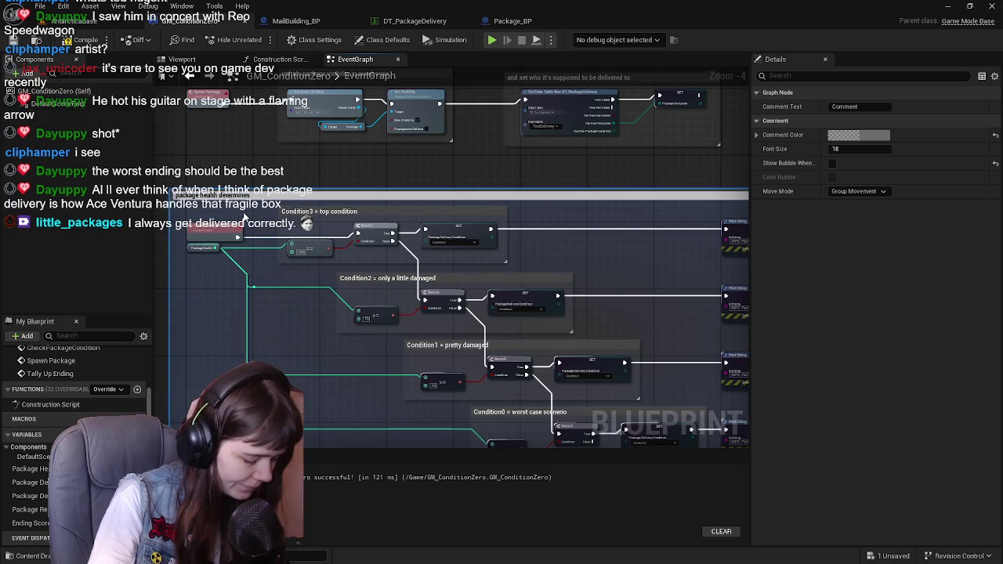
pyautogui.write('tion')
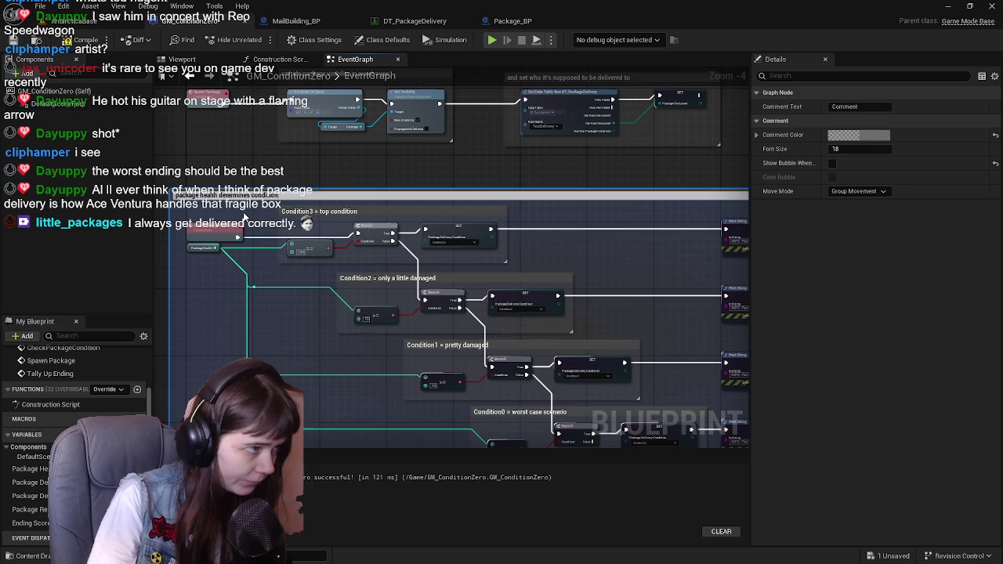
pyautogui.press('BackSpace')
pyautogui.press('BackSpace')
pyautogui.press('BackSpace')
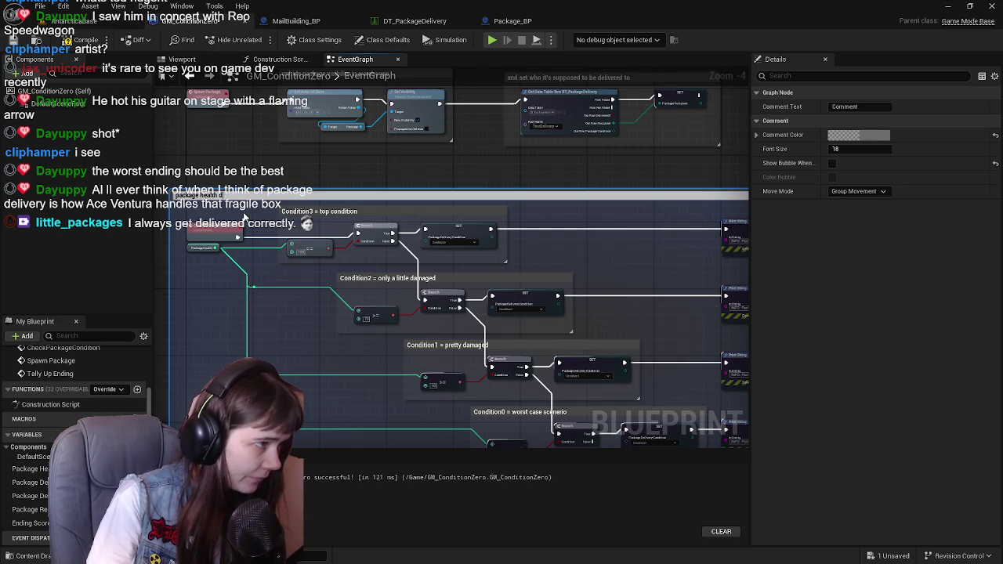
pyautogui.write('when delivered deter')
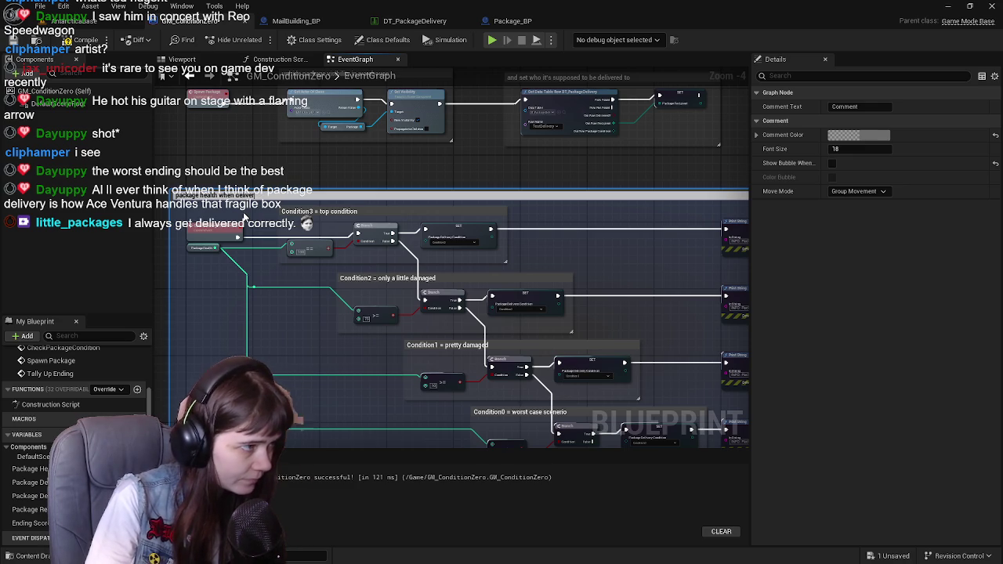
pyautogui.write('mines')
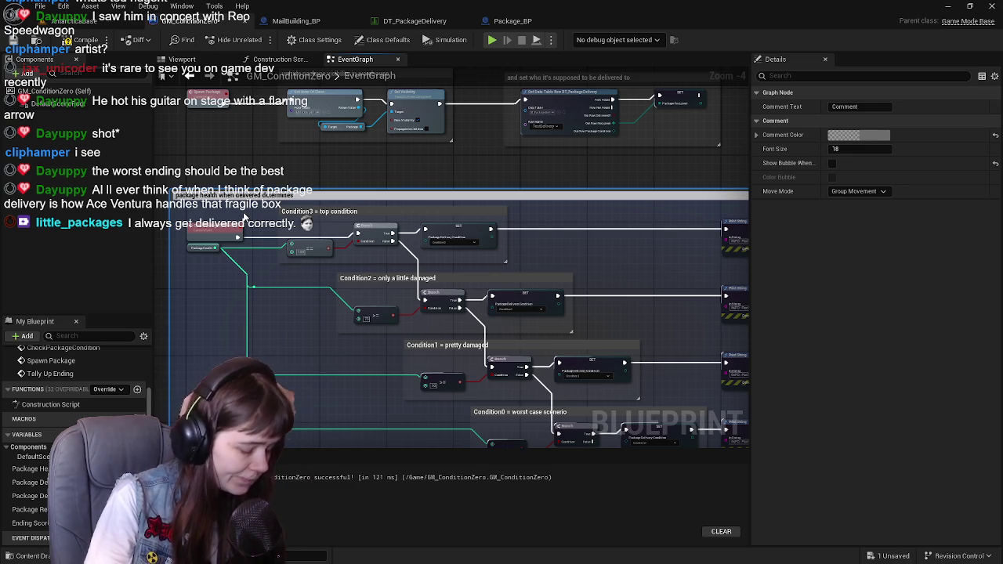
pyautogui.write('ondition')
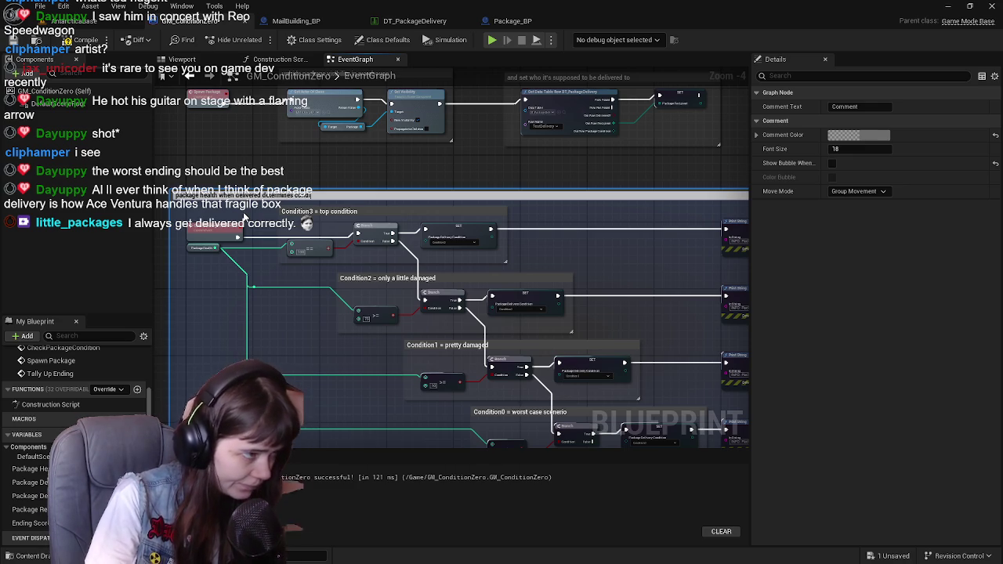
pyautogui.write('.')
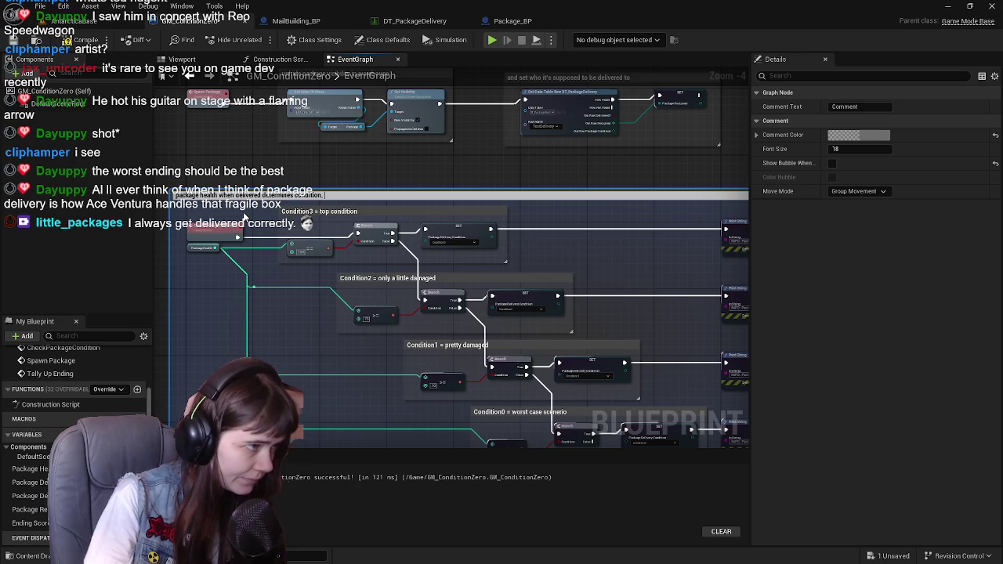
pyautogui.write(' which')
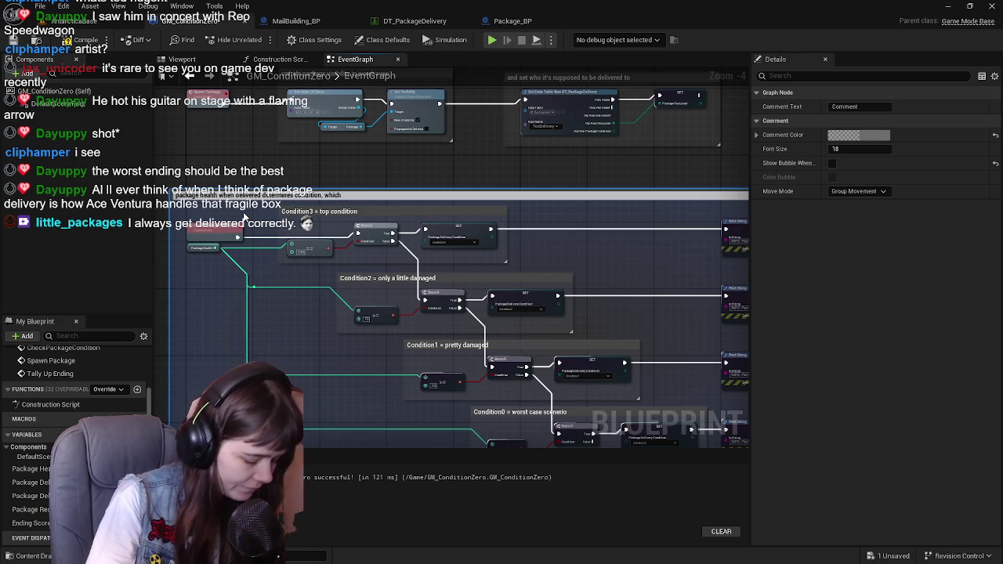
pyautogui.write(' adds int')
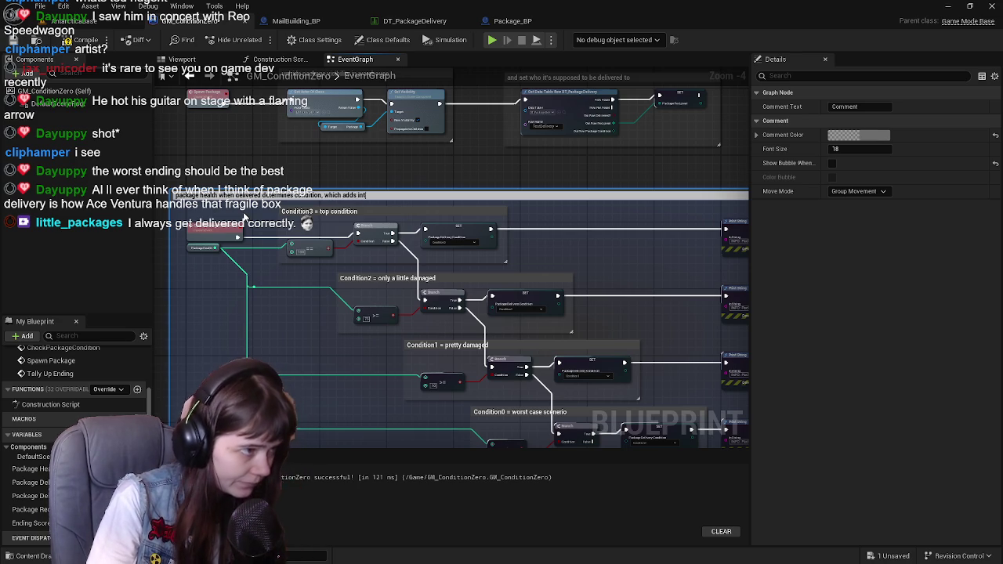
pyautogui.write('o final ending sco')
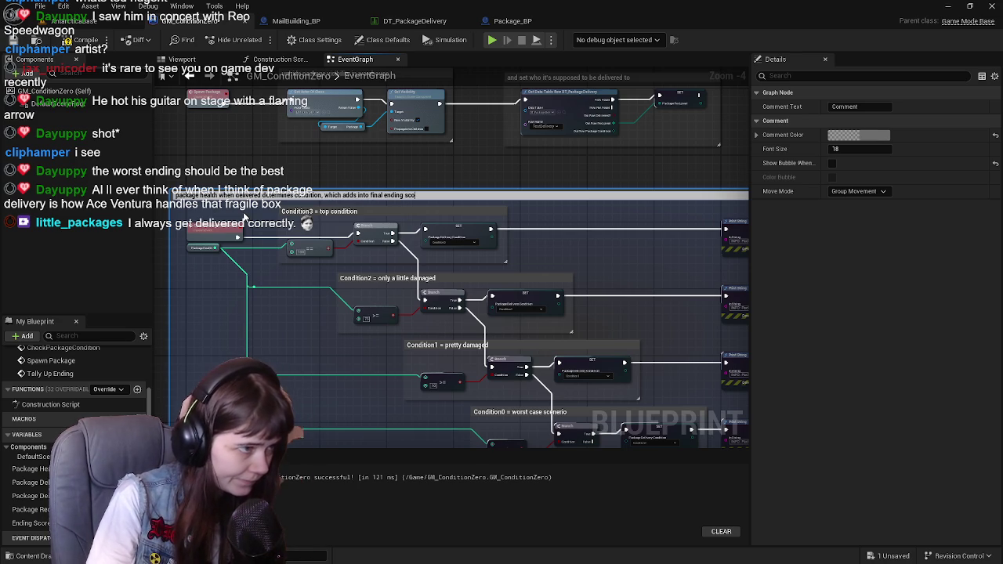
pyautogui.write('re for')
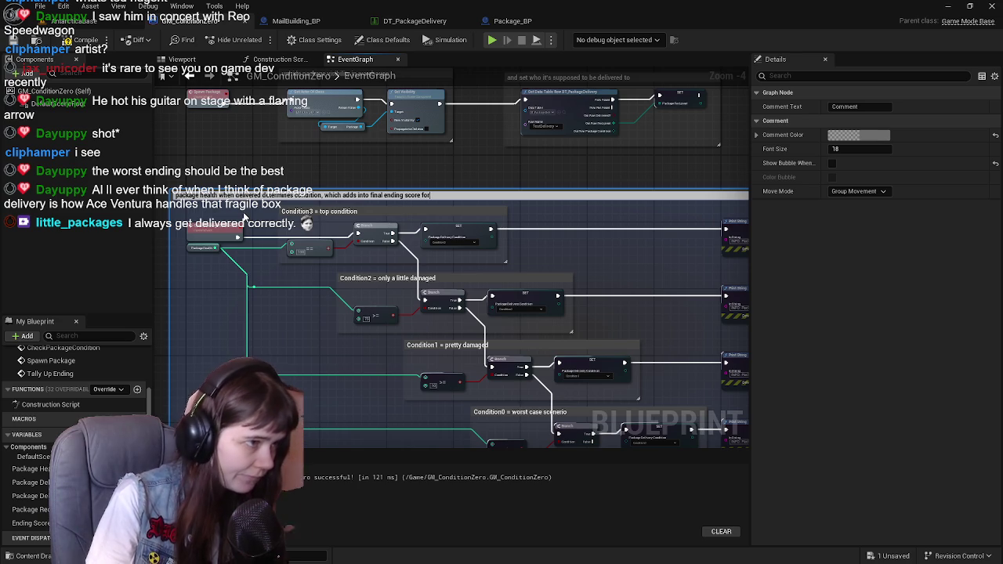
pyautogui.press('BackSpace')
pyautogui.press('BackSpace')
pyautogui.press('BackSpace')
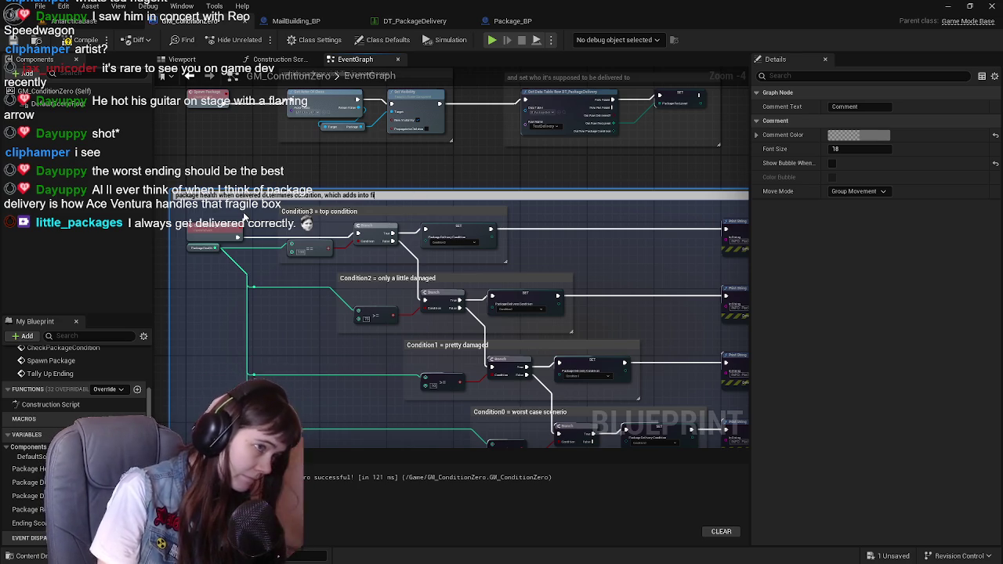
pyautogui.press('BackSpace')
pyautogui.press('BackSpace')
pyautogui.write('edi')
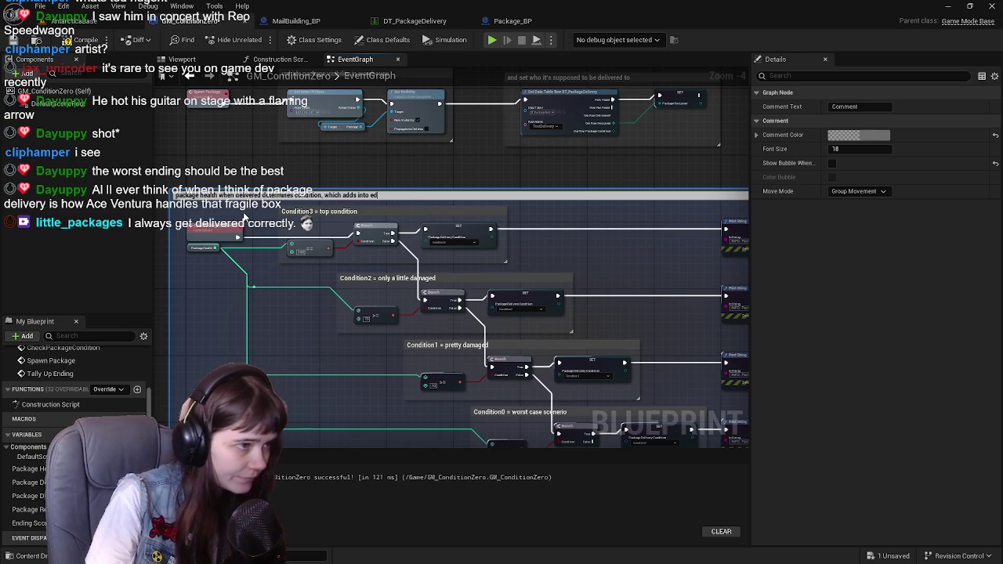
pyautogui.write('ding score')
pyautogui.press('Return')
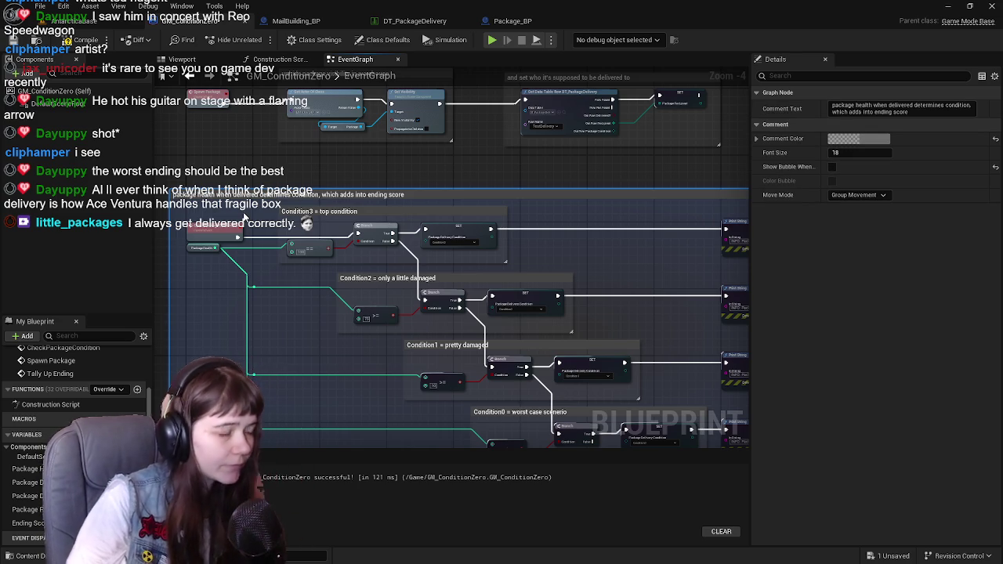
# - Set the package-health comment colour to yellow with R 1, G 1, B 0
pyautogui.moveTo(443, 168)
pyautogui.mouseDown()
pyautogui.moveTo(454, 313)
pyautogui.moveTo(414, 215)
pyautogui.mouseUp()
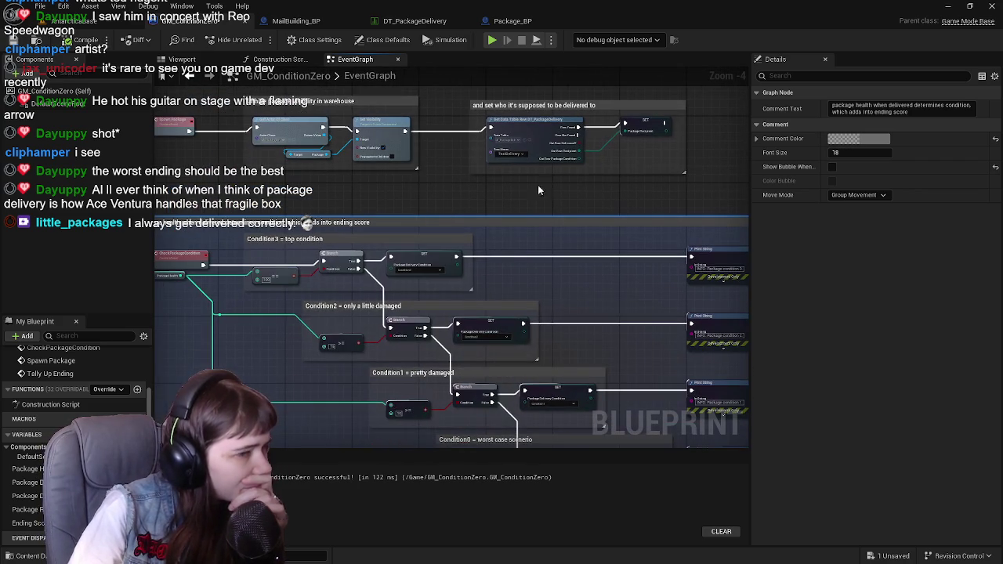
pyautogui.click(889, 141)
pyautogui.click(737, 304)
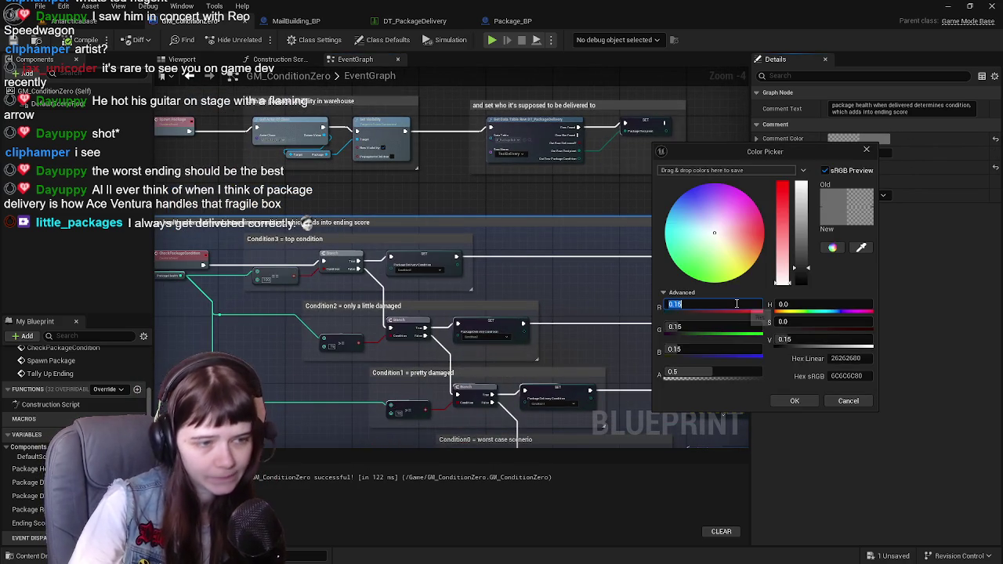
pyautogui.write('1')
pyautogui.press('Tab')
pyautogui.write('10')
pyautogui.press('Return')
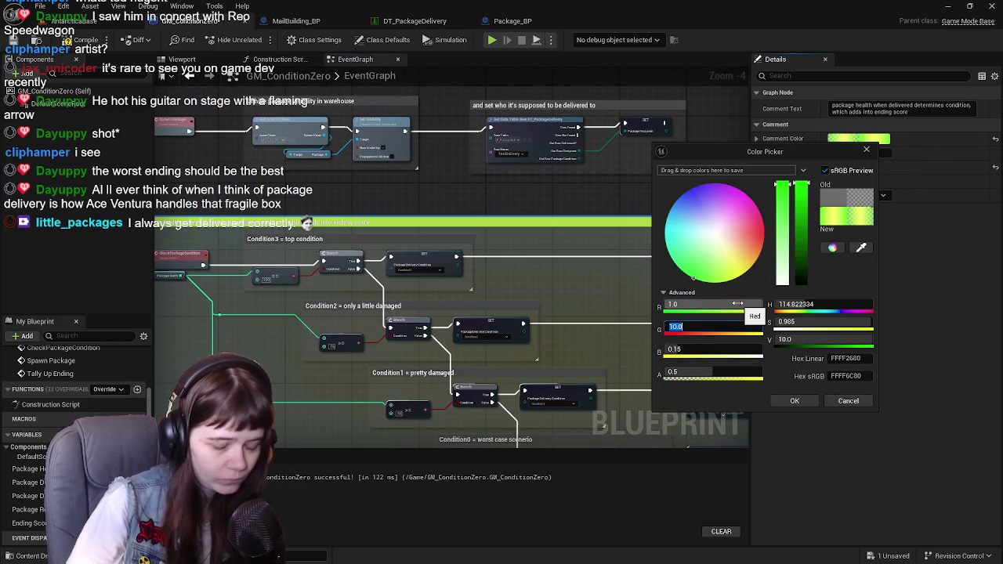
pyautogui.write('1')
pyautogui.press('Return')
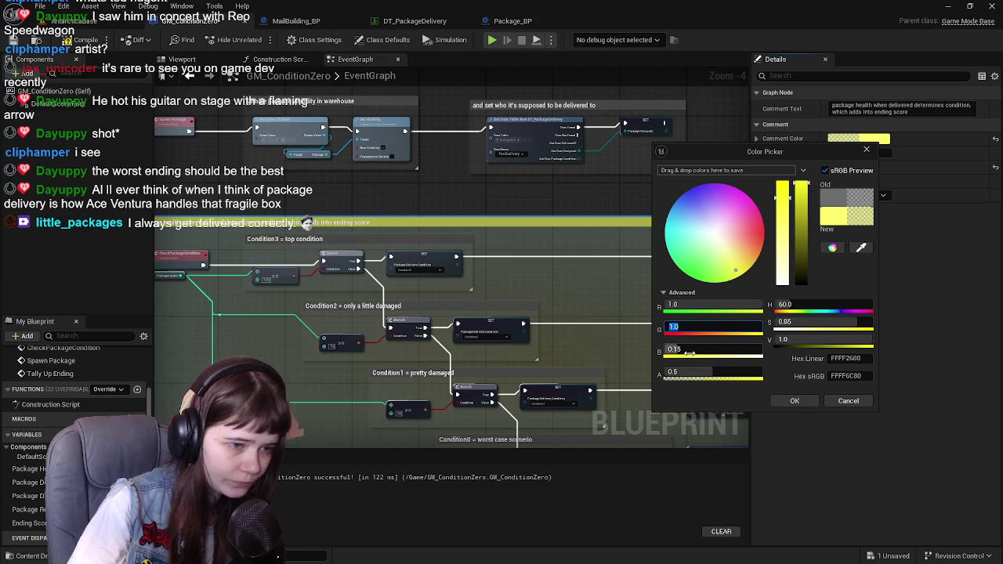
pyautogui.moveTo(690, 354); pyautogui.dragTo(667, 355)
pyautogui.click(796, 401)
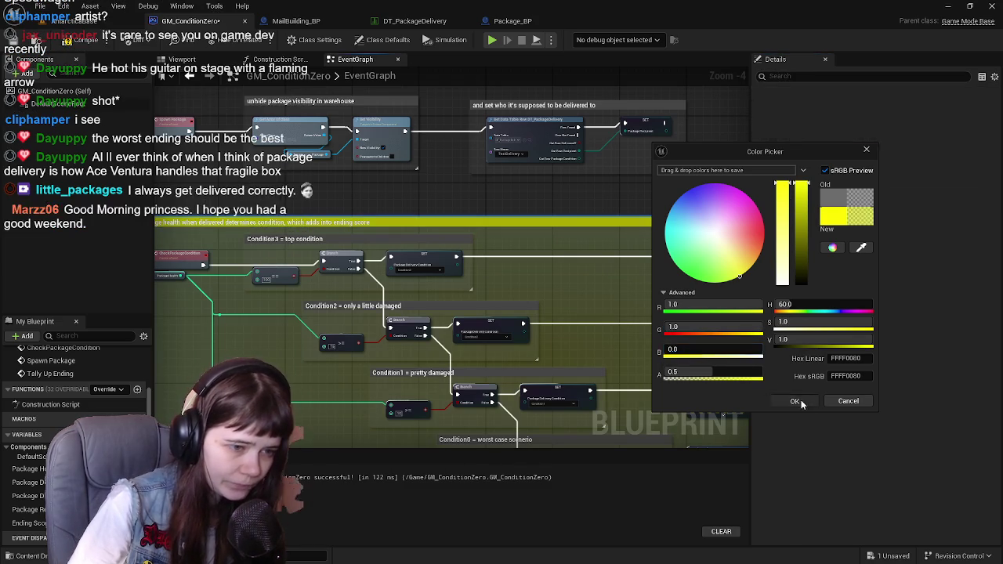
pyautogui.click(795, 402)
# - Make the Ending score comment yellow (R 1, G 1, B 0), then compile and save GM_ConditionZero
pyautogui.scroll(-3, 446, 365)
pyautogui.scroll(3, 354, 285)
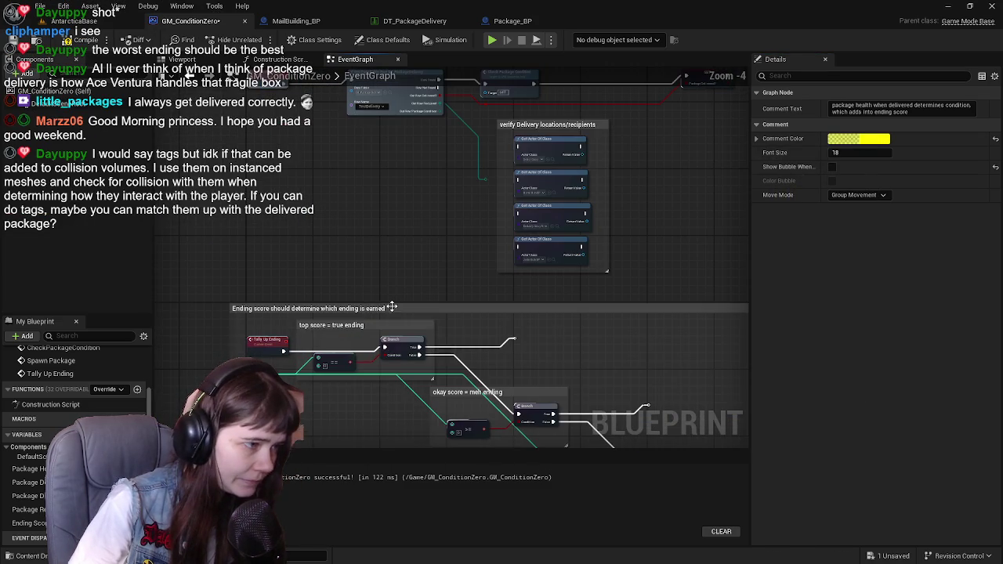
pyautogui.click(392, 307)
pyautogui.click(884, 138)
pyautogui.click(728, 303)
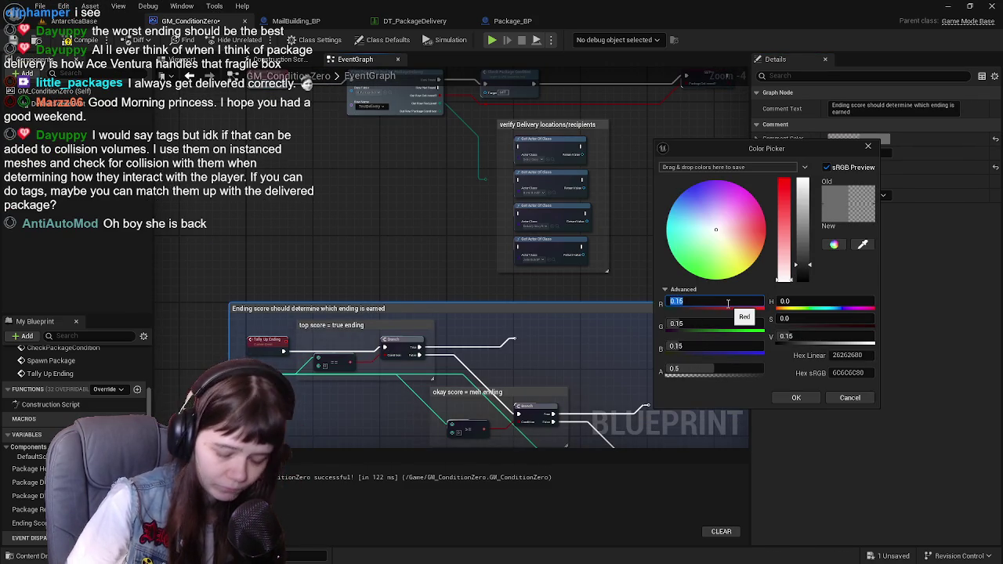
pyautogui.write('1')
pyautogui.press('Tab')
pyautogui.write('1')
pyautogui.press('Tab')
pyautogui.write('0')
pyautogui.press('Return')
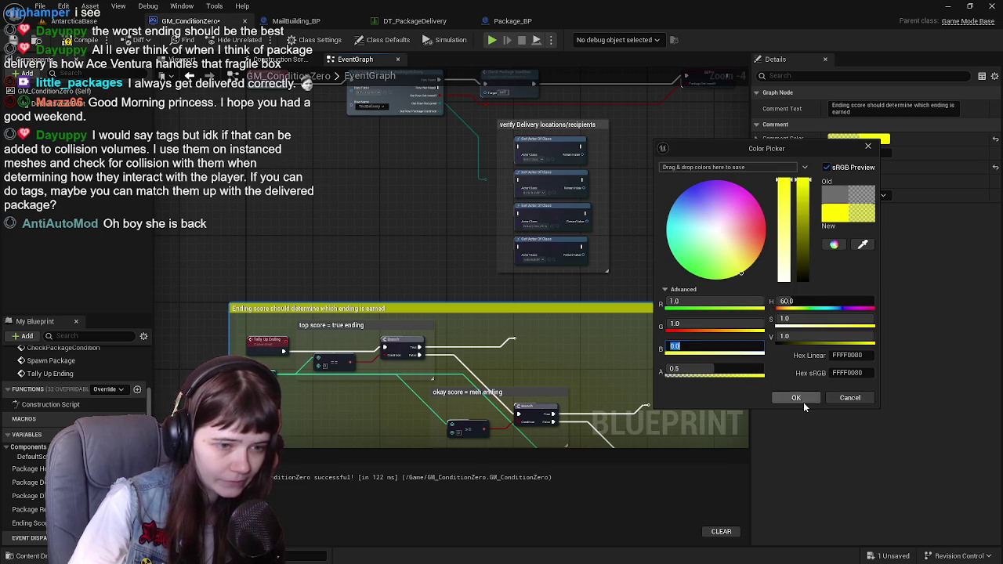
pyautogui.click(795, 398)
pyautogui.scroll(-2, 476, 225)
pyautogui.scroll(1, 459, 243)
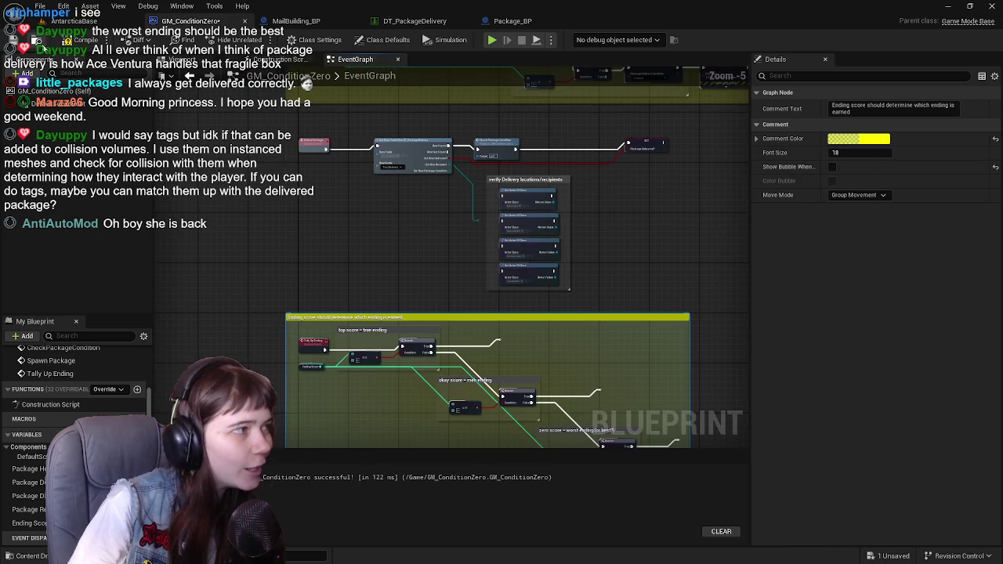
pyautogui.click(74, 40)
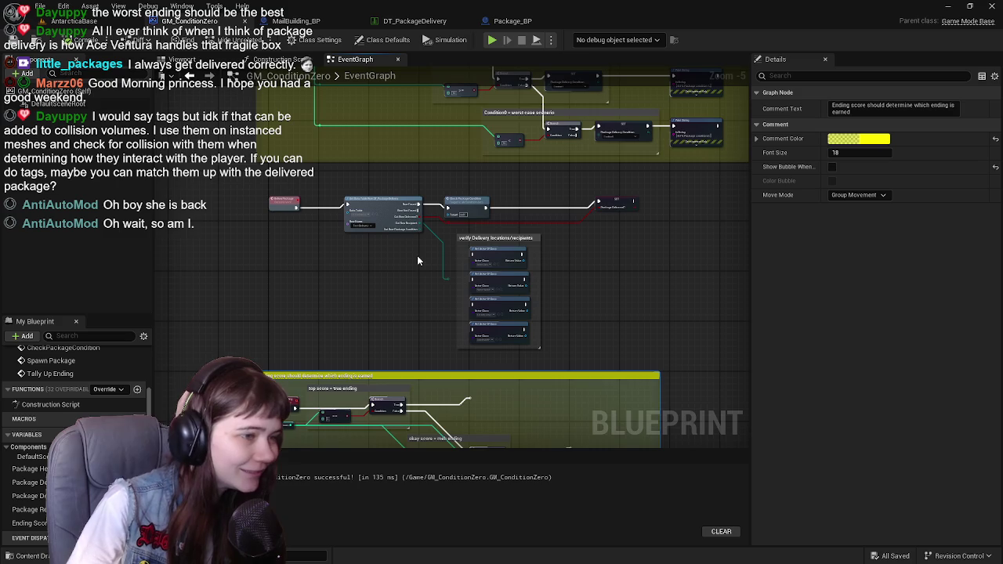
# - Wrap the delivery-verification nodes in a comment titled 'Before setting package as delivered, make sure the specifics are correct'
pyautogui.scroll(1, 417, 257)
pyautogui.scroll(-1, 406, 264)
pyautogui.moveTo(189, 127)
pyautogui.mouseDown()
pyautogui.moveTo(589, 343)
pyautogui.moveTo(688, 366)
pyautogui.mouseUp()
pyautogui.scroll(-1, 565, 328)
pyautogui.press('c')
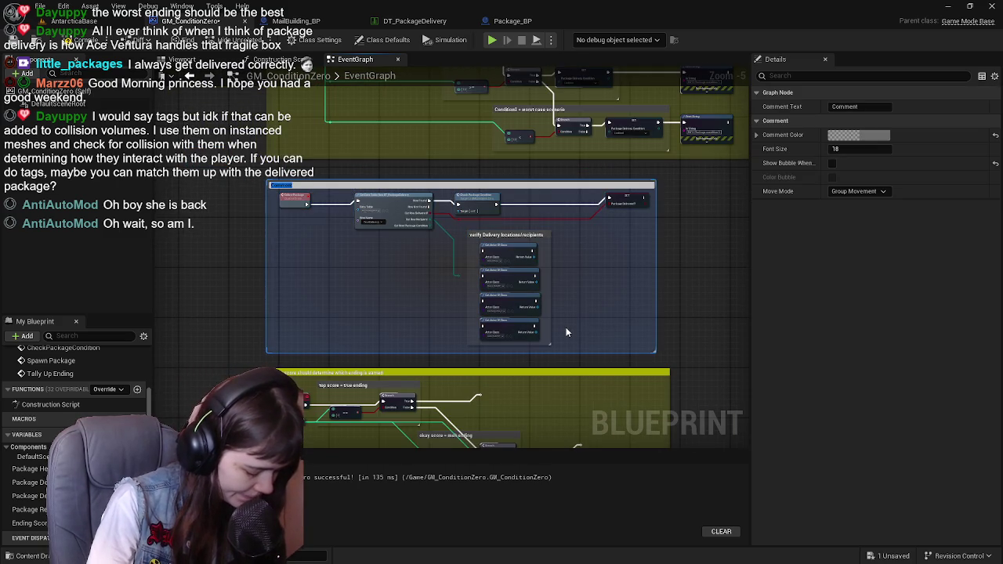
pyautogui.write('Before set')
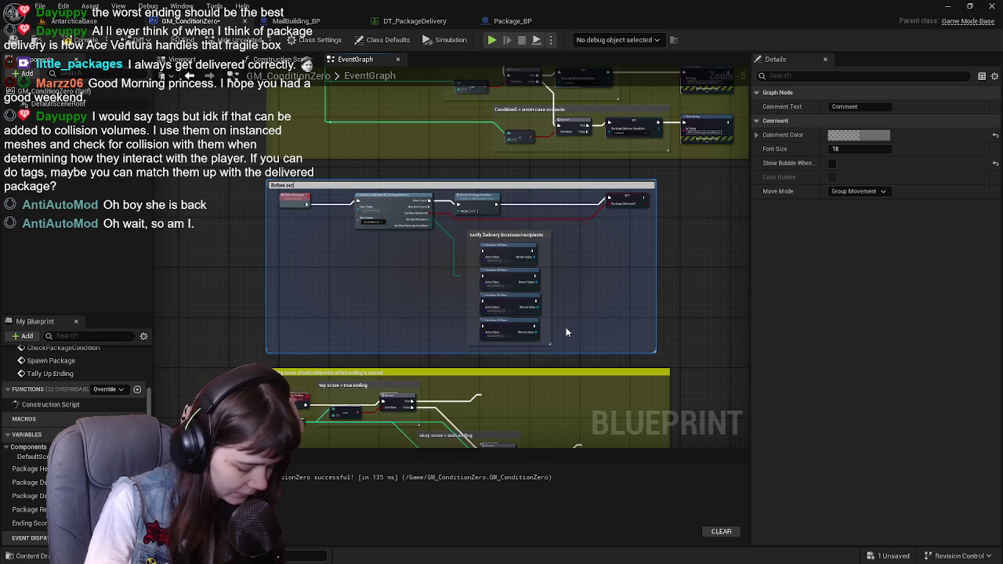
pyautogui.write('ting package as ')
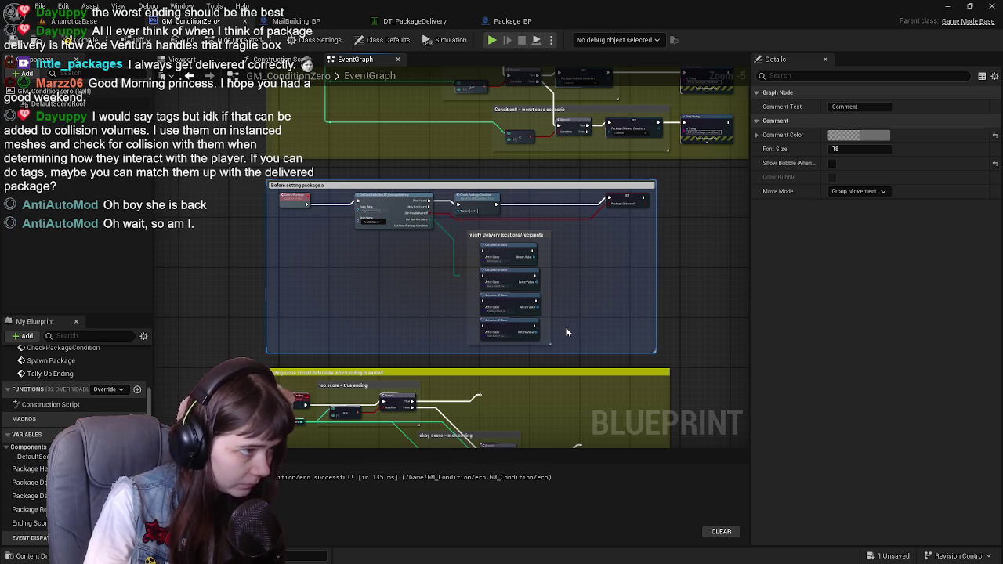
pyautogui.write('delivere')
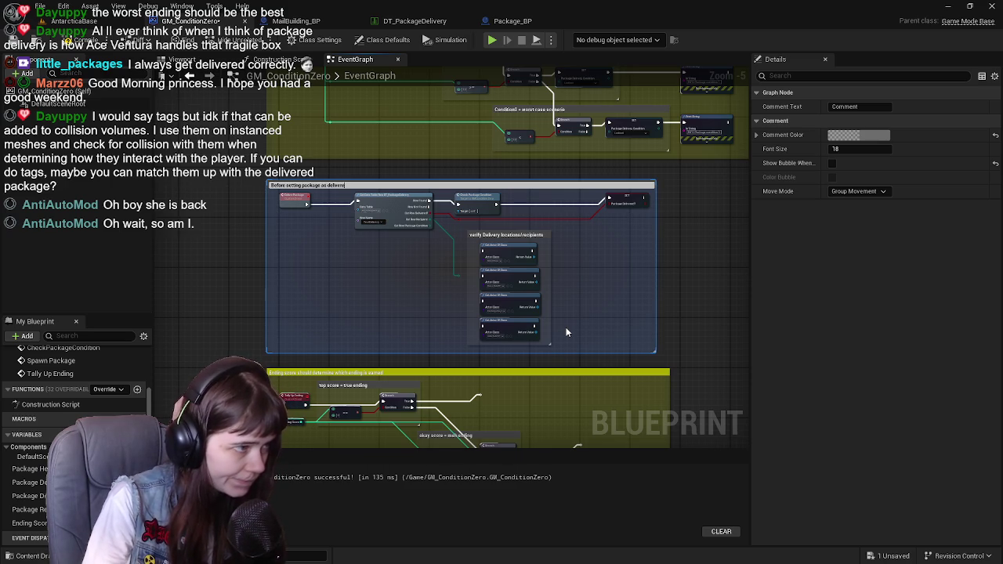
pyautogui.write("d, make sure it's")
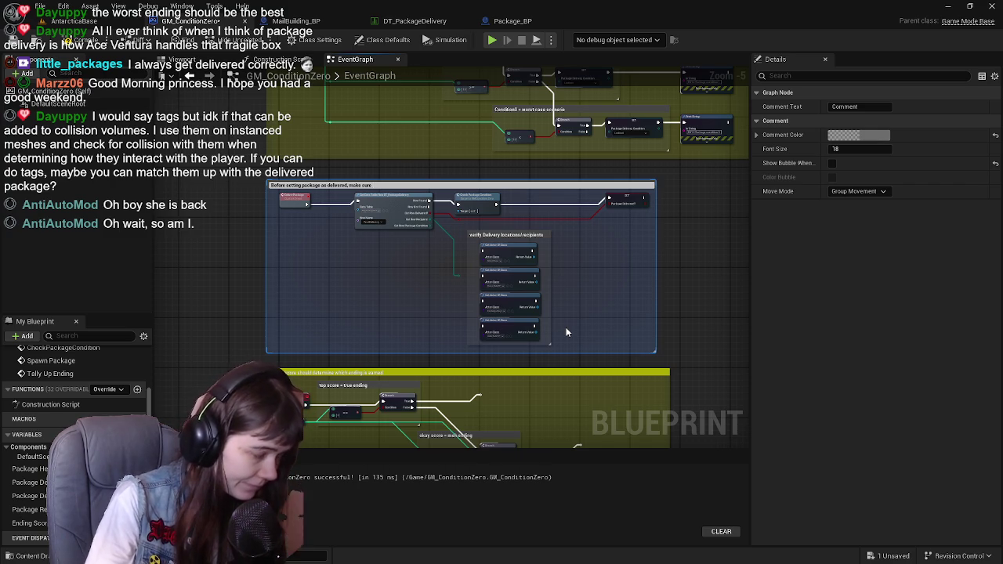
pyautogui.press('BackSpace')
pyautogui.press('BackSpace')
pyautogui.press('BackSpace')
pyautogui.write('the specific')
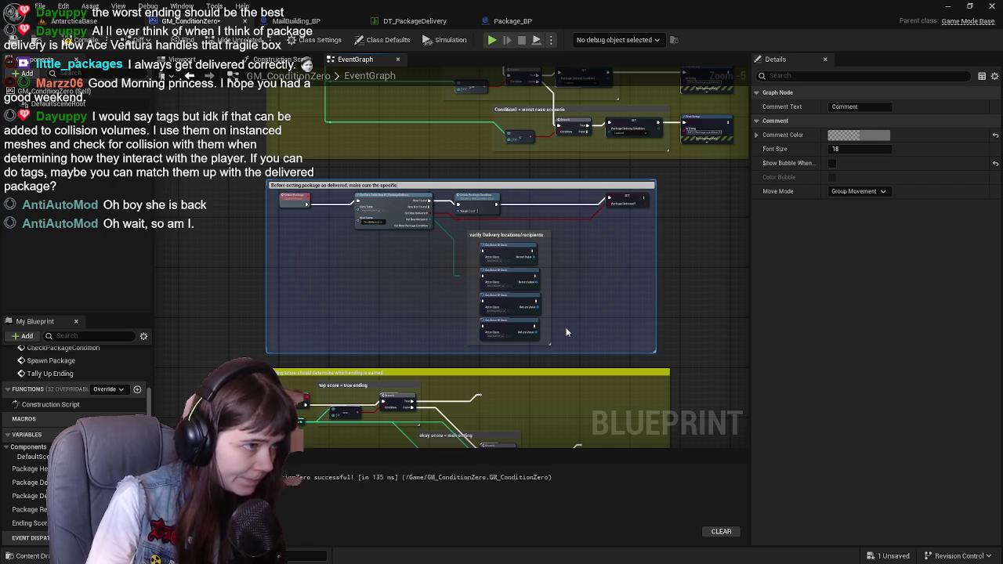
pyautogui.write('s are correct')
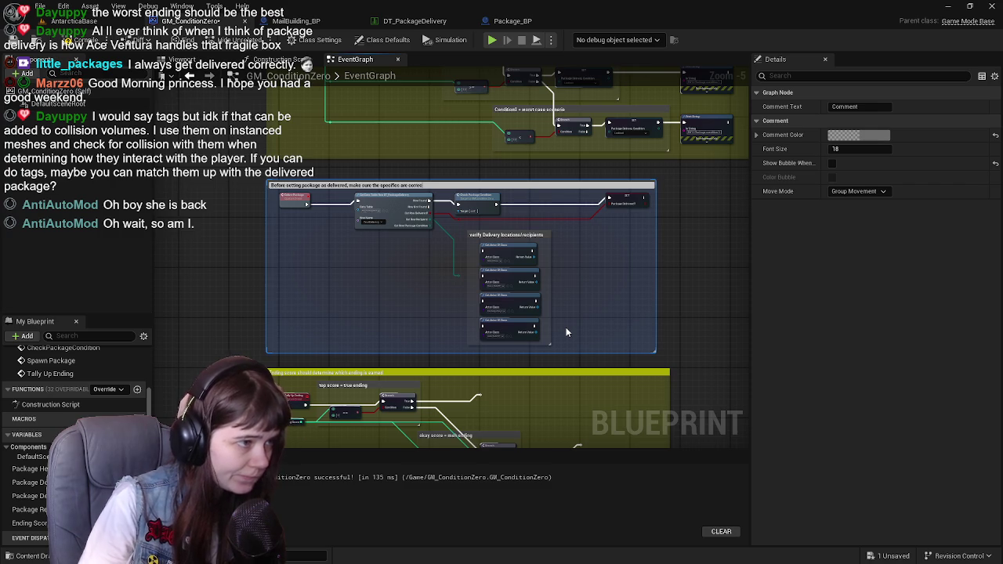
pyautogui.press('Return')
# - Set the new comment's colour to yellow with R 1, G 1, B 0
pyautogui.click(877, 140)
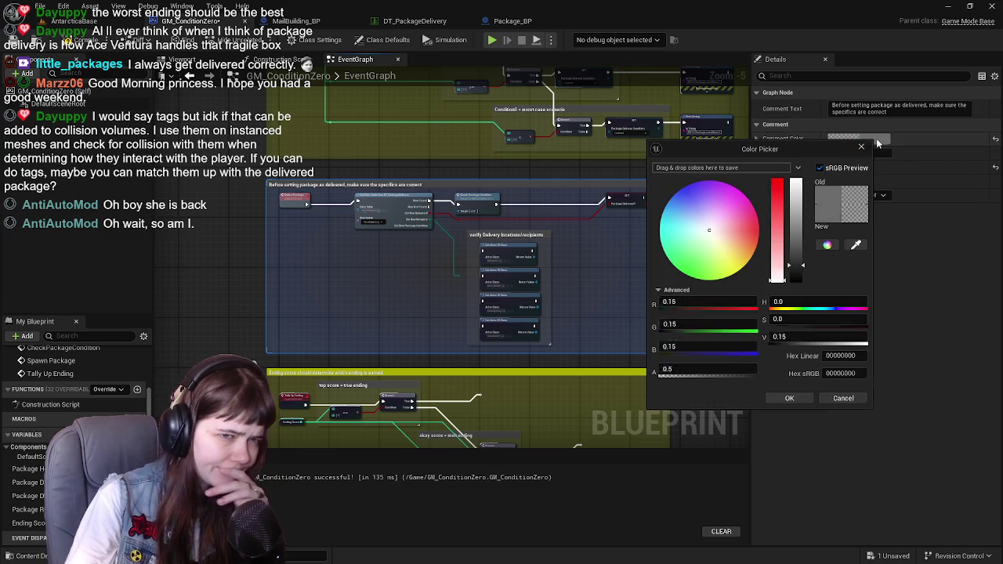
pyautogui.click(714, 303)
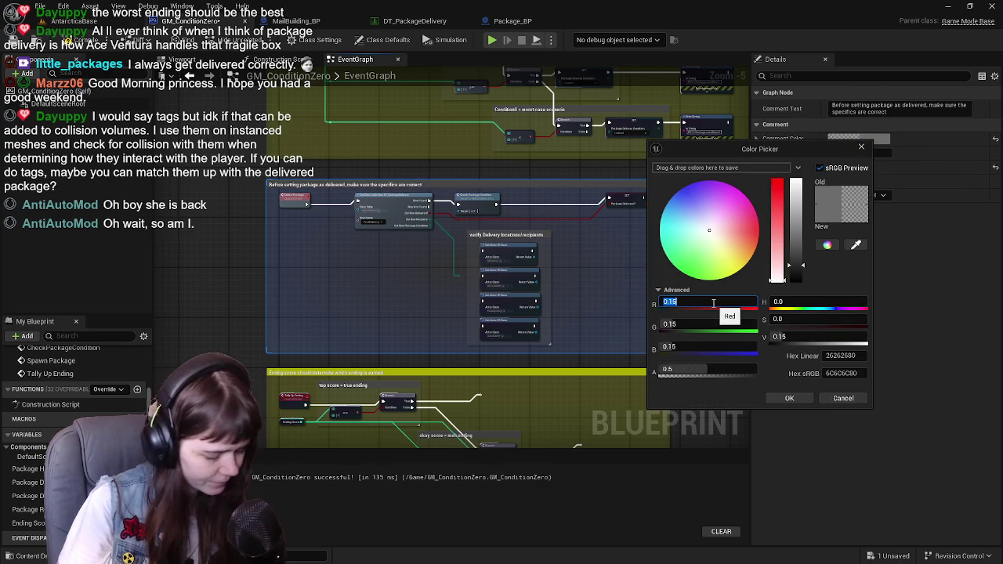
pyautogui.write('1')
pyautogui.press('Tab')
pyautogui.write('1')
pyautogui.press('Tab')
pyautogui.write('0')
pyautogui.press('Tab')
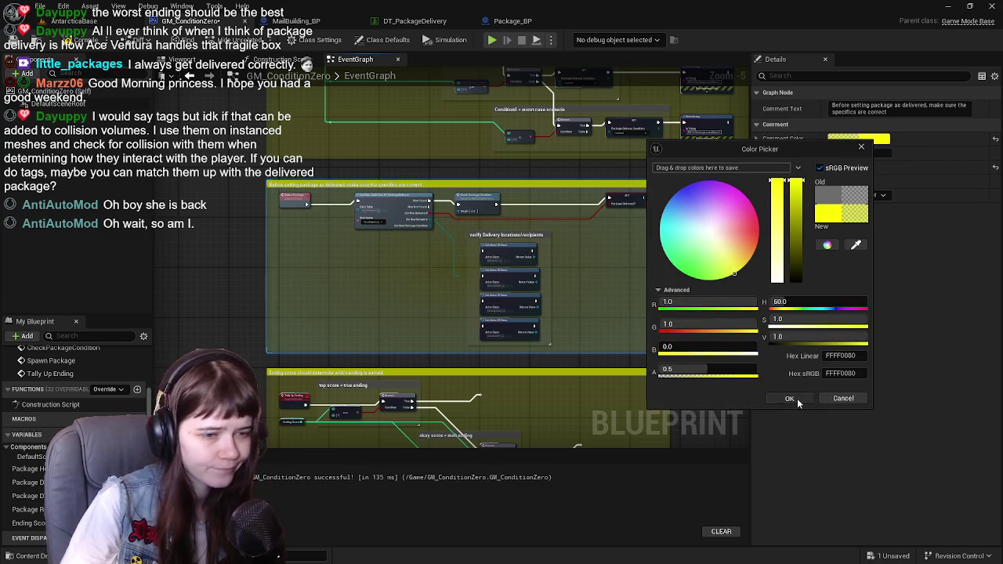
pyautogui.click(790, 399)
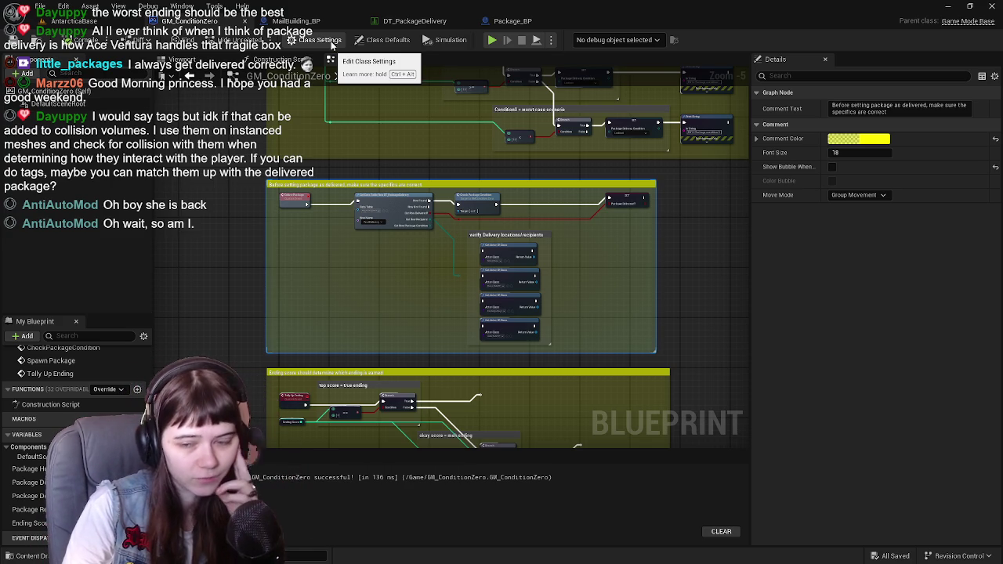
# - In Package_BP, zoom into the pickup comment and inspect the E key and IA_Interact event nodes
pyautogui.click(513, 21)
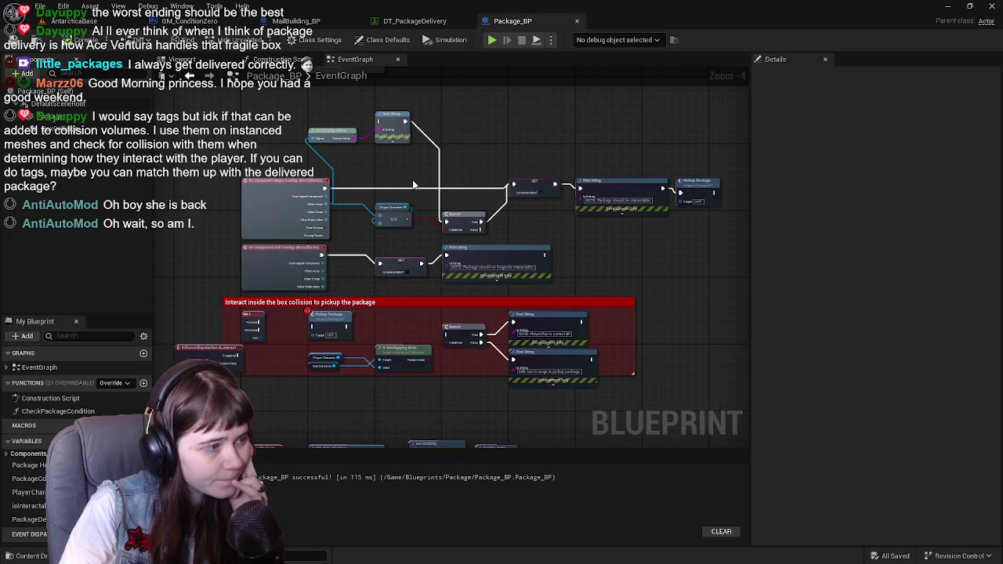
pyautogui.scroll(3, 261, 353)
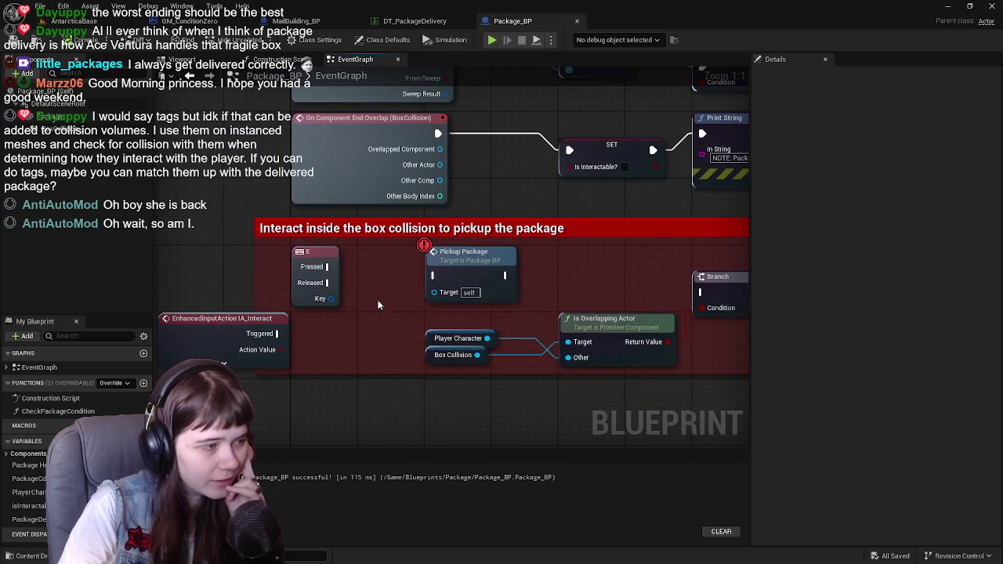
pyautogui.scroll(1, 437, 275)
pyautogui.click(365, 268)
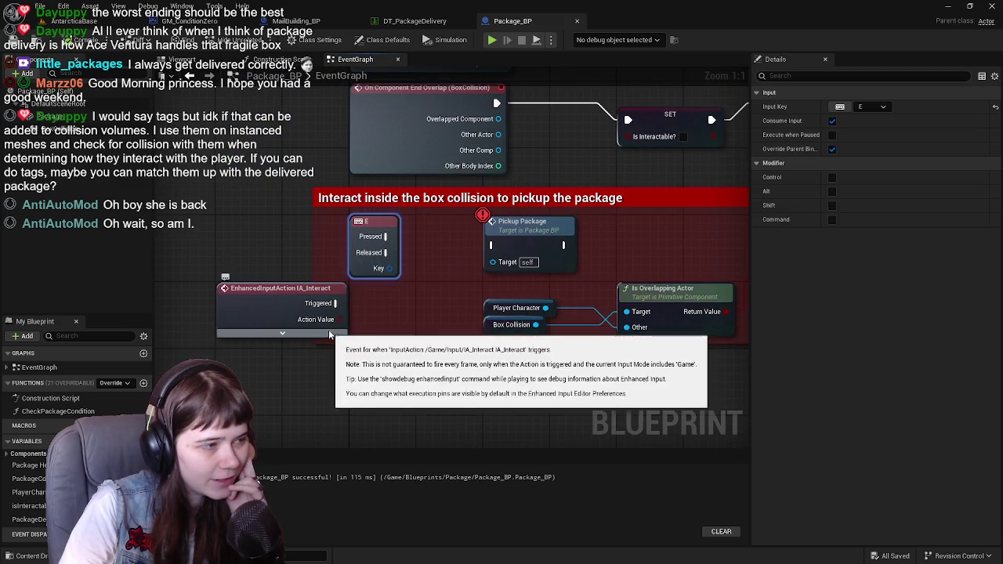
pyautogui.click(268, 306)
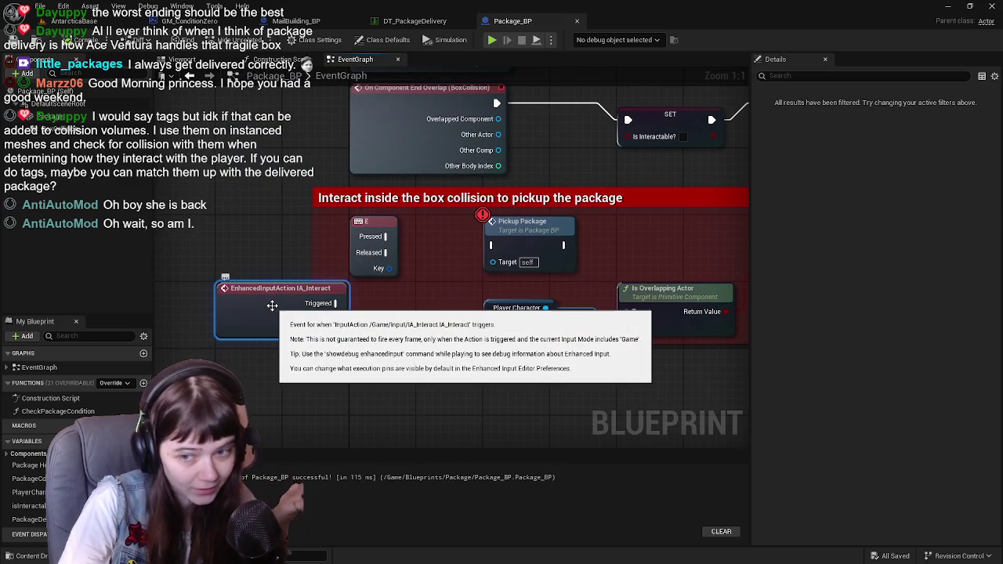
pyautogui.moveTo(447, 295); pyautogui.dragTo(397, 297)
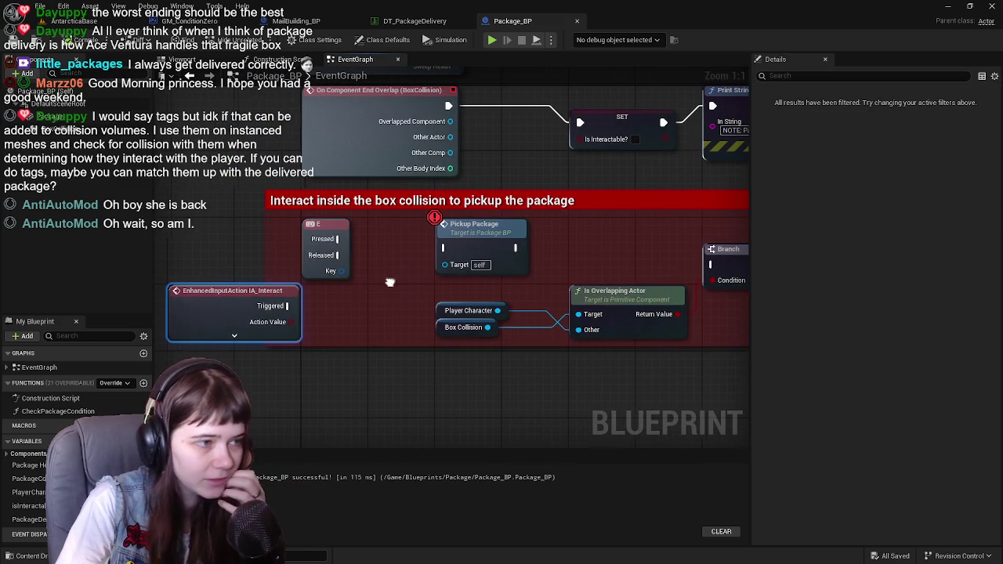
pyautogui.click(325, 249)
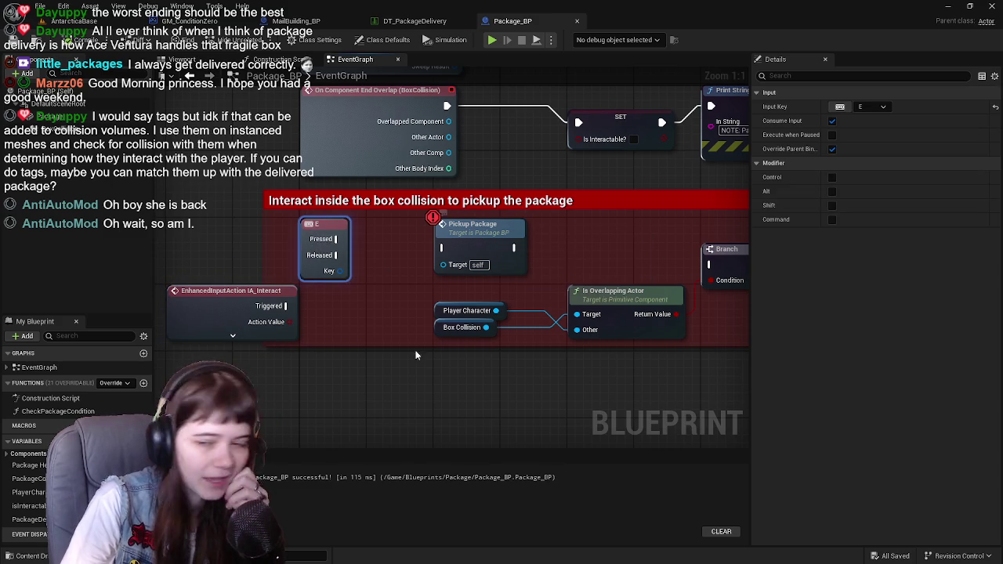
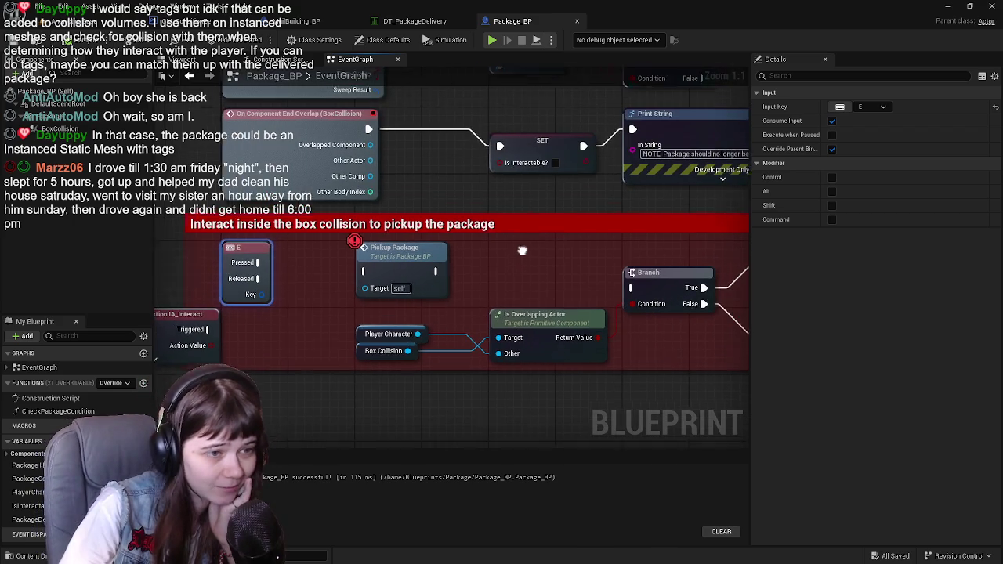
# - Review Package_BP's overlap and pickup nodes in the event graph, glancing at the package in the Viewport
pyautogui.scroll(-1, 435, 254)
pyautogui.moveTo(435, 255)
pyautogui.mouseDown()
pyautogui.moveTo(531, 238)
pyautogui.moveTo(529, 185)
pyautogui.moveTo(431, 237)
pyautogui.mouseUp()
pyautogui.moveTo(416, 259)
pyautogui.mouseDown()
pyautogui.moveTo(455, 360)
pyautogui.moveTo(426, 321)
pyautogui.moveTo(426, 330)
pyautogui.moveTo(350, 325)
pyautogui.moveTo(442, 314)
pyautogui.moveTo(406, 308)
pyautogui.mouseUp()
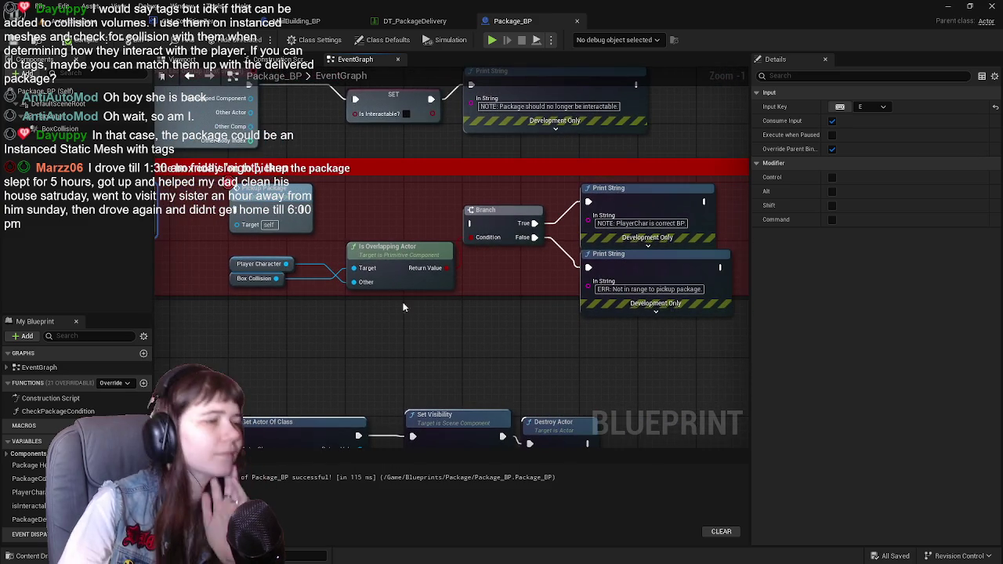
pyautogui.moveTo(425, 206); pyautogui.dragTo(480, 297)
pyautogui.moveTo(458, 143); pyautogui.dragTo(443, 289)
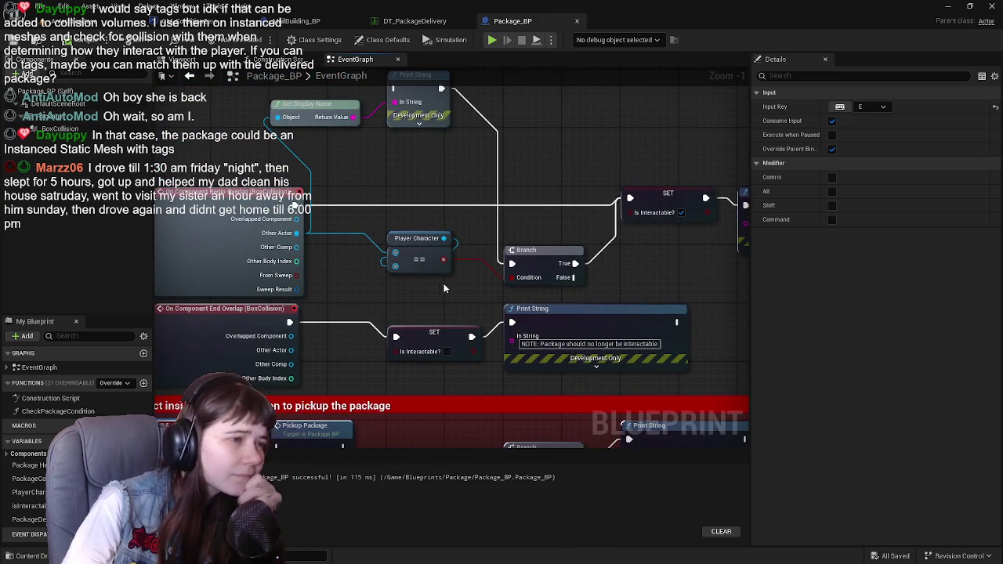
pyautogui.scroll(-1, 472, 280)
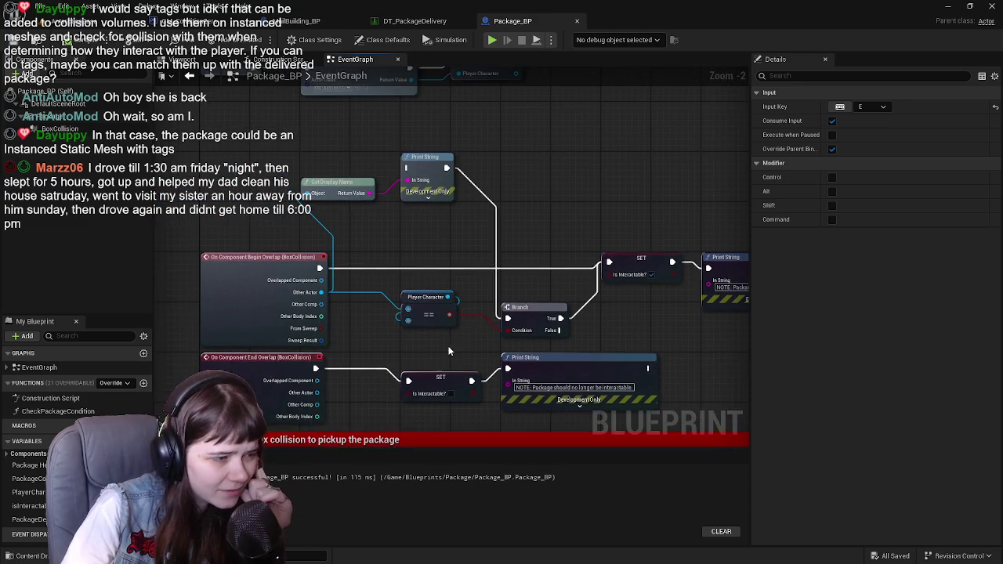
pyautogui.scroll(1, 455, 300)
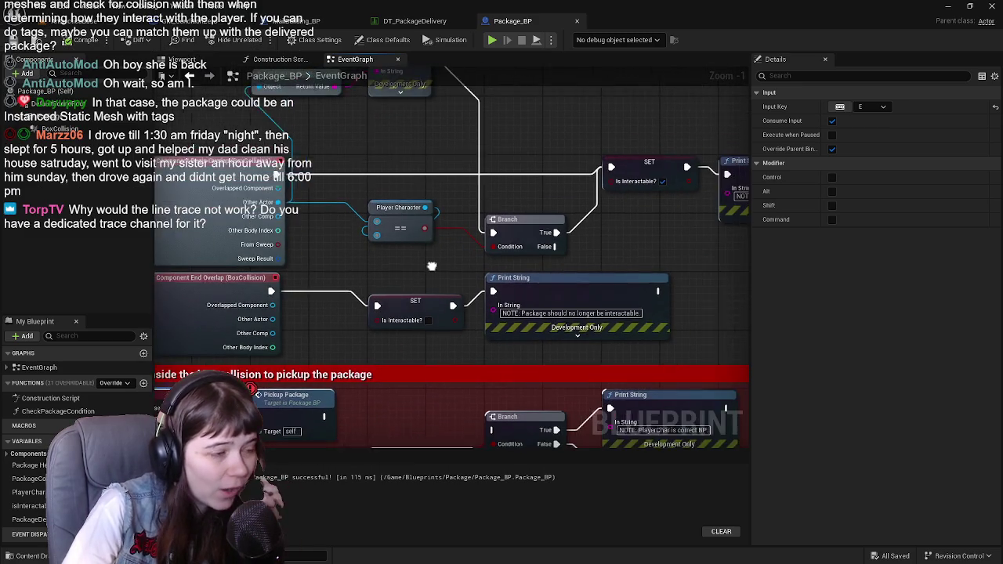
pyautogui.scroll(-1, 532, 253)
pyautogui.scroll(1, 439, 277)
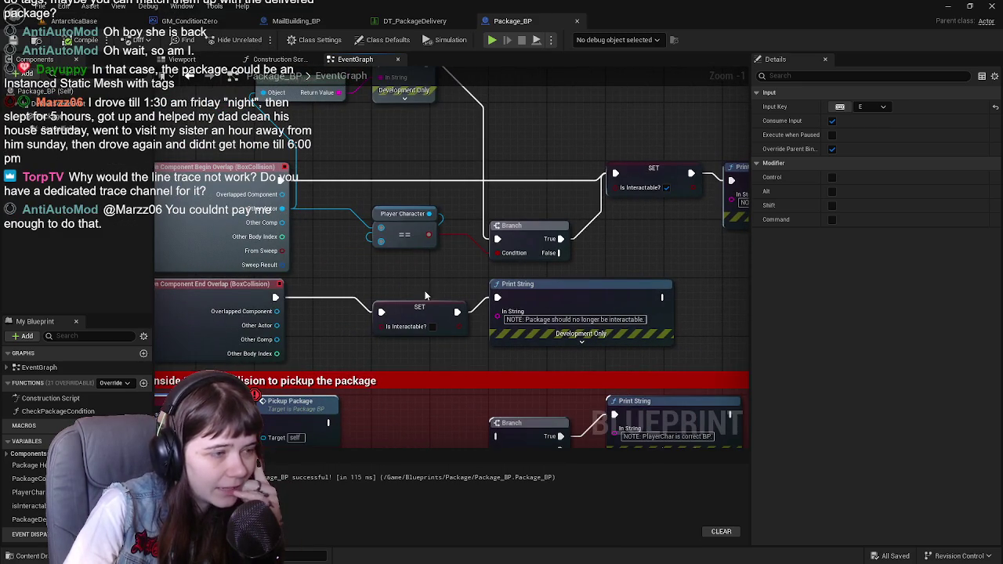
pyautogui.click(182, 59)
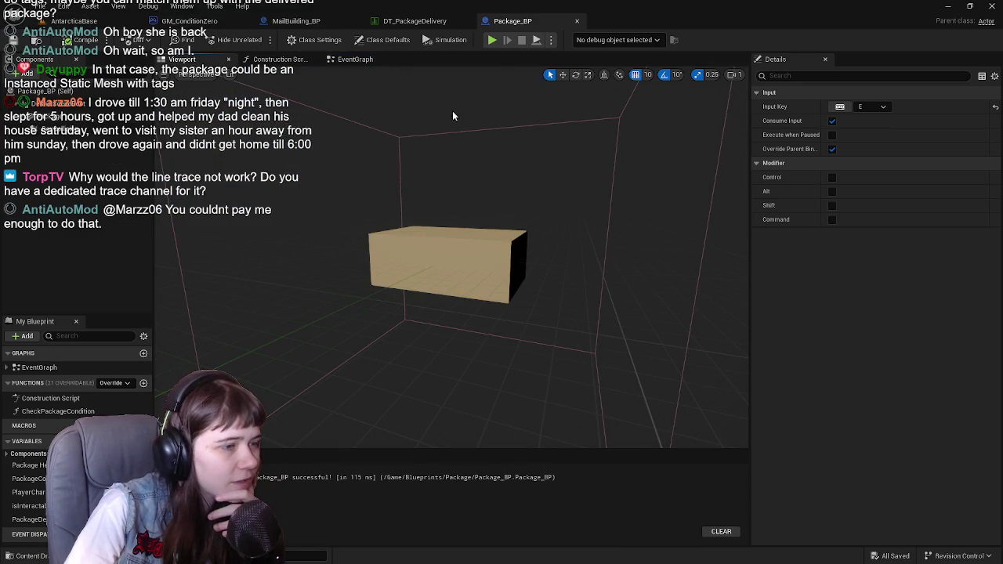
pyautogui.click(355, 59)
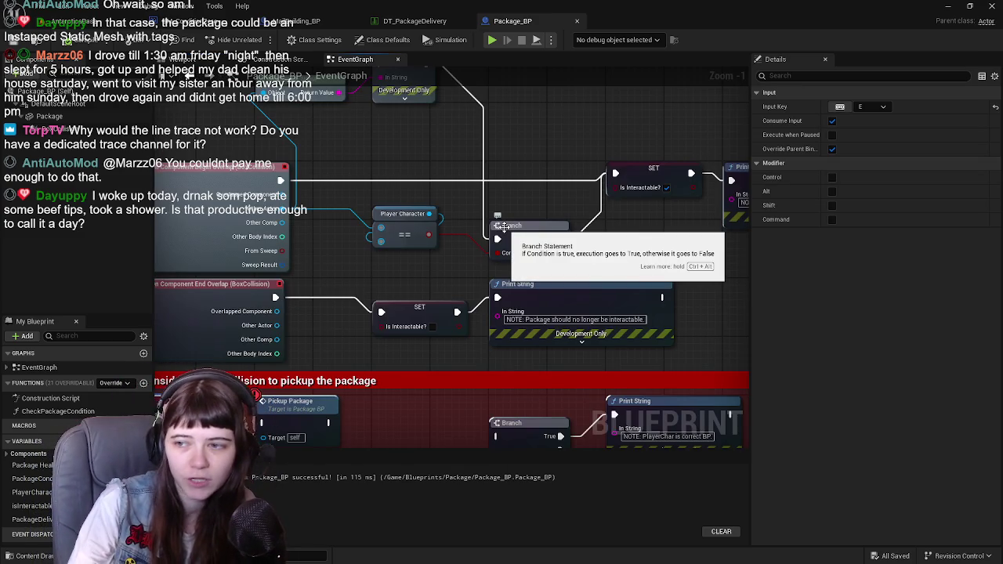
pyautogui.moveTo(529, 197); pyautogui.dragTo(479, 195)
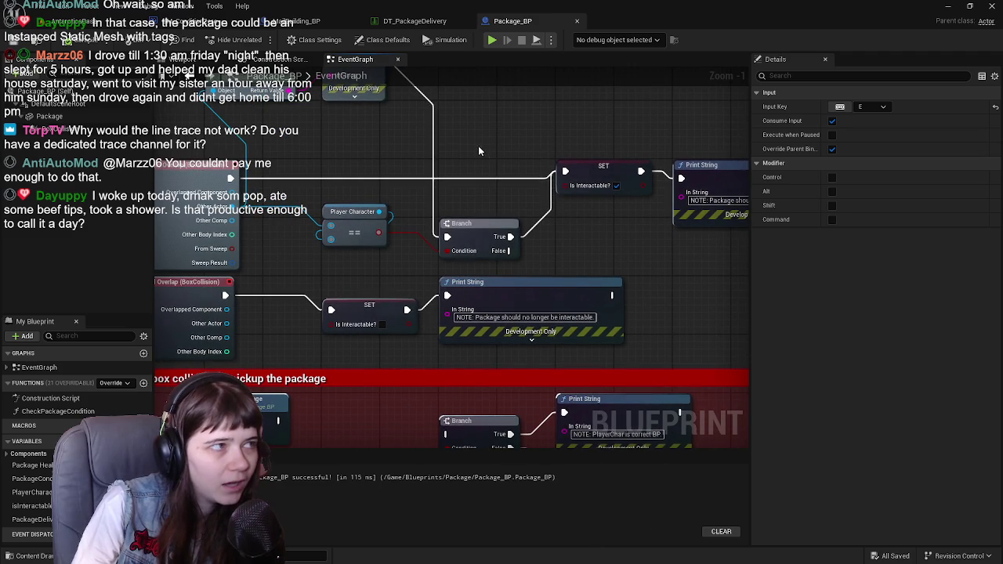
# - Switch from Package_BP to the MailBuilding_BP blueprint's event graph
pyautogui.click(157, 20)
pyautogui.click(512, 21)
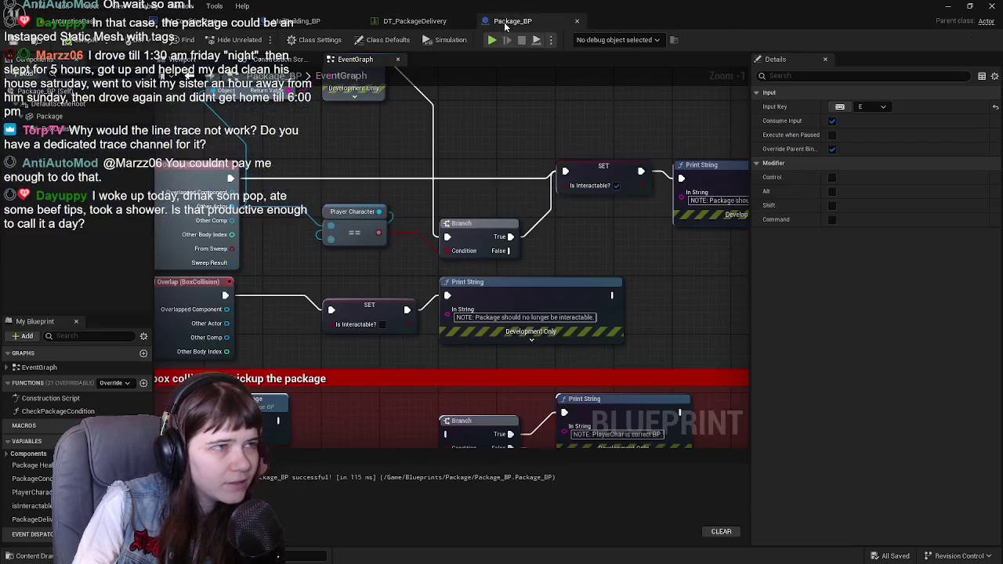
pyautogui.scroll(-3, 361, 165)
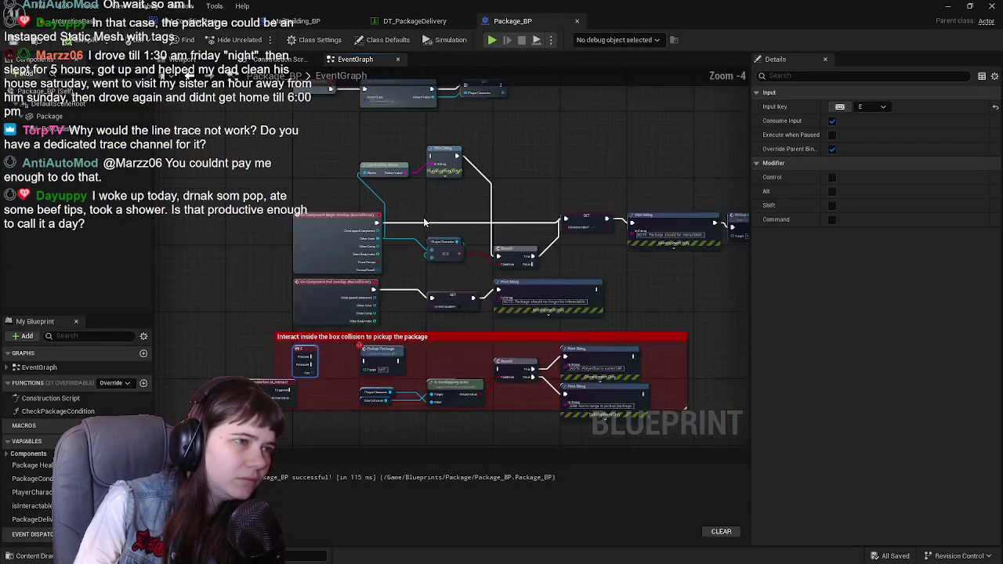
pyautogui.scroll(2, 419, 218)
pyautogui.click(415, 24)
pyautogui.click(298, 21)
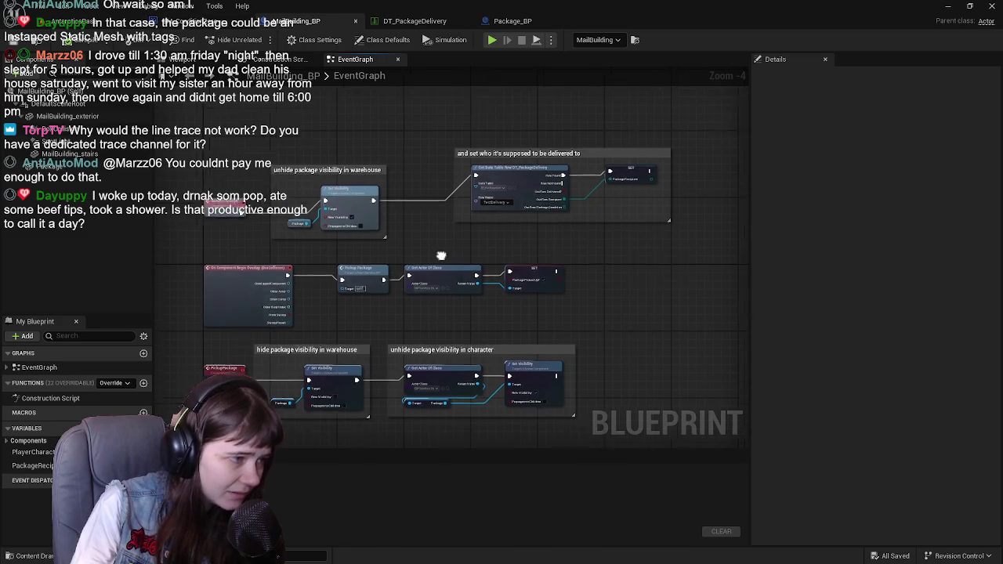
# - Open the CBP_SandboxCharacter blueprint from the Content Drawer
pyautogui.moveTo(439, 253); pyautogui.dragTo(421, 217)
pyautogui.click(79, 20)
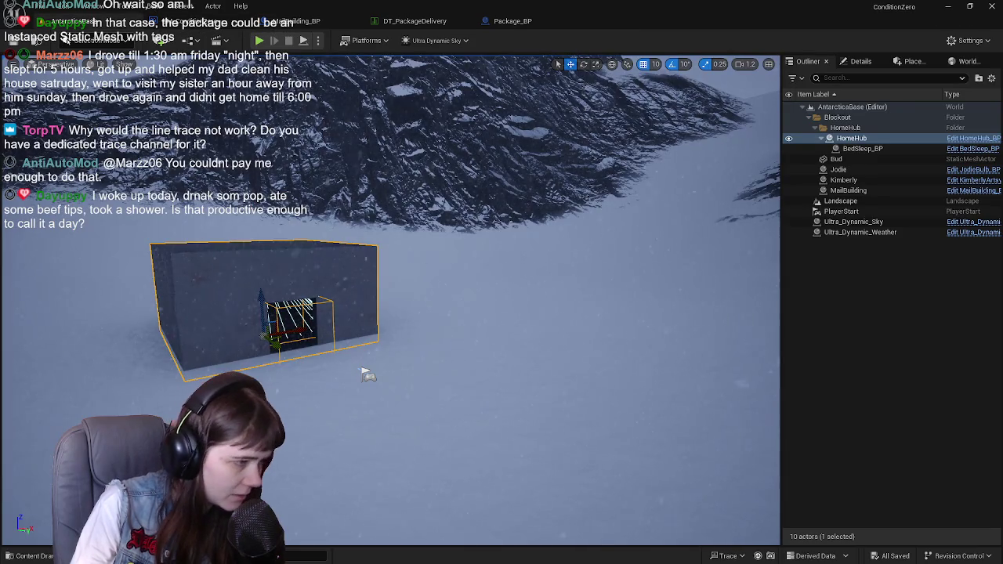
pyautogui.click(30, 556)
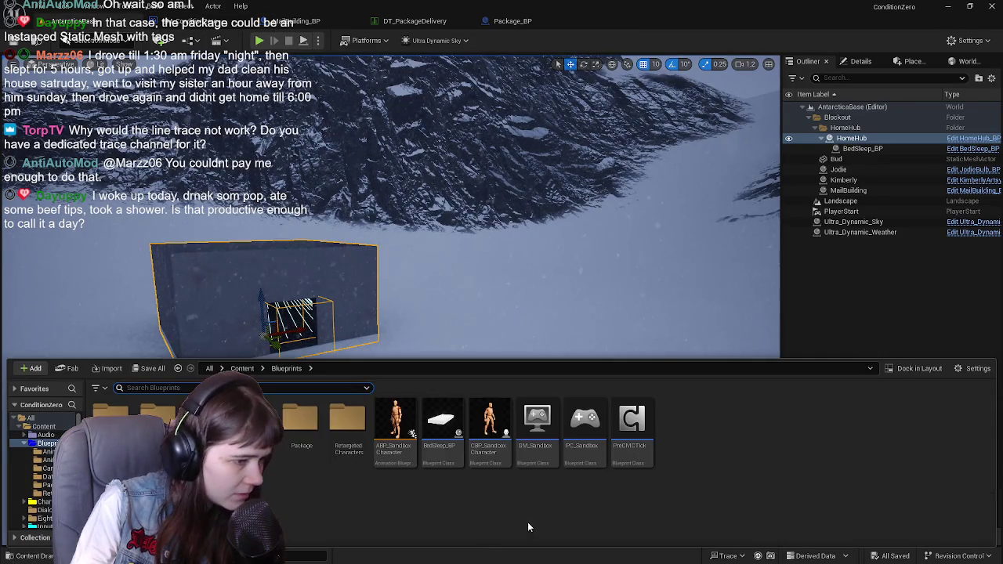
pyautogui.doubleClick(489, 427)
# - Inspect the Line Trace By Channel setup and the nodes feeding it
pyautogui.scroll(-3, 349, 349)
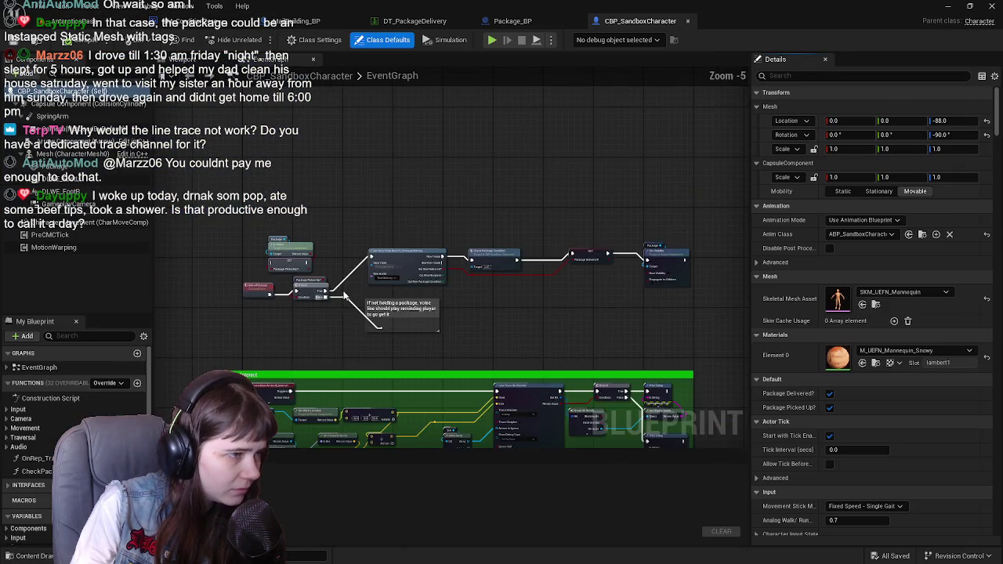
pyautogui.scroll(4, 349, 350)
pyautogui.scroll(-3, 380, 257)
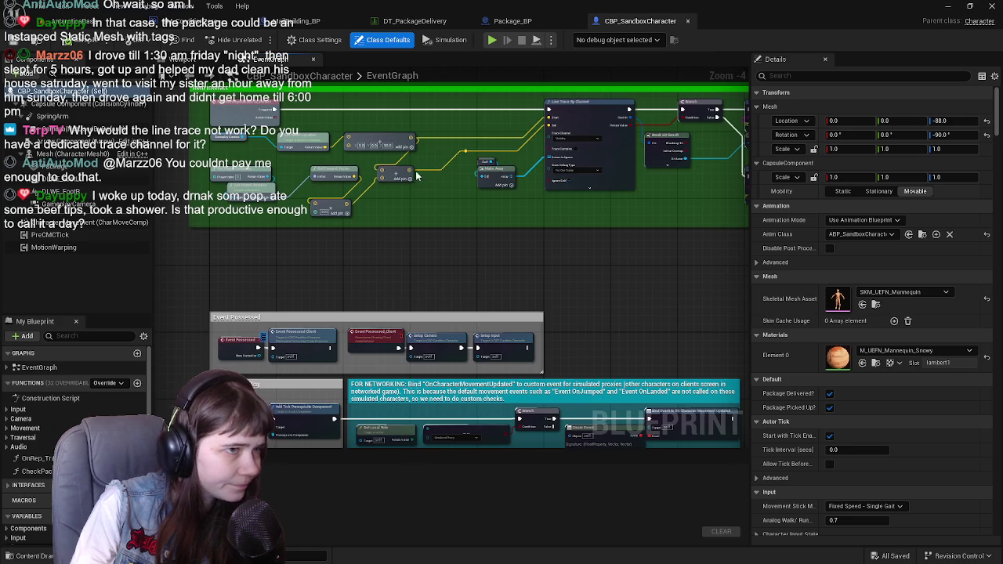
pyautogui.scroll(3, 439, 227)
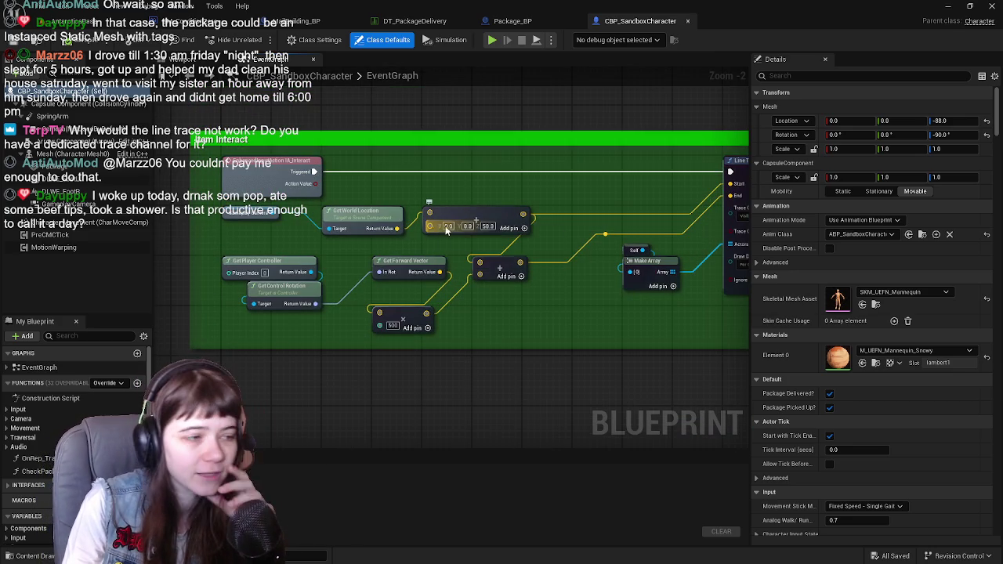
pyautogui.moveTo(576, 193); pyautogui.dragTo(356, 192)
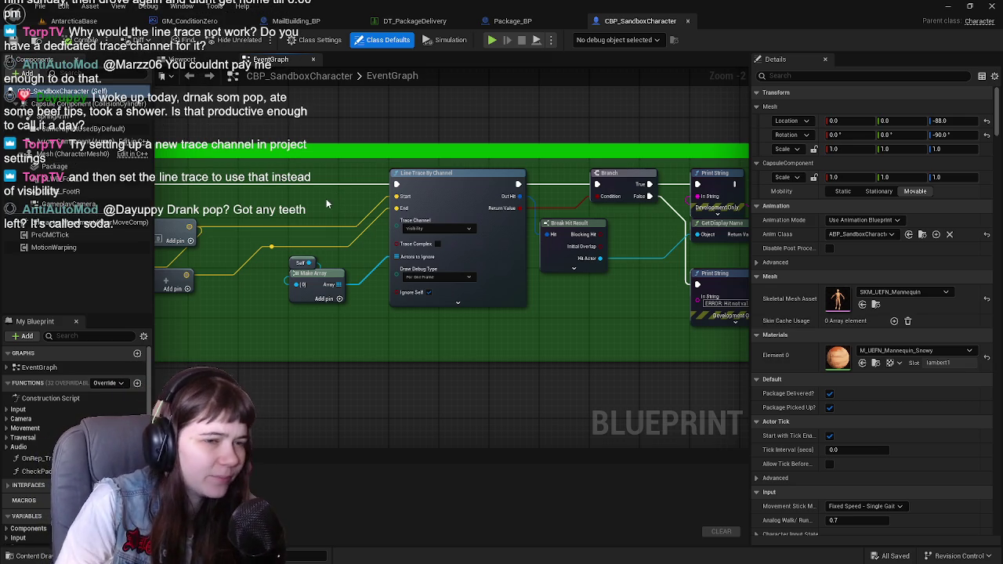
pyautogui.moveTo(326, 198)
pyautogui.mouseDown()
pyautogui.moveTo(299, 227)
pyautogui.moveTo(431, 213)
pyautogui.moveTo(496, 225)
pyautogui.mouseUp()
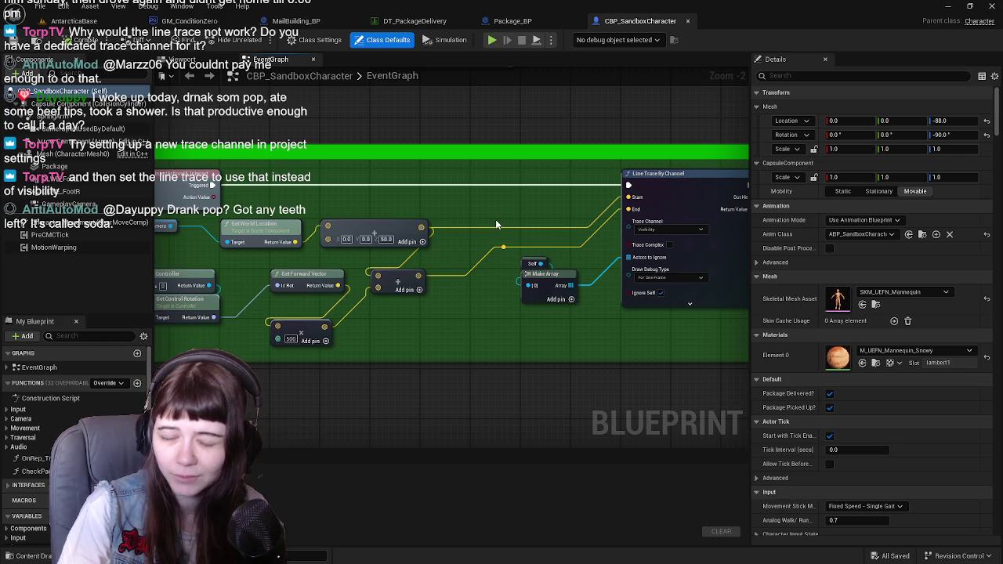
# - Open Project Settings, search 'trace', and go to the Engine > Collision category
pyautogui.click(64, 5)
pyautogui.click(86, 259)
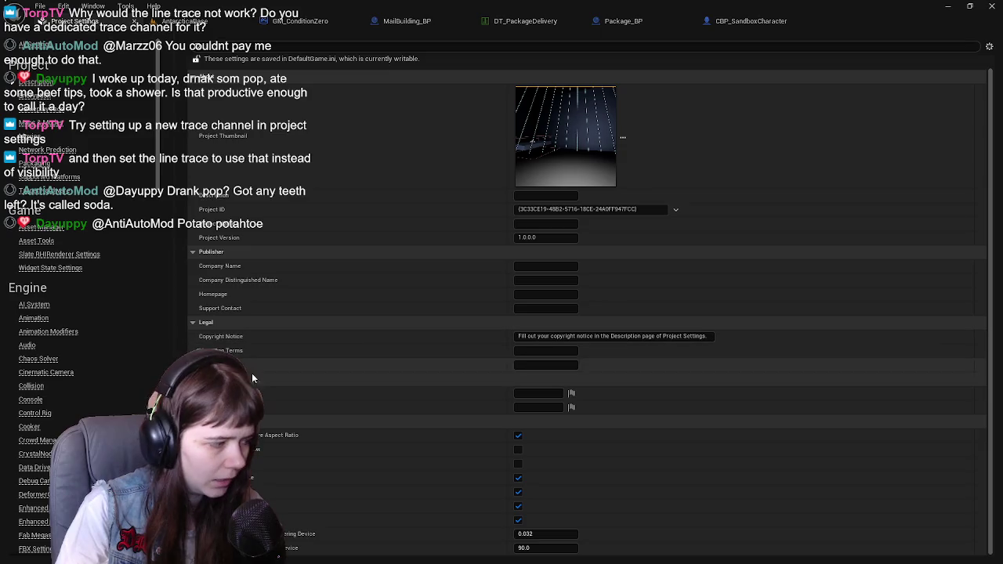
pyautogui.scroll(-10, 59, 313)
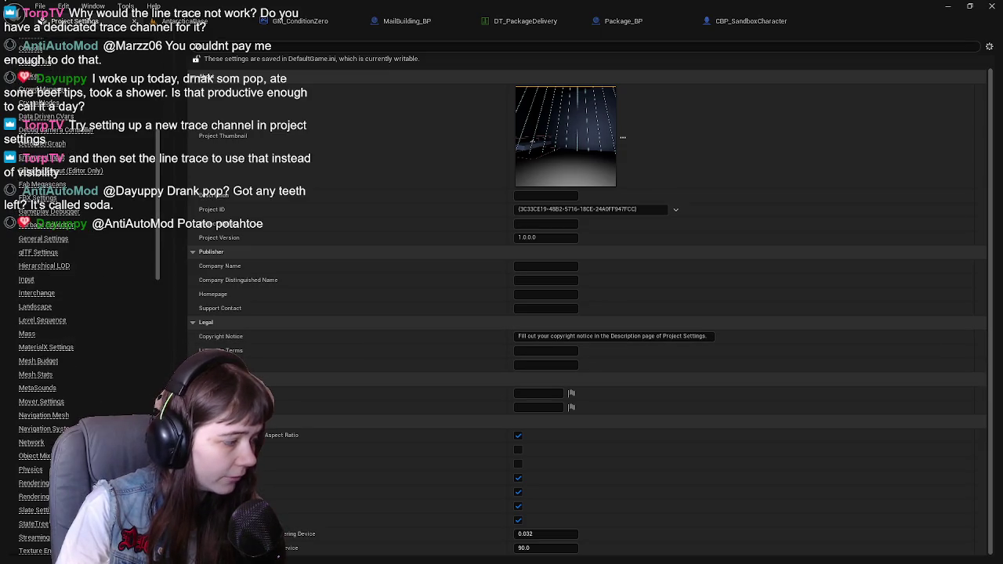
pyautogui.scroll(10, 59, 314)
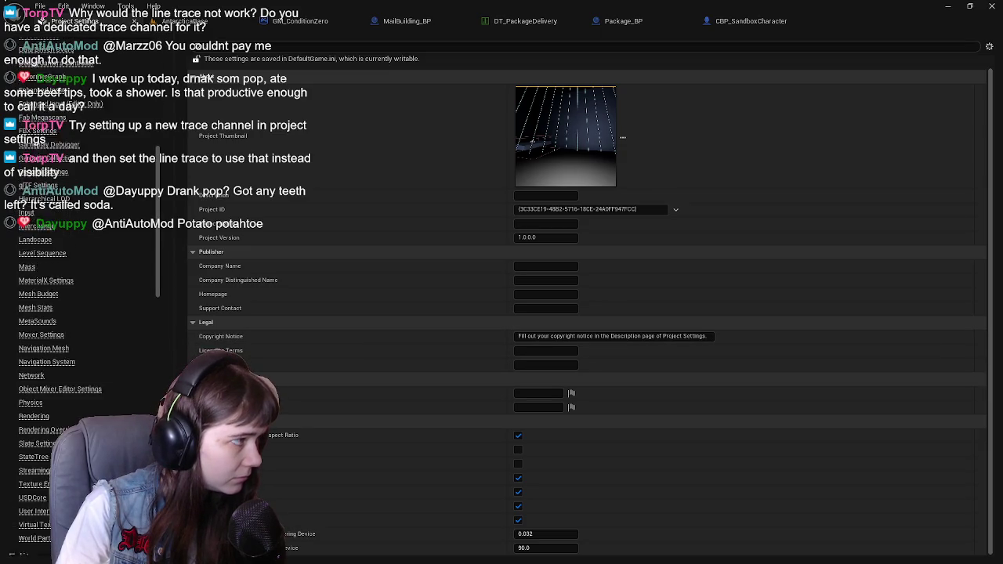
pyautogui.scroll(4, 59, 313)
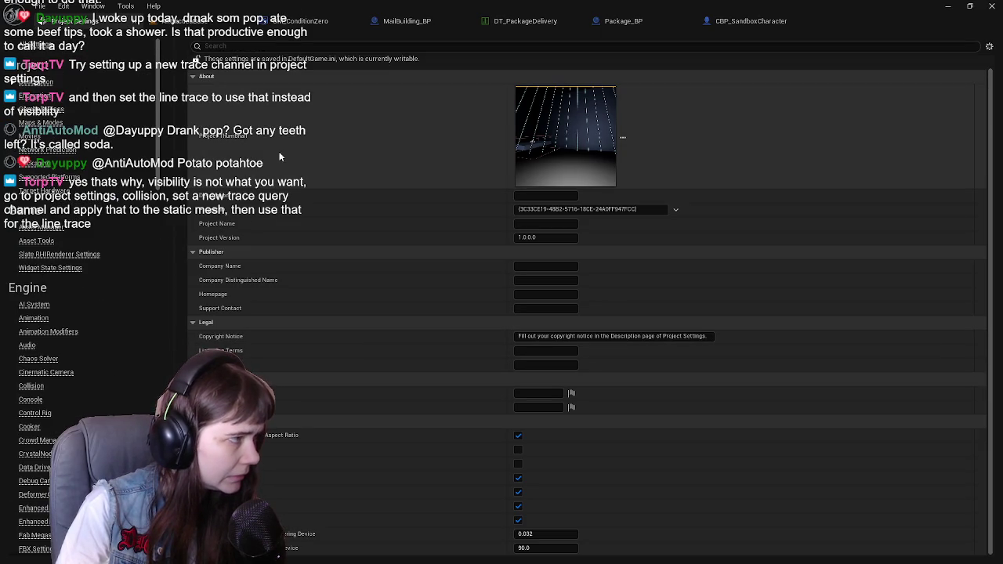
pyautogui.click(318, 46)
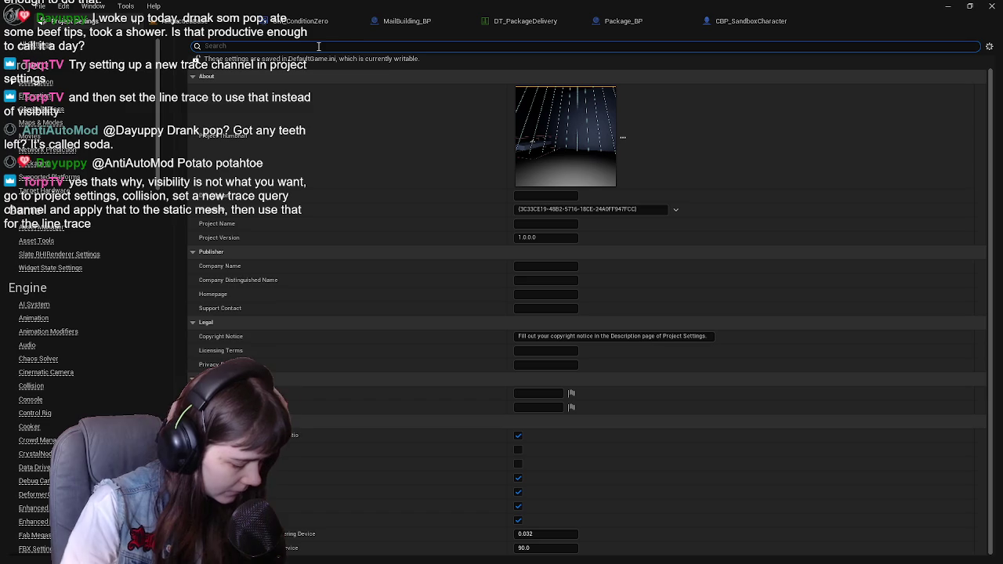
pyautogui.write('trace')
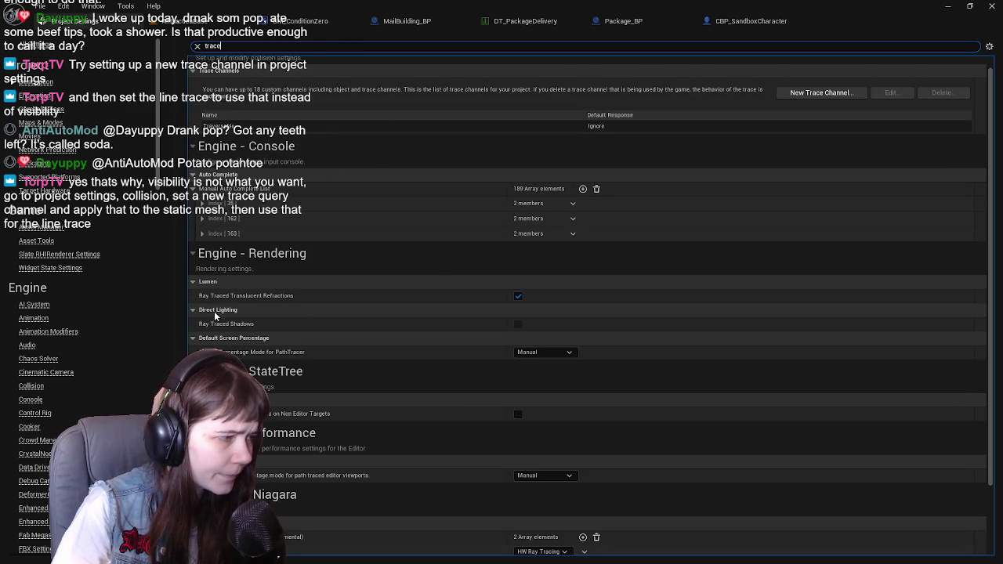
pyautogui.scroll(-3, 412, 269)
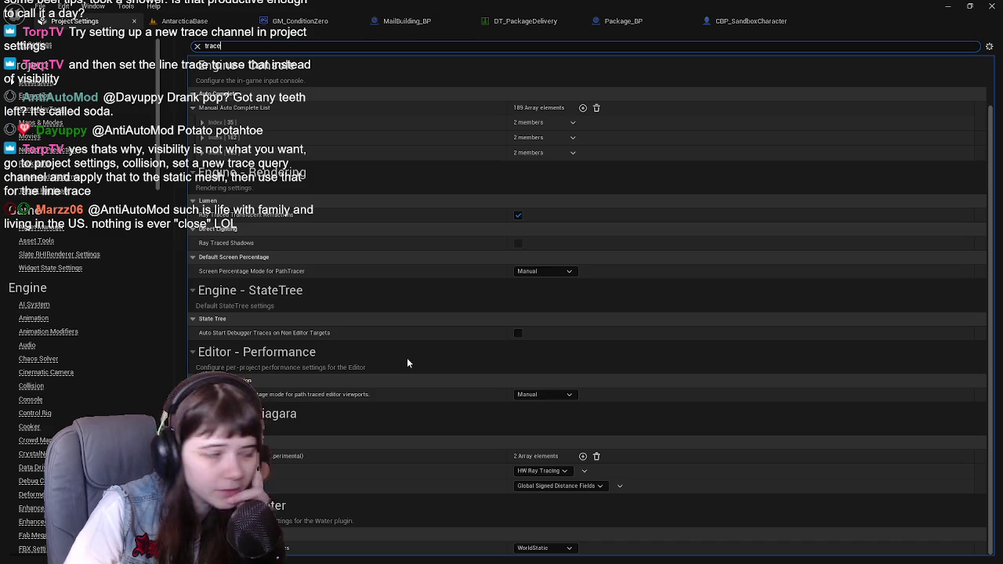
pyautogui.click(31, 386)
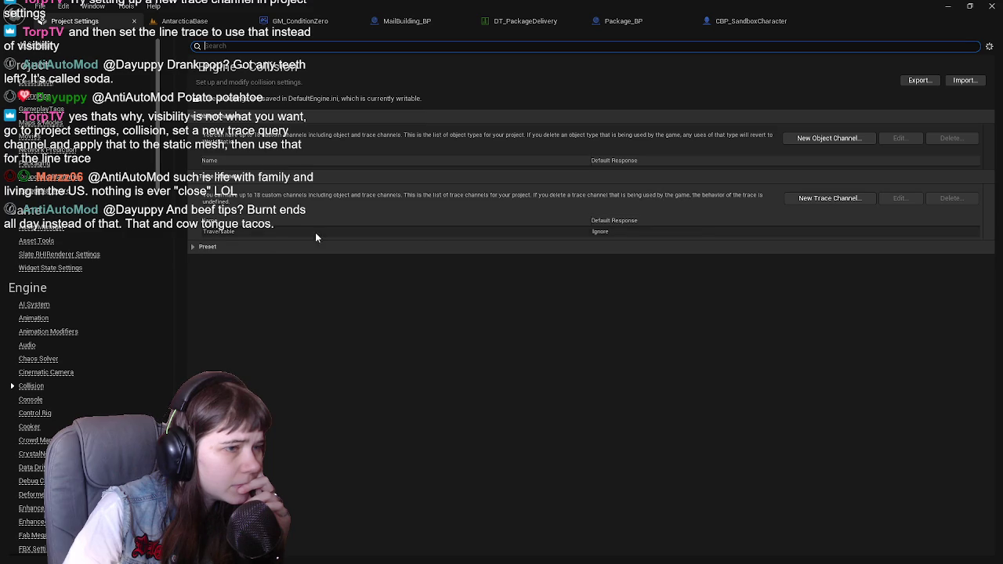
# - Start a new trace channel and set its default response to Overlap
pyautogui.click(846, 198)
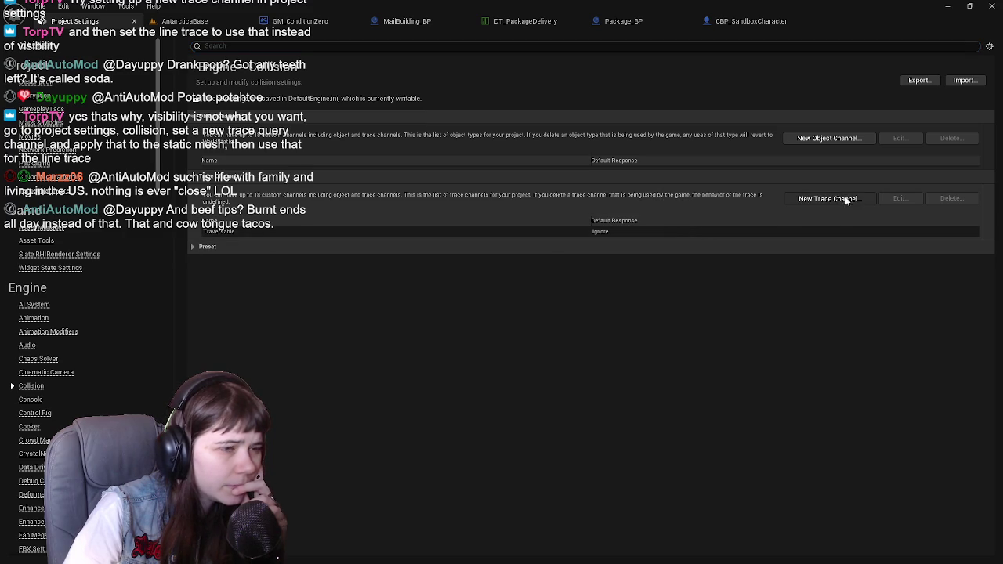
pyautogui.click(533, 290)
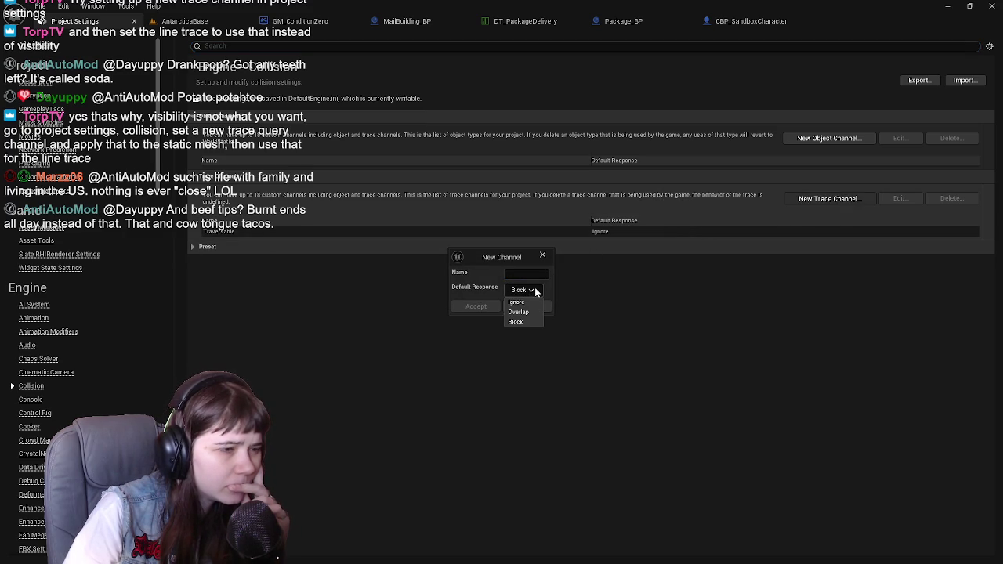
pyautogui.click(536, 292)
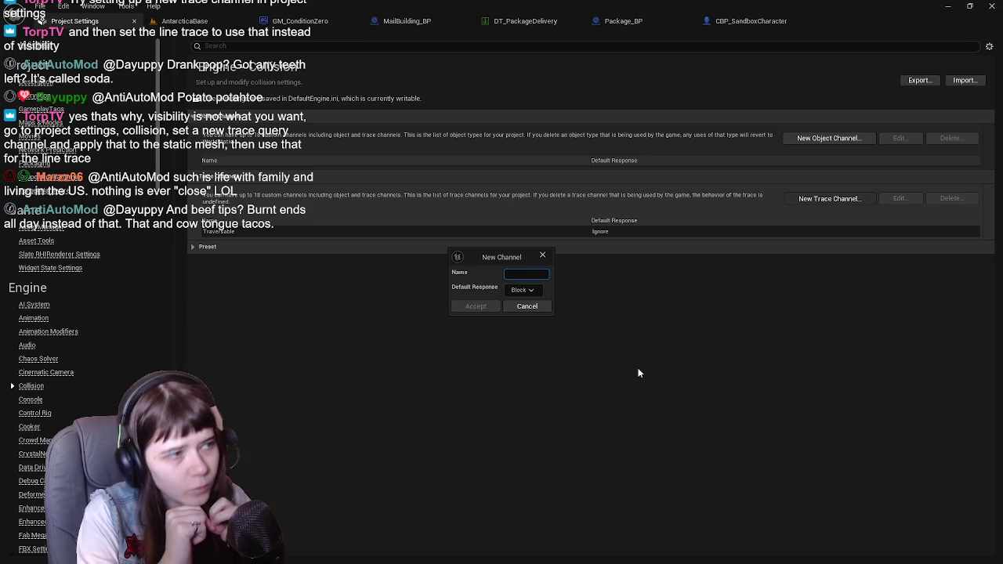
pyautogui.click(524, 290)
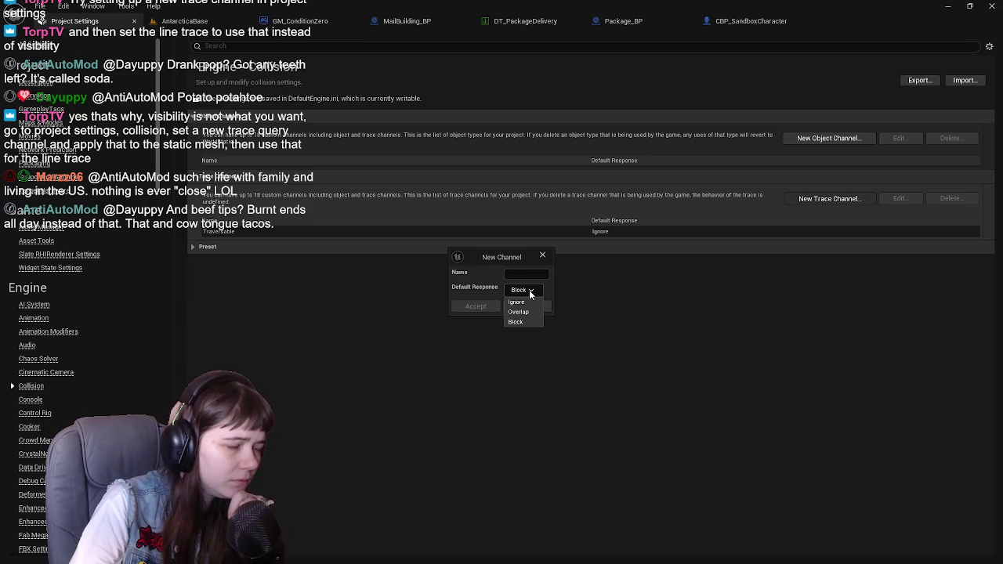
pyautogui.click(530, 291)
pyautogui.click(530, 273)
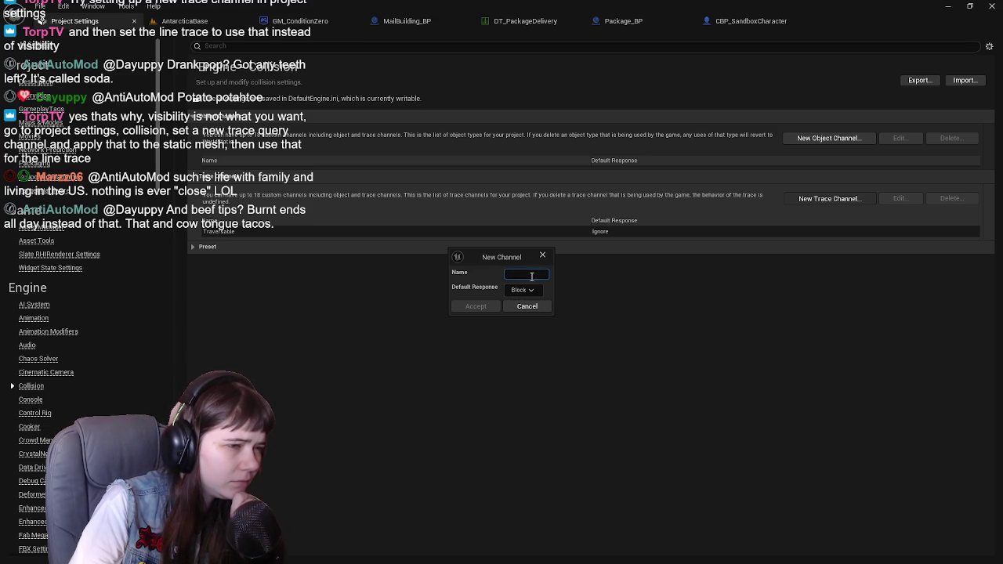
pyautogui.click(530, 291)
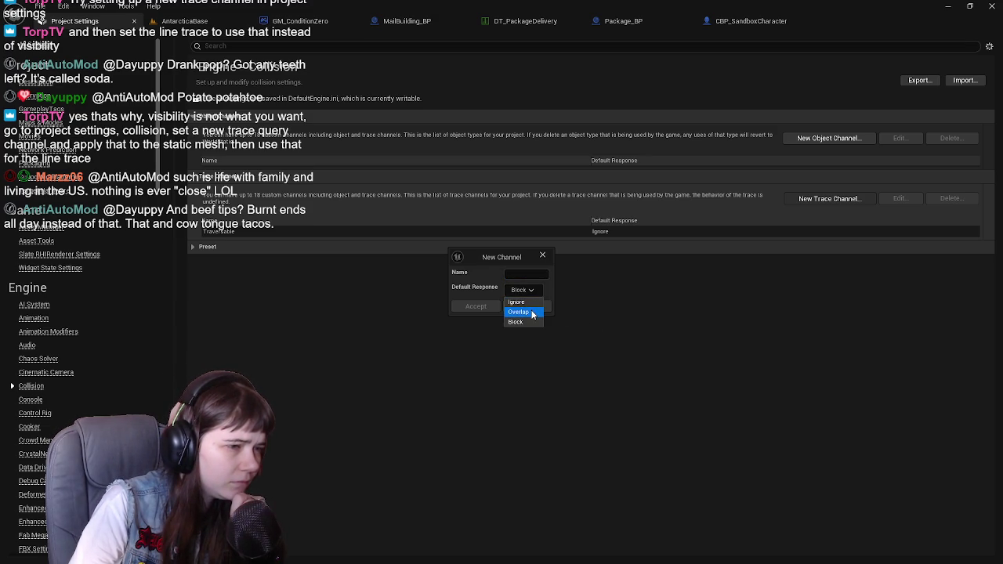
pyautogui.click(532, 313)
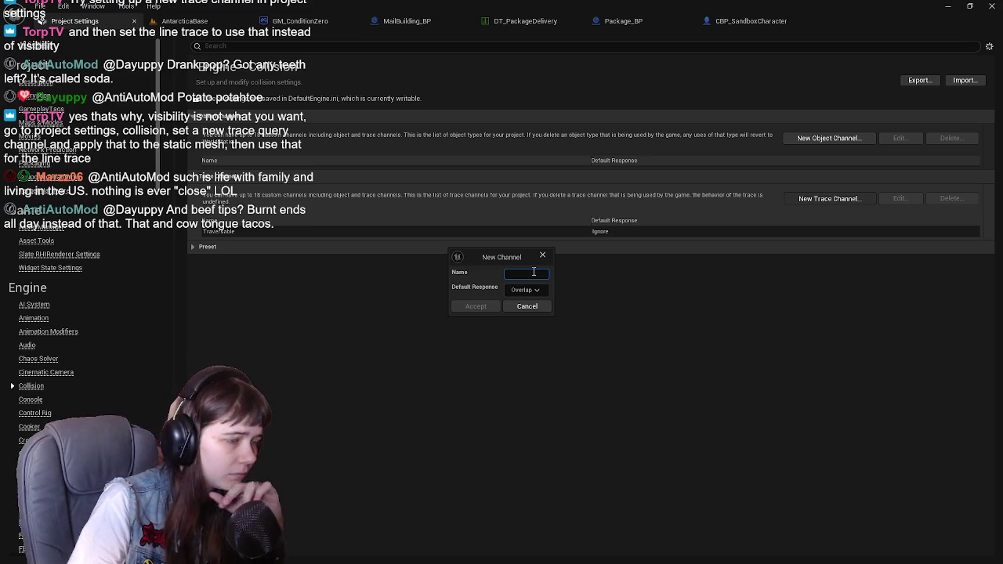
# - Name the channel 'Interactable', keep Overlap as default, and return to AntarcticaBase
pyautogui.write('Interact')
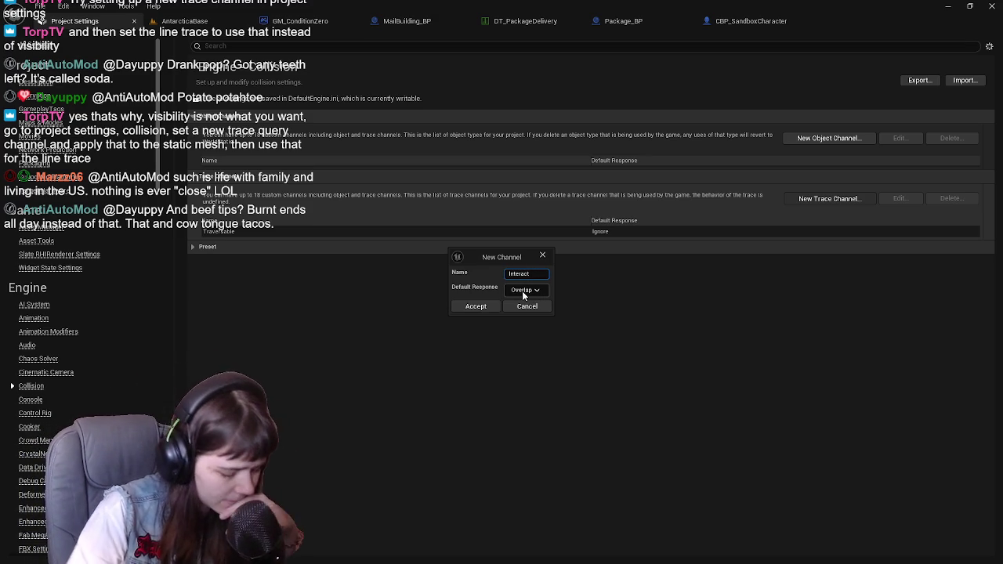
pyautogui.write('abl')
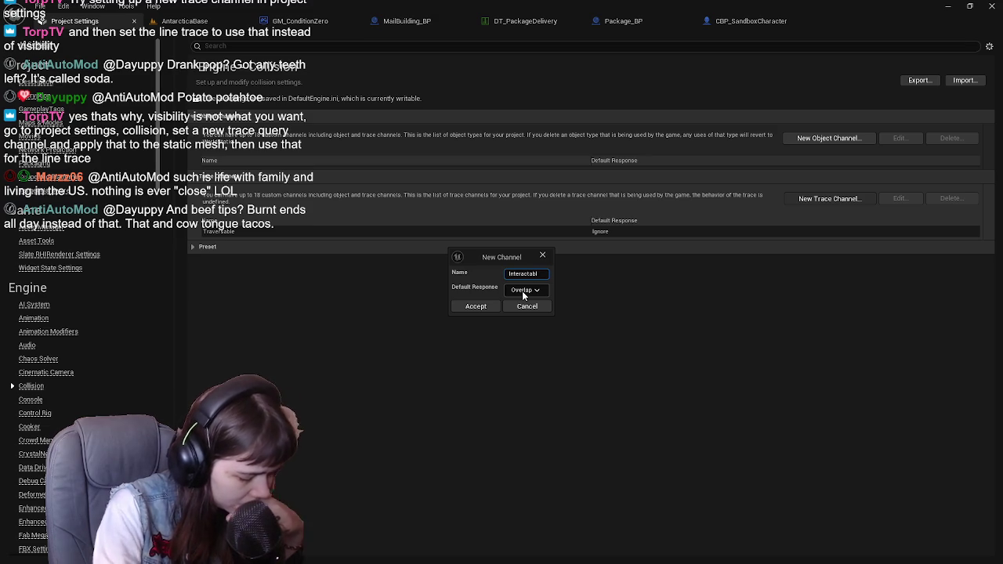
pyautogui.write('e')
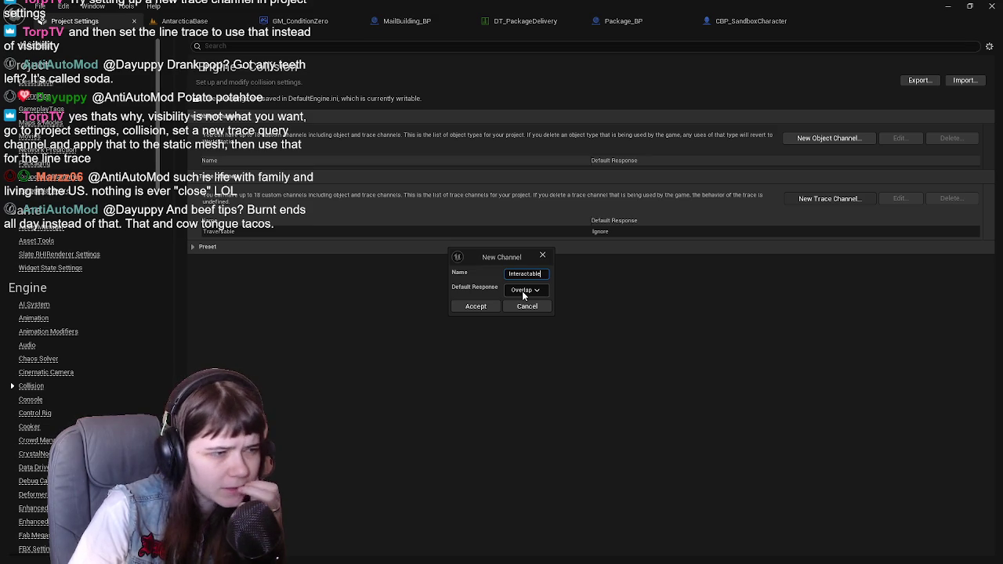
pyautogui.click(523, 291)
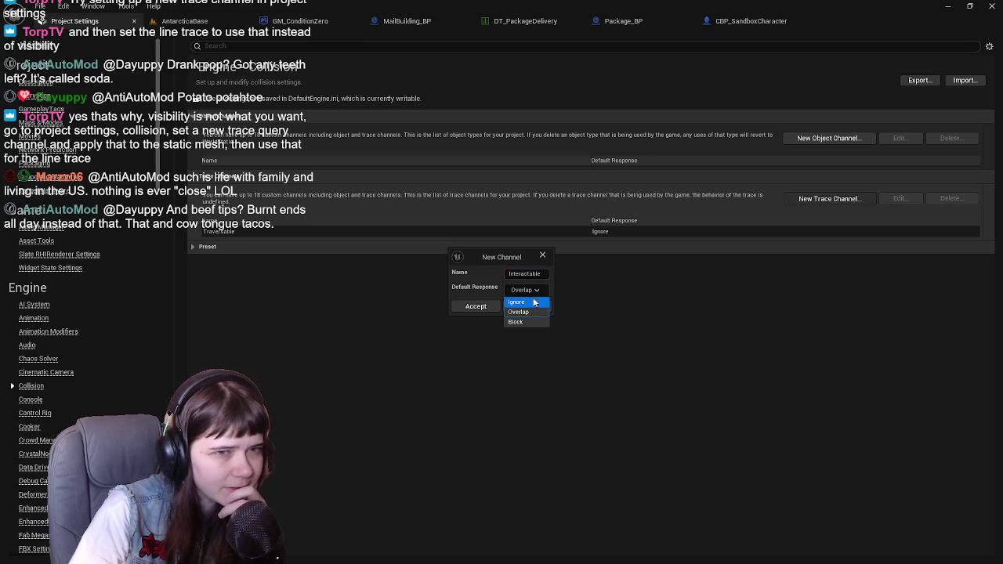
pyautogui.click(544, 311)
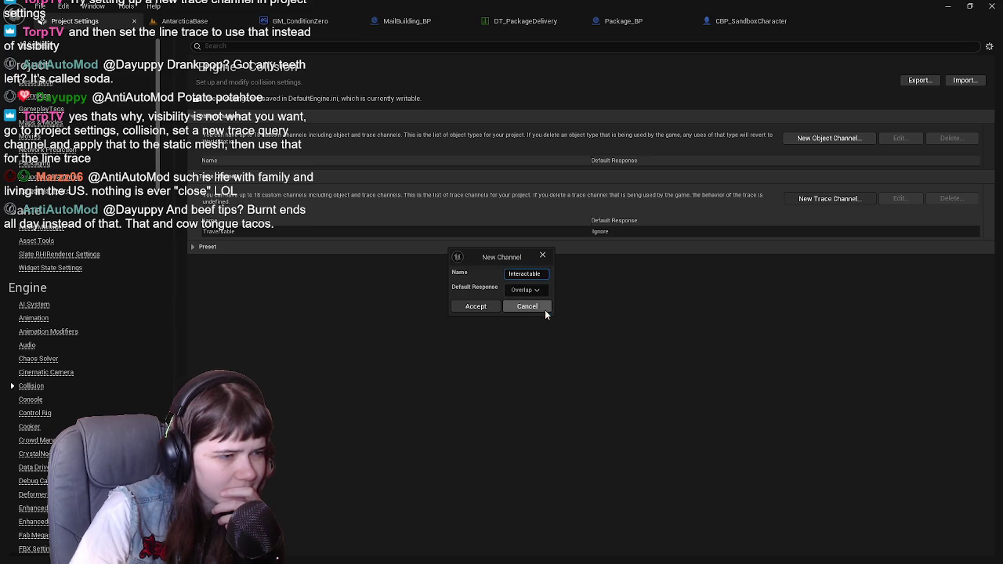
pyautogui.click(540, 289)
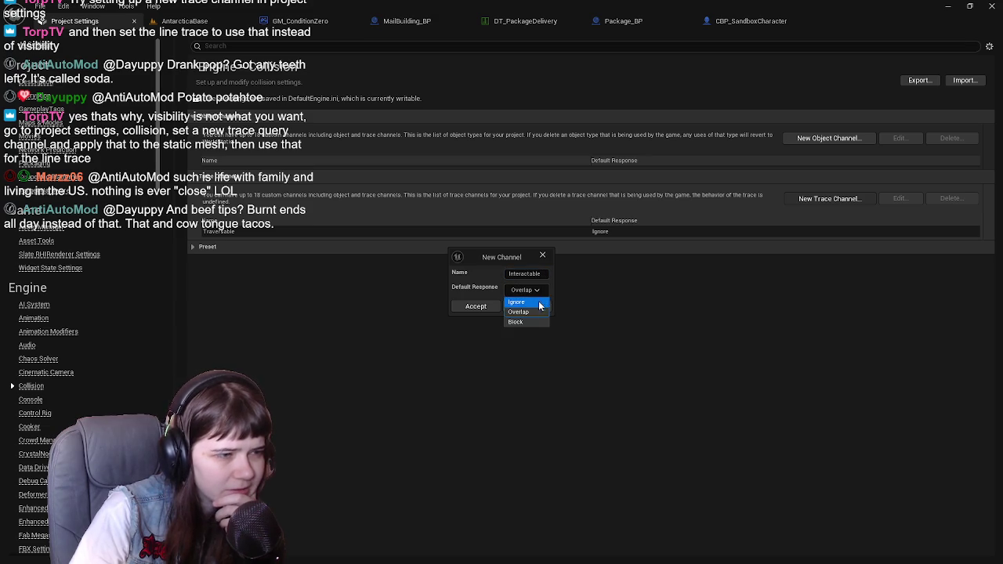
pyautogui.click(539, 311)
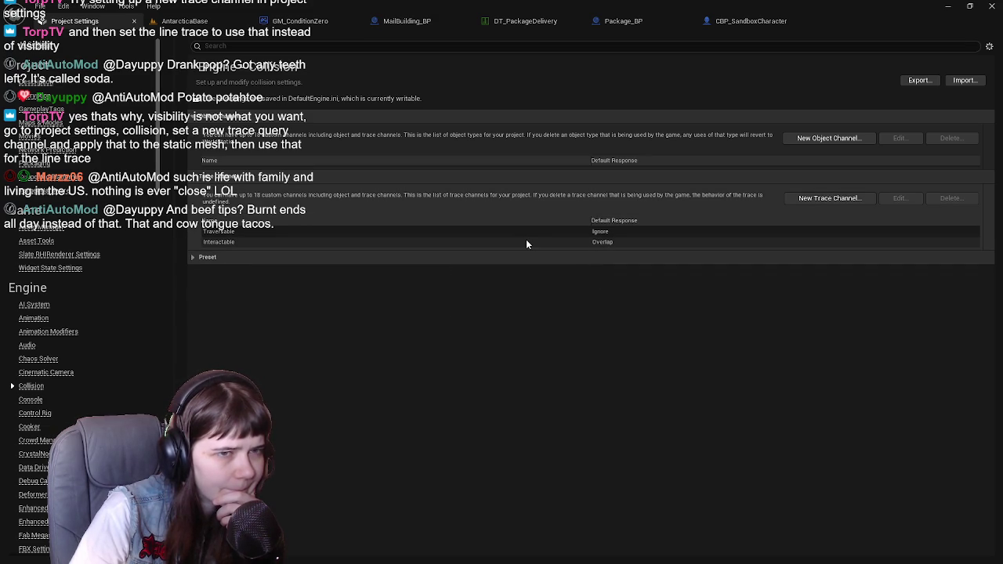
pyautogui.click(195, 22)
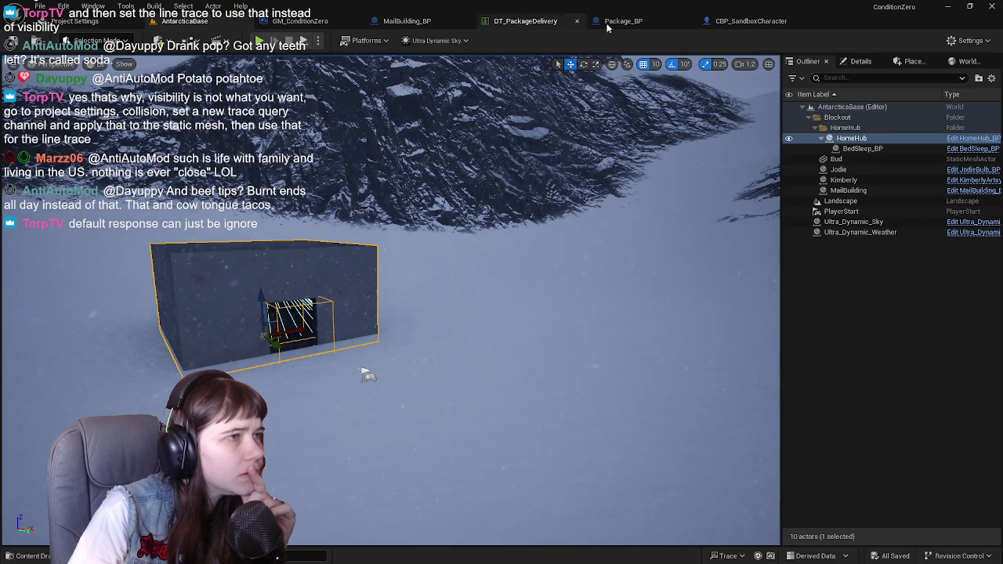
# - Select the package mesh in Package_BP's Viewport and open its Collision Presets dropdown
pyautogui.click(658, 21)
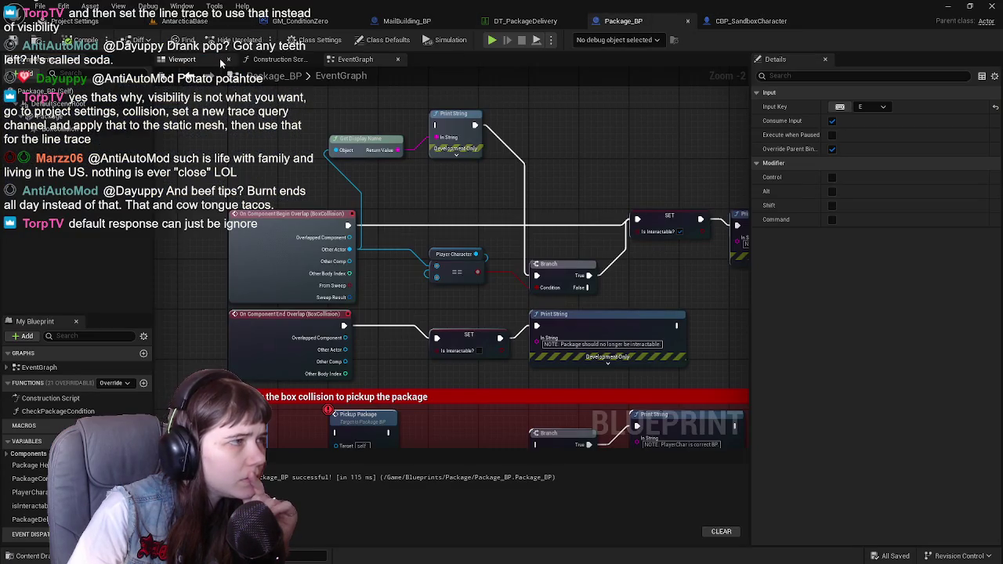
pyautogui.click(189, 60)
pyautogui.click(478, 270)
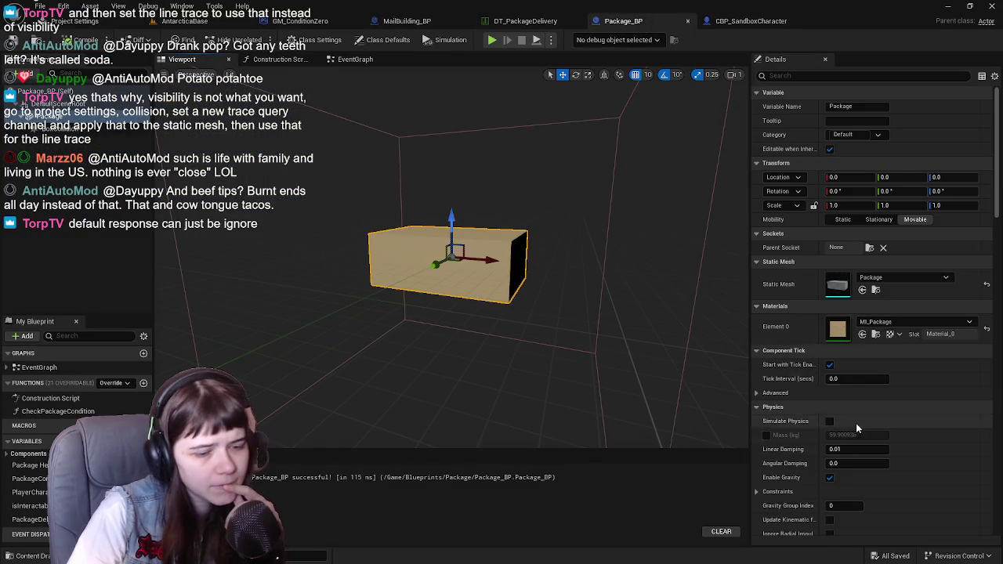
pyautogui.scroll(-10, 851, 439)
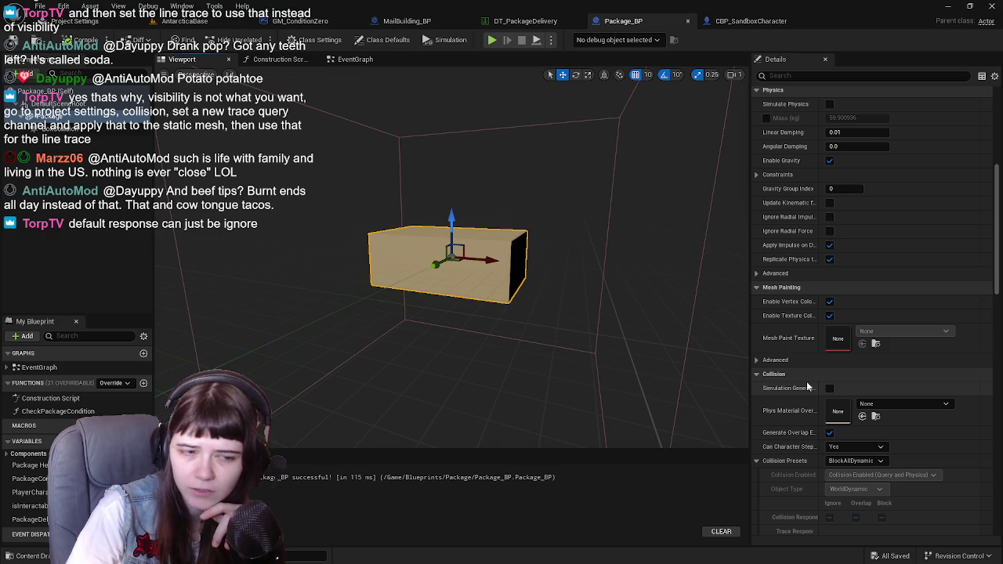
pyautogui.scroll(-5, 807, 387)
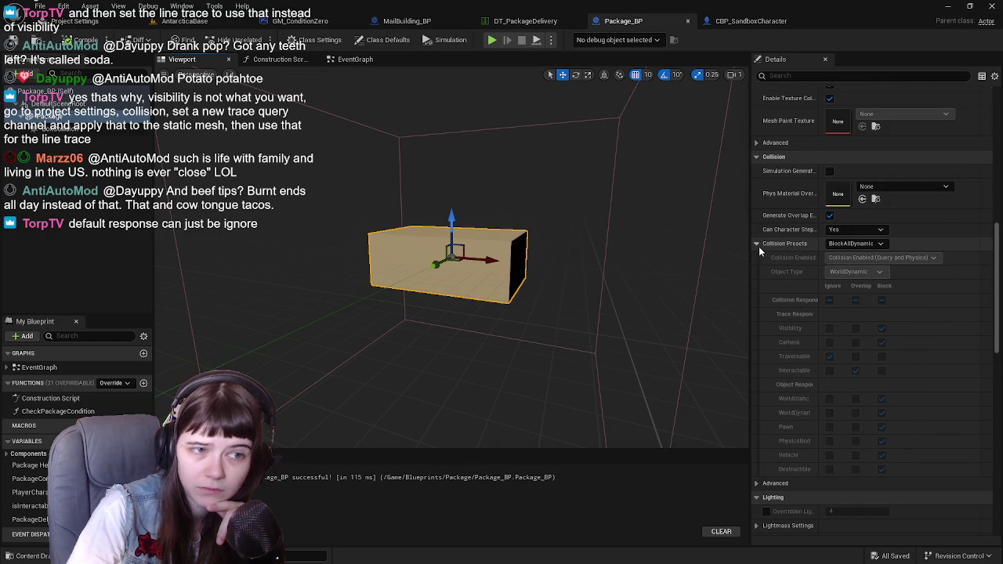
pyautogui.click(862, 244)
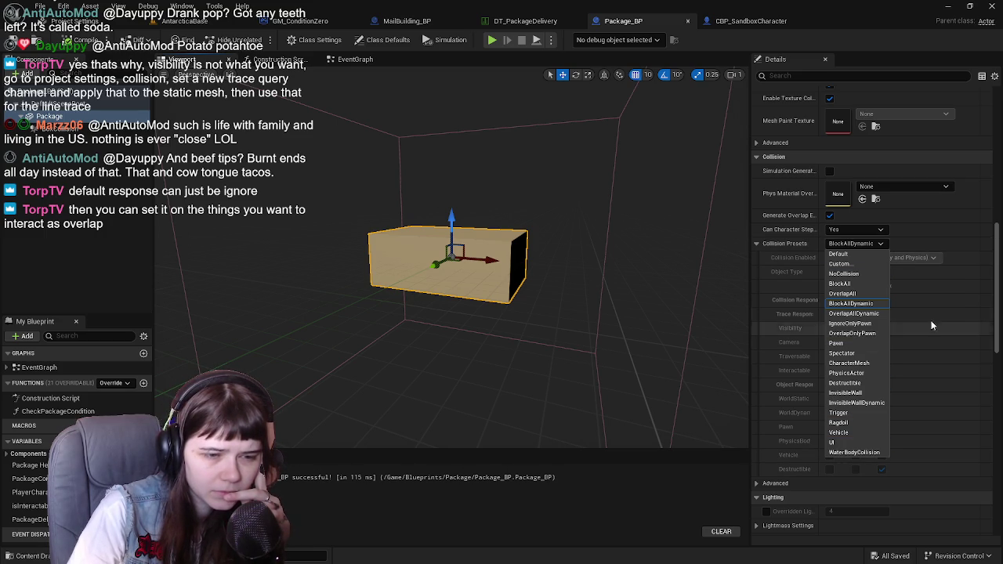
# - Set the package collision to Custom and inspect its Object Type and Collision Enabled options
pyautogui.click(888, 264)
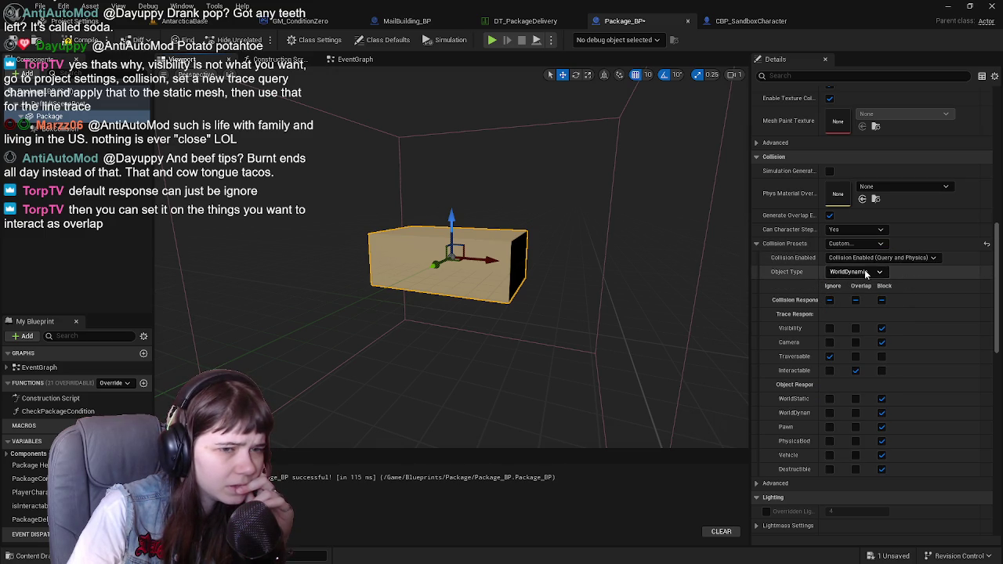
pyautogui.click(864, 271)
pyautogui.click(920, 250)
pyautogui.click(923, 255)
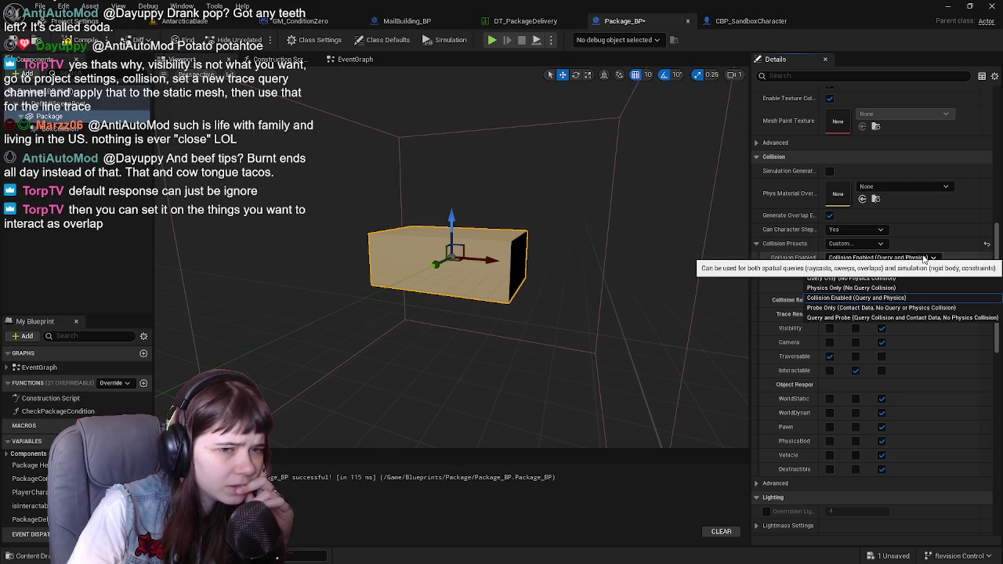
pyautogui.click(894, 239)
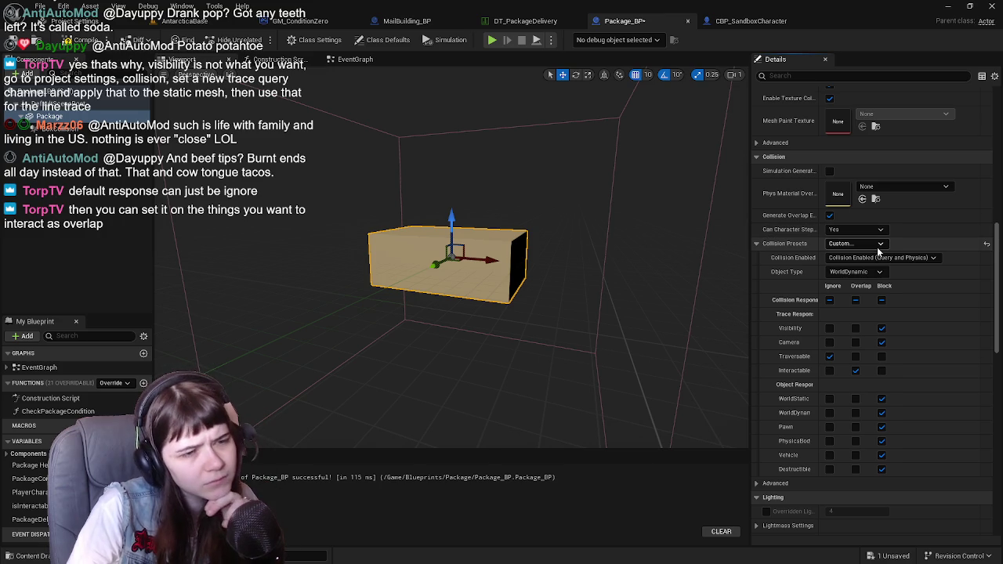
# - Try the Default preset, restore BlockAllDynamic, and return to the event graph
pyautogui.click(879, 245)
pyautogui.click(877, 256)
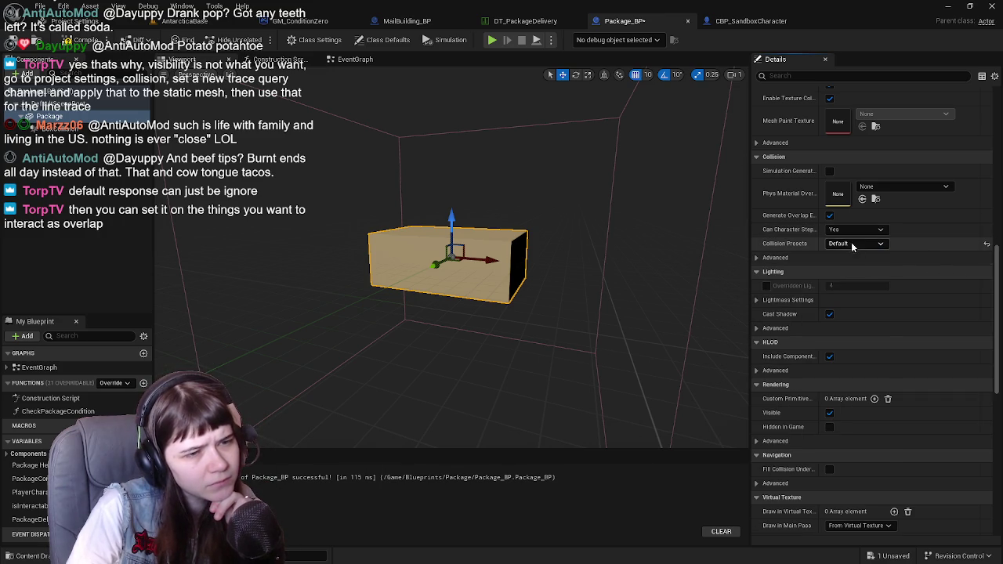
pyautogui.click(842, 244)
pyautogui.click(851, 304)
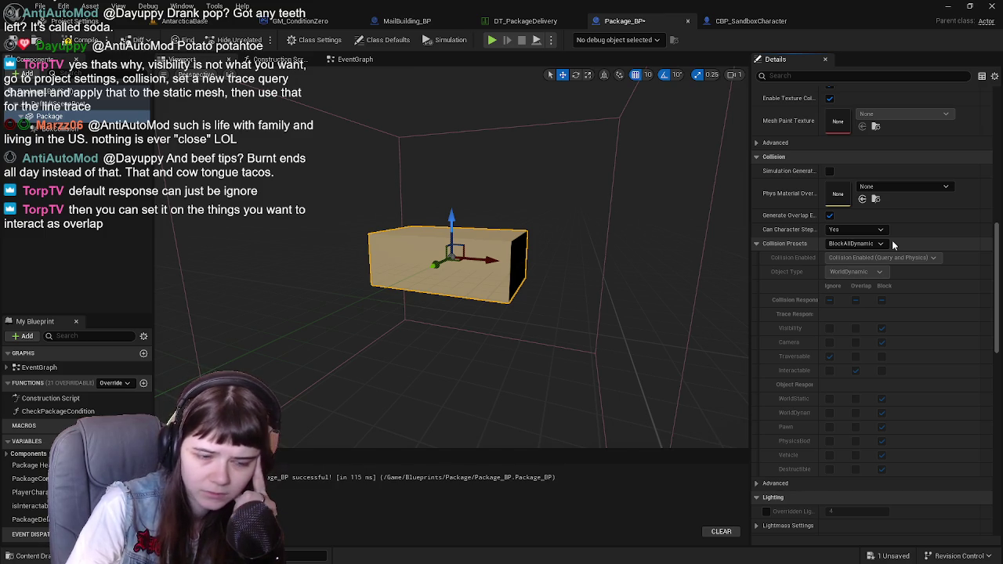
pyautogui.scroll(-10, 892, 243)
pyautogui.scroll(-3, 887, 259)
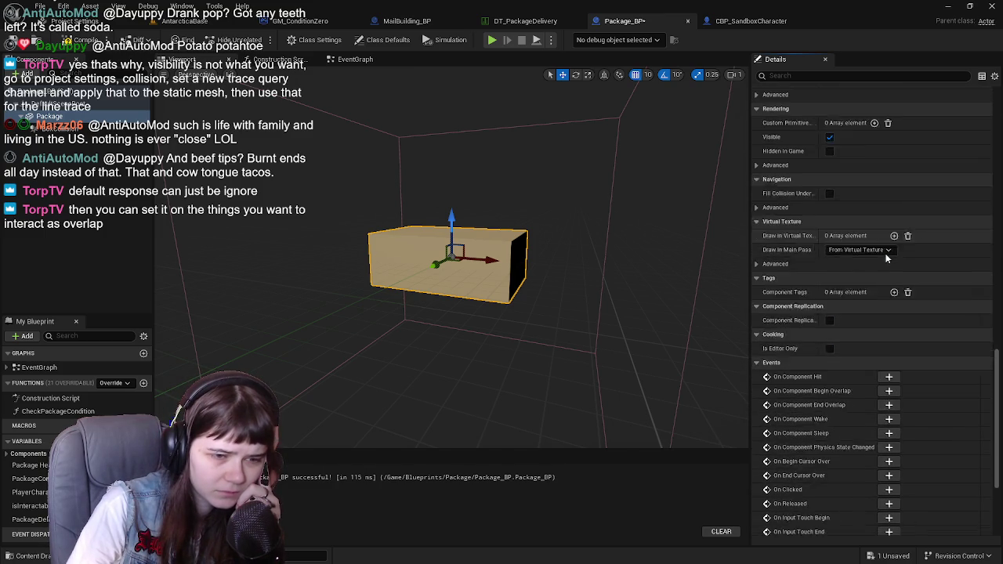
pyautogui.scroll(5, 833, 296)
pyautogui.scroll(15, 831, 294)
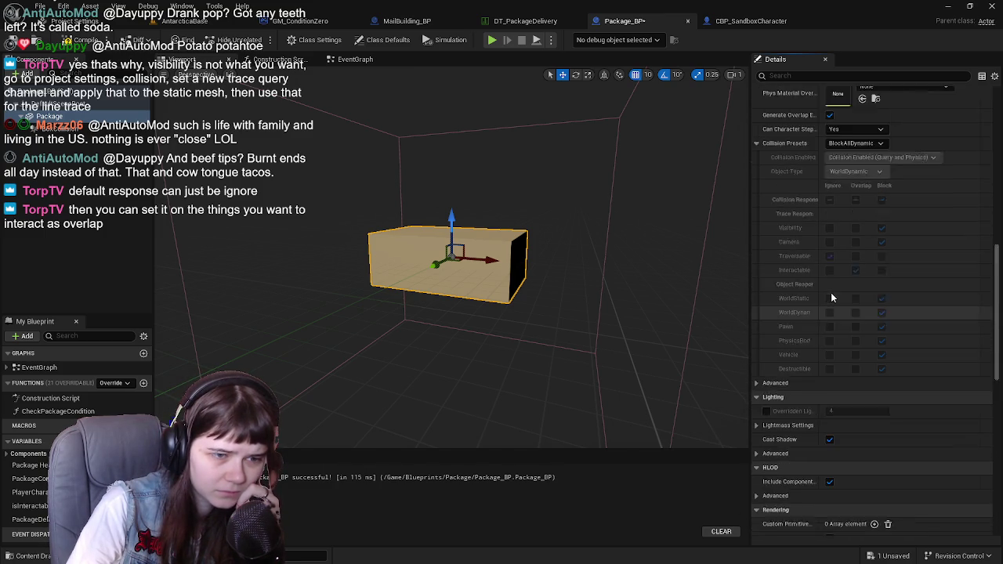
pyautogui.scroll(4, 823, 292)
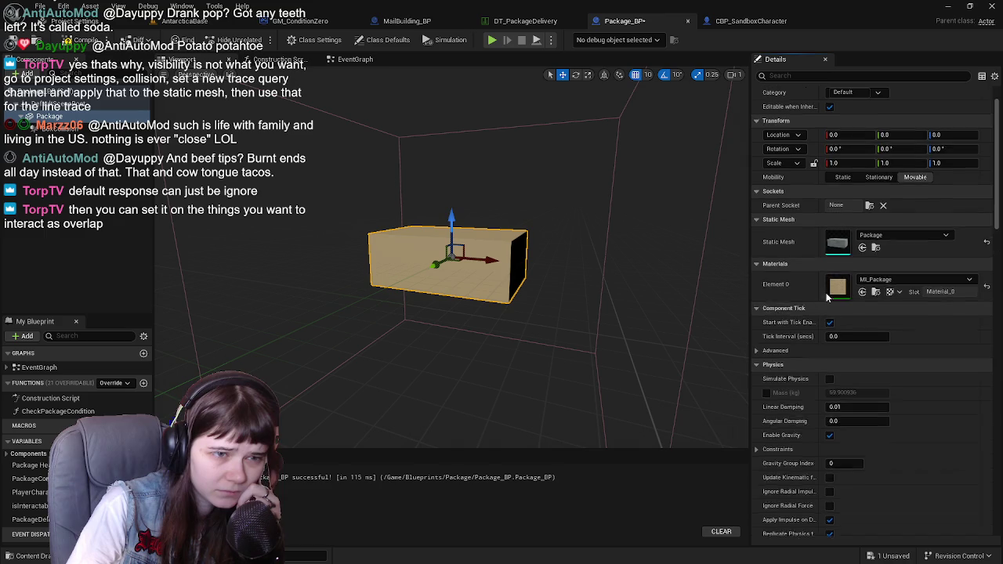
pyautogui.click(355, 59)
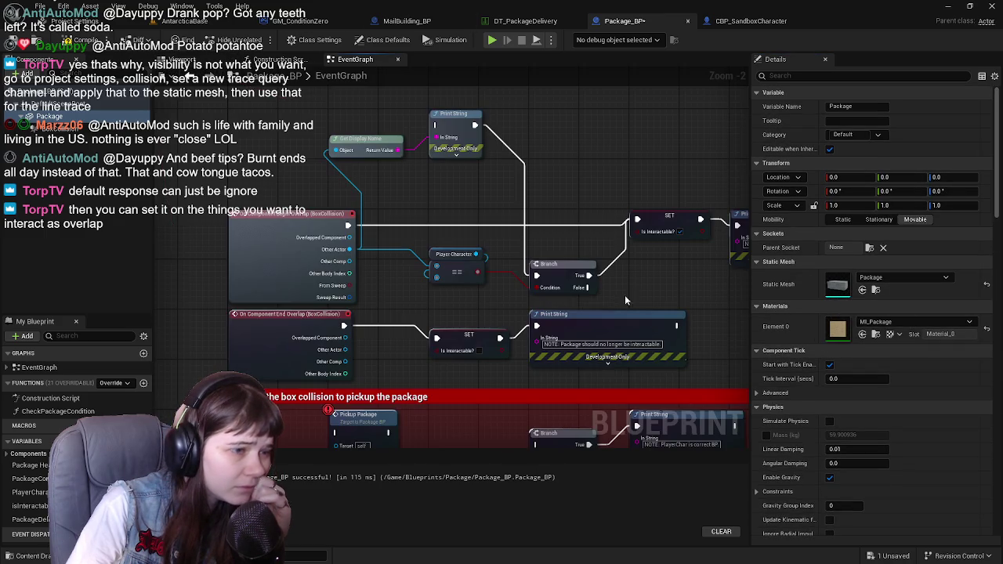
pyautogui.moveTo(459, 451)
pyautogui.mouseDown()
pyautogui.moveTo(468, 128)
pyautogui.moveTo(427, 317)
pyautogui.mouseUp()
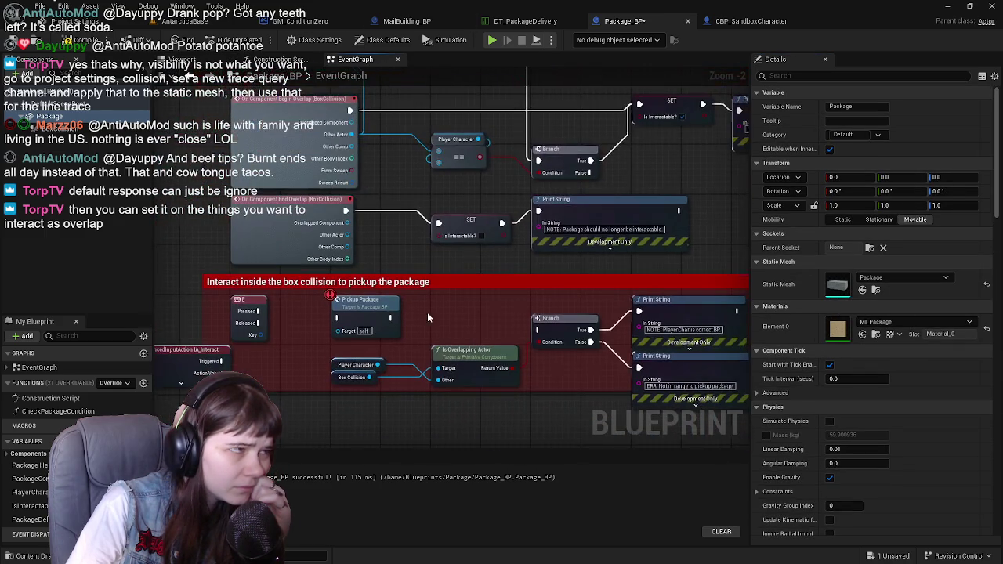
pyautogui.click(184, 21)
pyautogui.click(300, 21)
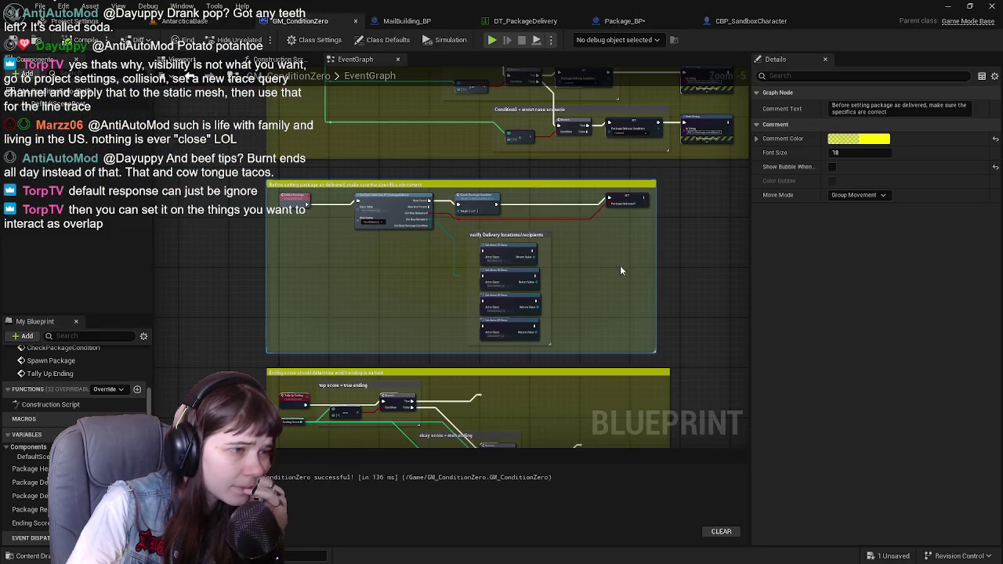
pyautogui.click(753, 21)
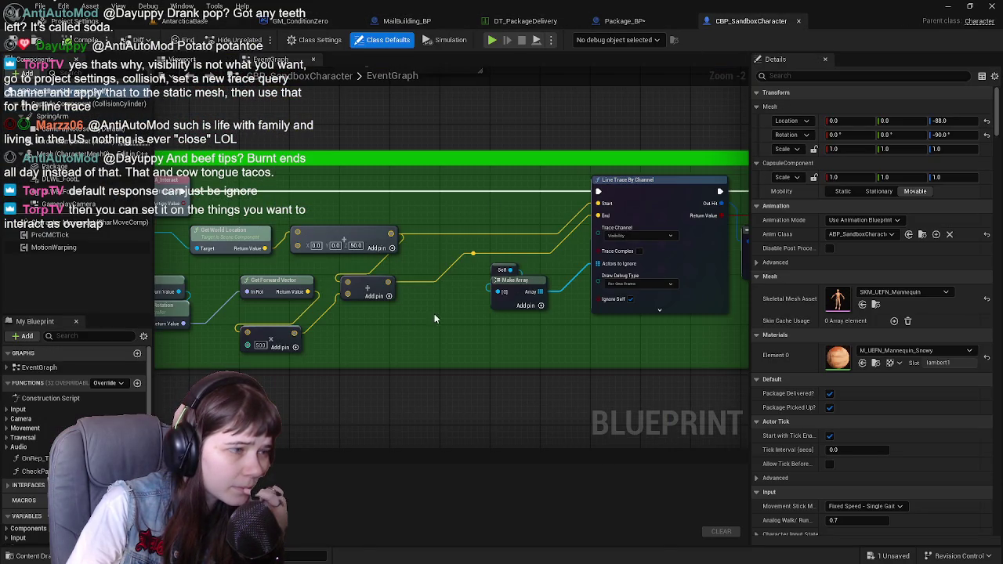
pyautogui.moveTo(435, 318); pyautogui.dragTo(299, 329)
pyautogui.click(505, 247)
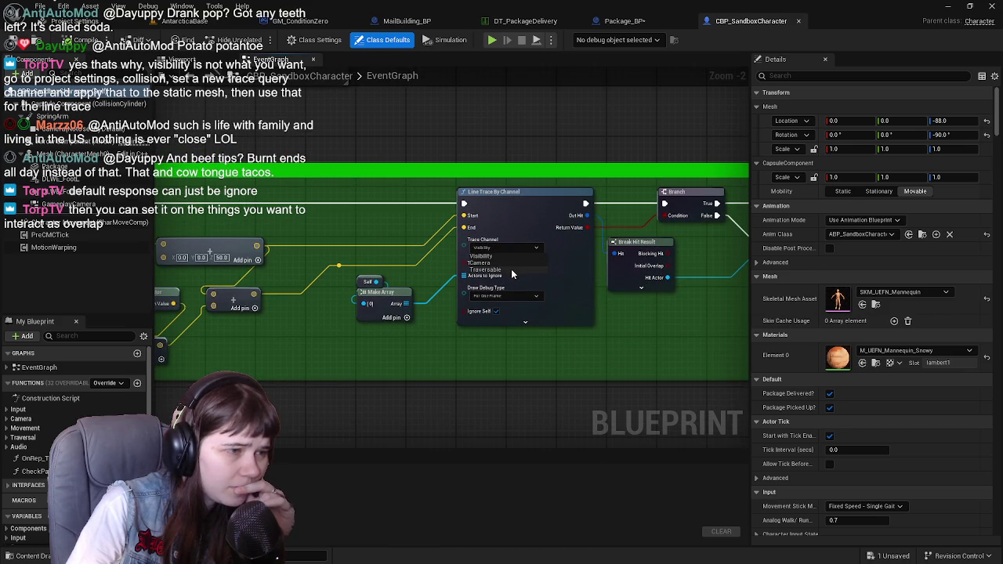
pyautogui.scroll(1, 437, 265)
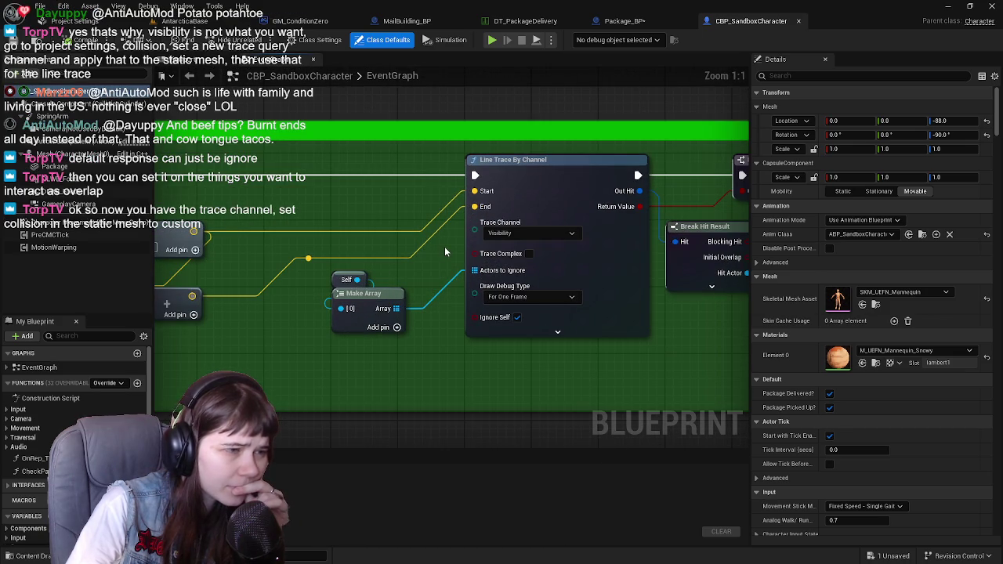
pyautogui.scroll(1, 444, 246)
pyautogui.moveTo(435, 252); pyautogui.dragTo(400, 277)
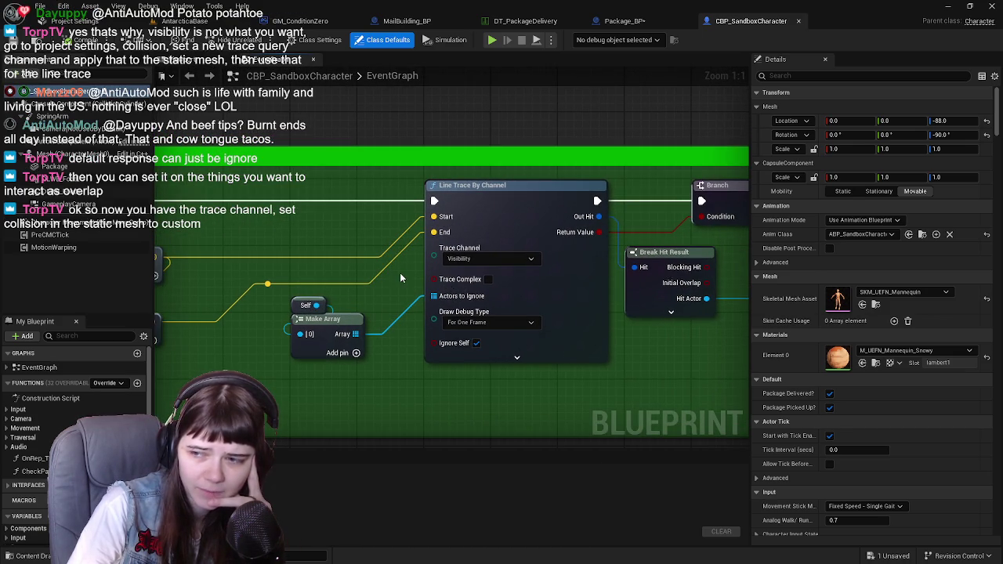
# - Set the package mesh to Custom collision overlapping Interactable, then save Package_BP
pyautogui.click(619, 21)
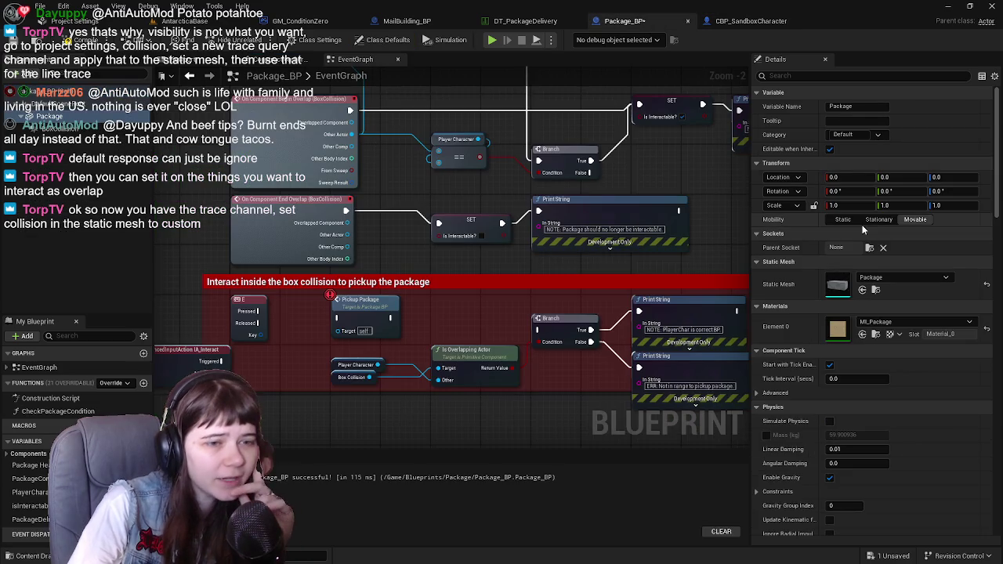
pyautogui.scroll(-10, 827, 392)
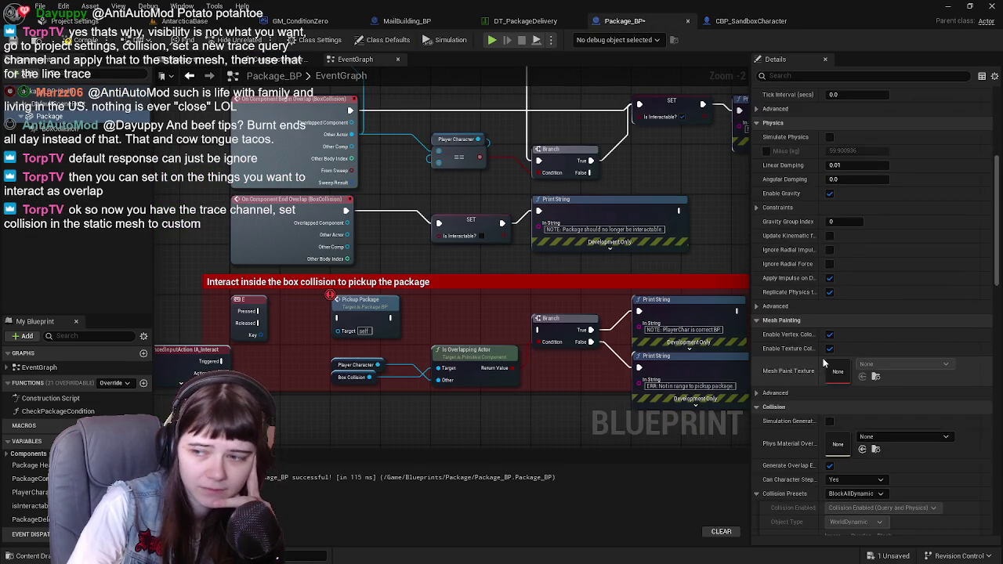
pyautogui.scroll(-3, 823, 365)
pyautogui.click(856, 294)
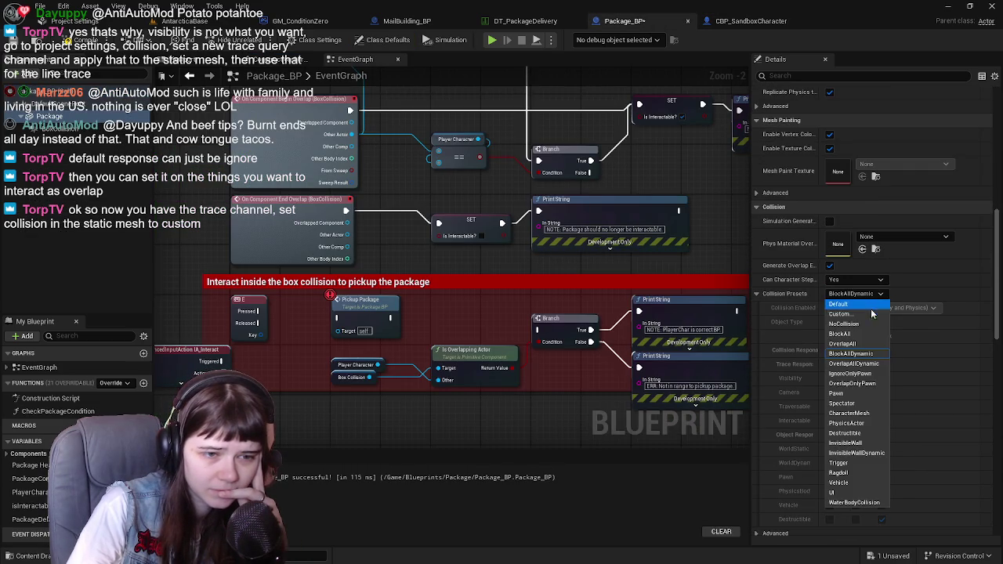
pyautogui.click(871, 315)
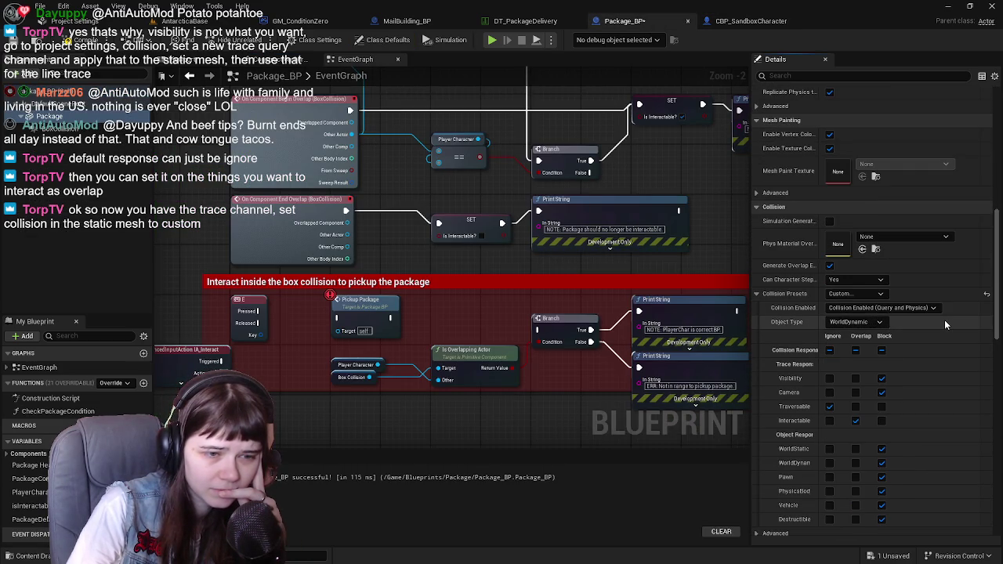
pyautogui.scroll(-3, 944, 320)
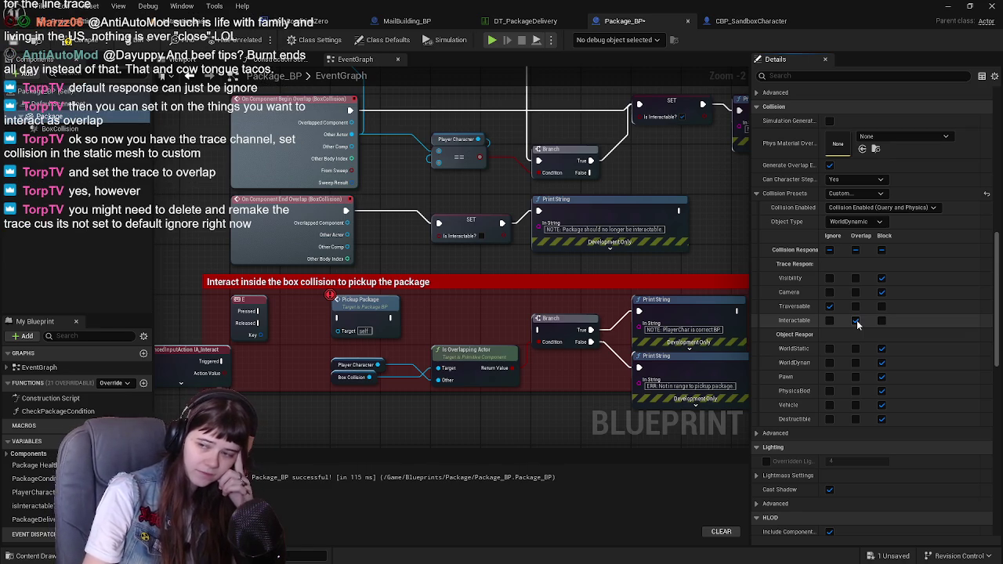
pyautogui.hotkey('ctrl', 's')
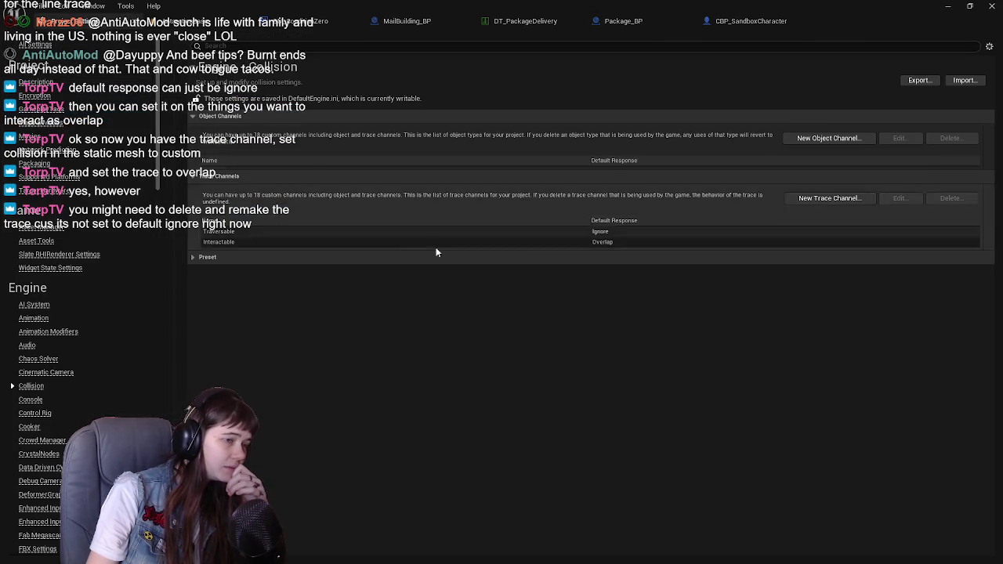
# - Delete the Interactable trace channel from the project collision settings
pyautogui.click(494, 241)
pyautogui.click(948, 200)
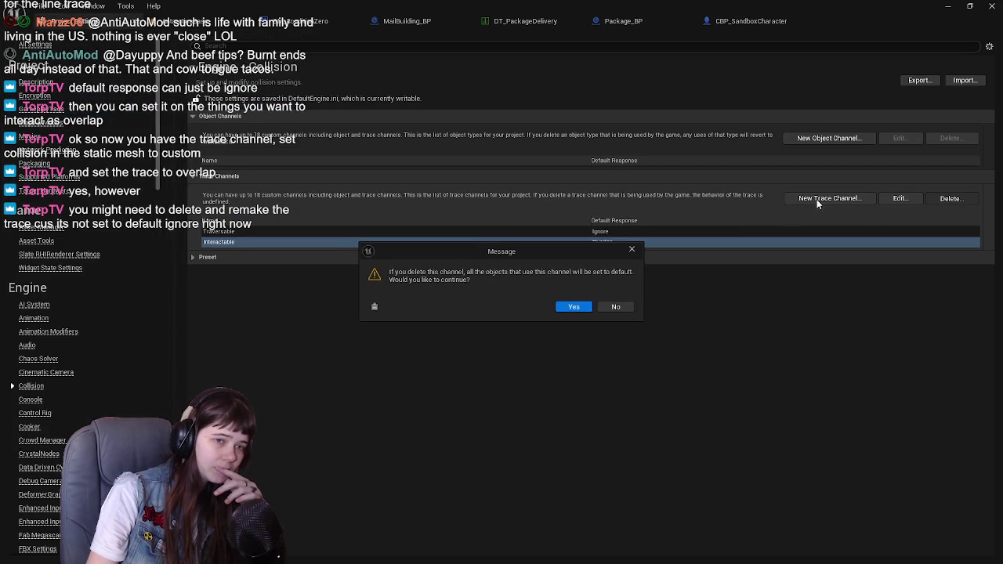
pyautogui.click(571, 306)
# - Create an 'Interaction' trace channel with default response Ignore, then return to Package_BP
pyautogui.click(846, 198)
pyautogui.write('Interact')
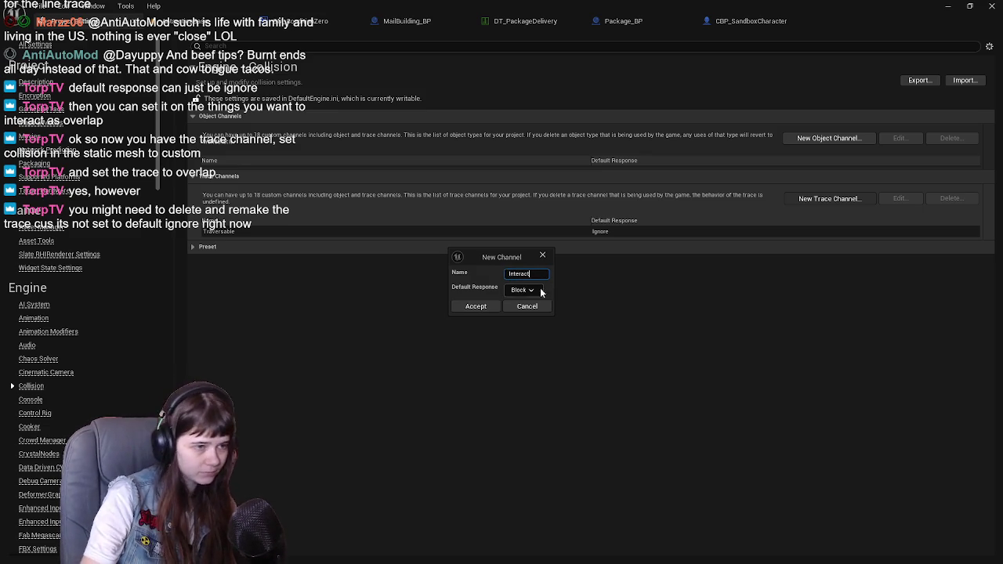
pyautogui.click(533, 290)
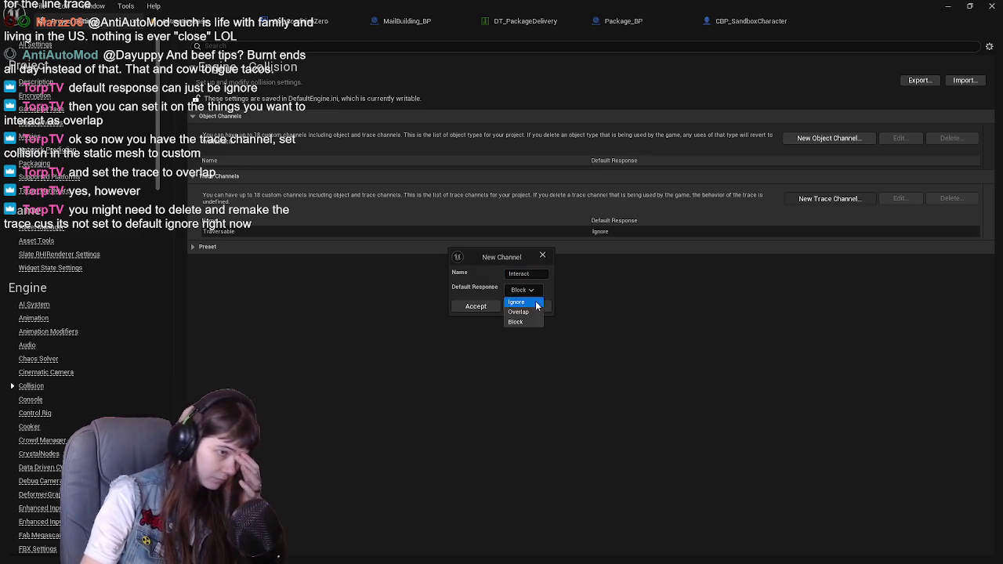
pyautogui.click(524, 301)
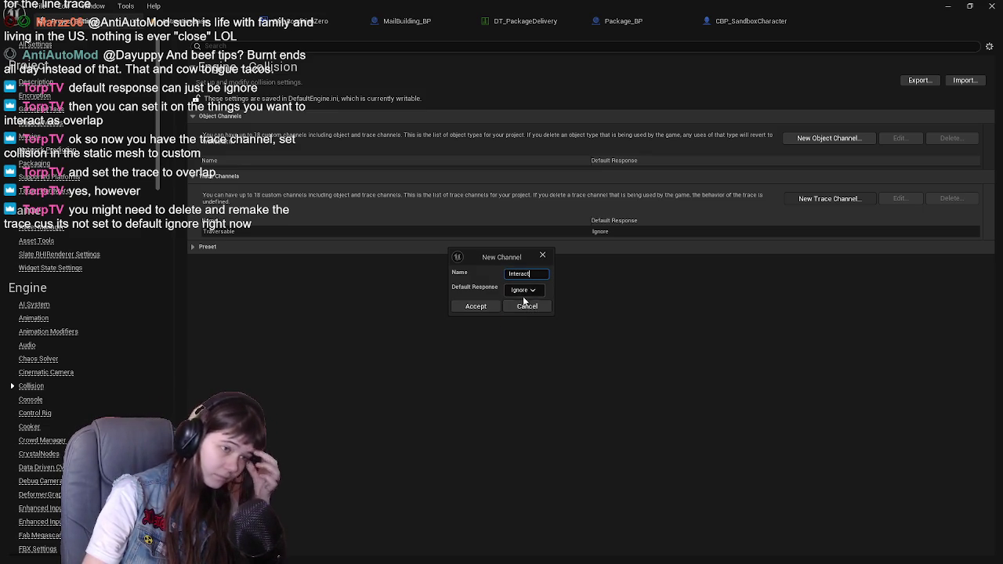
pyautogui.click(483, 306)
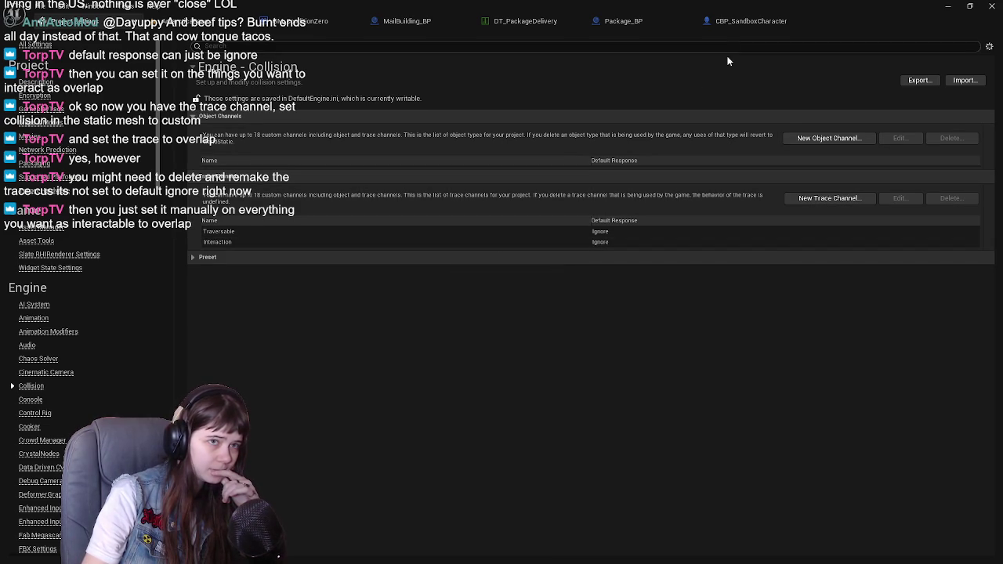
pyautogui.click(623, 21)
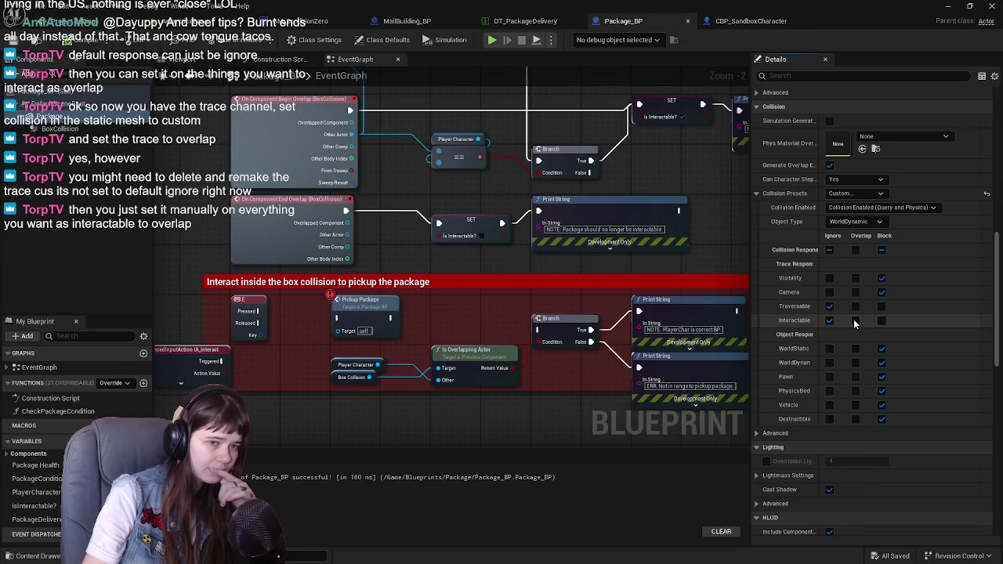
# - Set the mesh to overlap Interaction, save Package_BP, and move to CBP_SandboxCharacter's graph
pyautogui.click(855, 320)
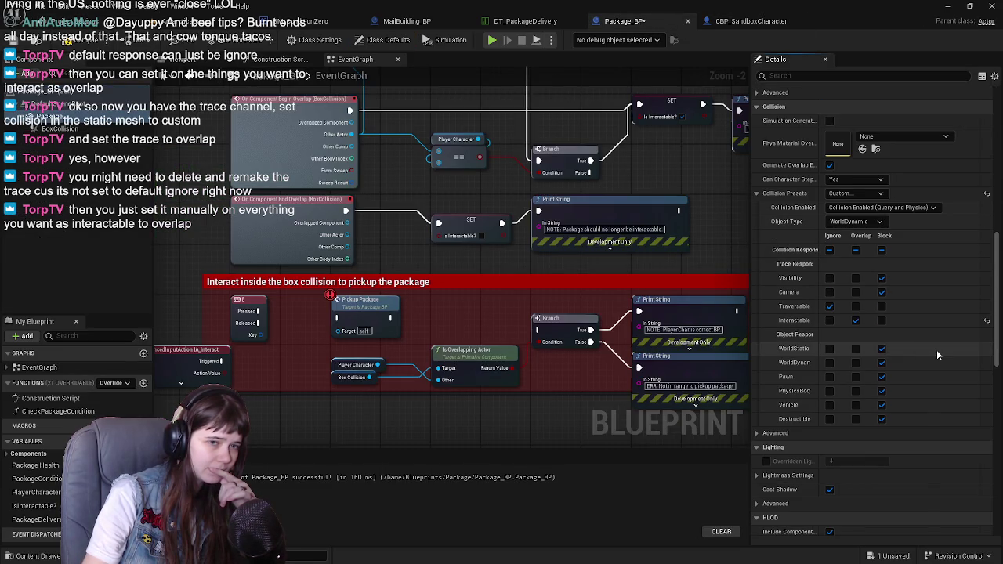
pyautogui.click(14, 45)
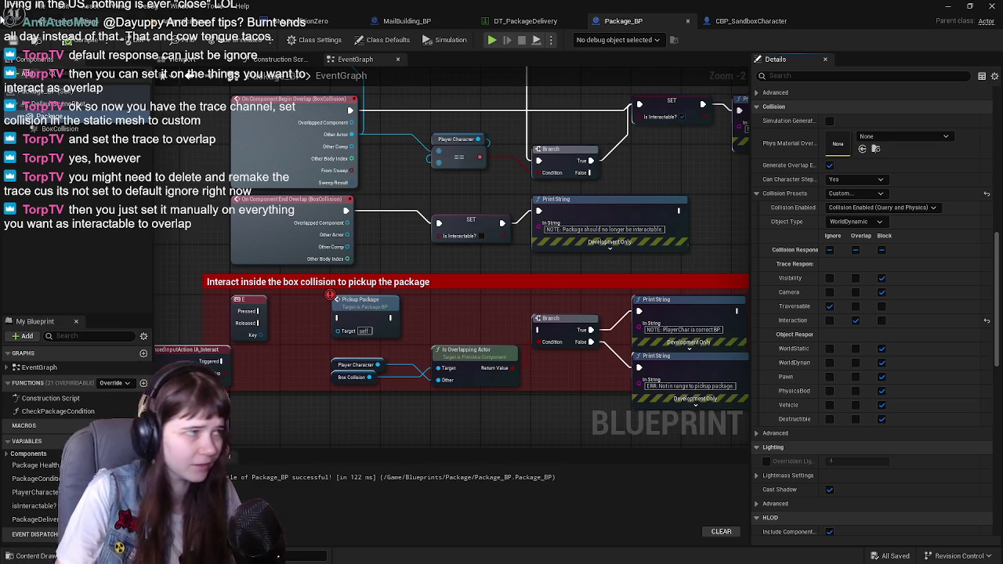
pyautogui.click(196, 20)
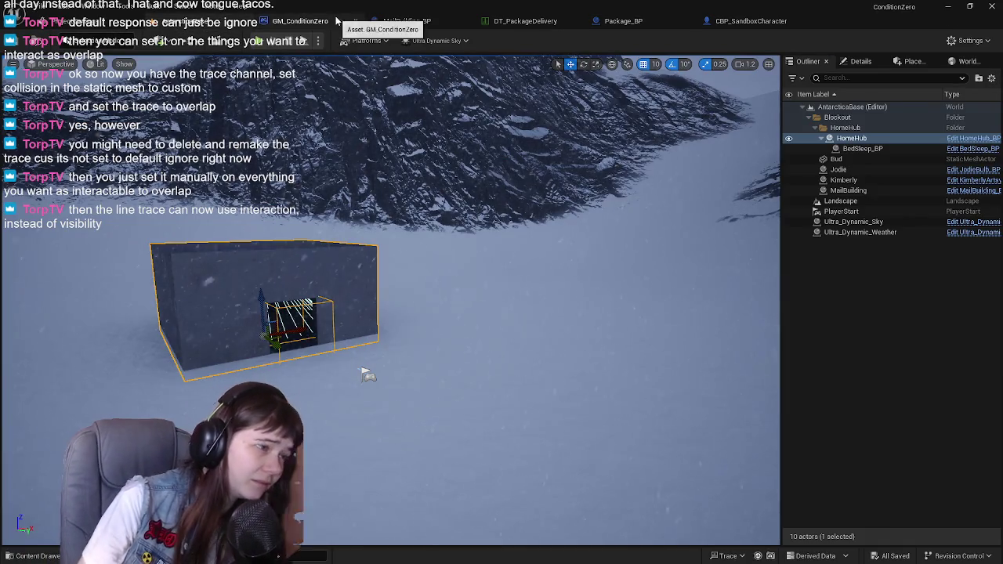
pyautogui.click(407, 21)
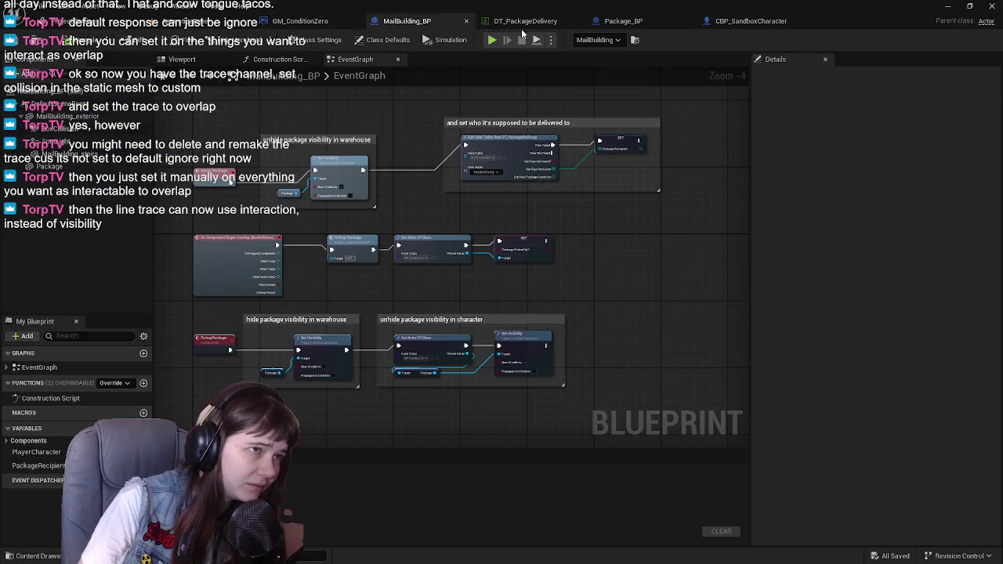
pyautogui.click(522, 24)
pyautogui.click(627, 21)
pyautogui.click(751, 21)
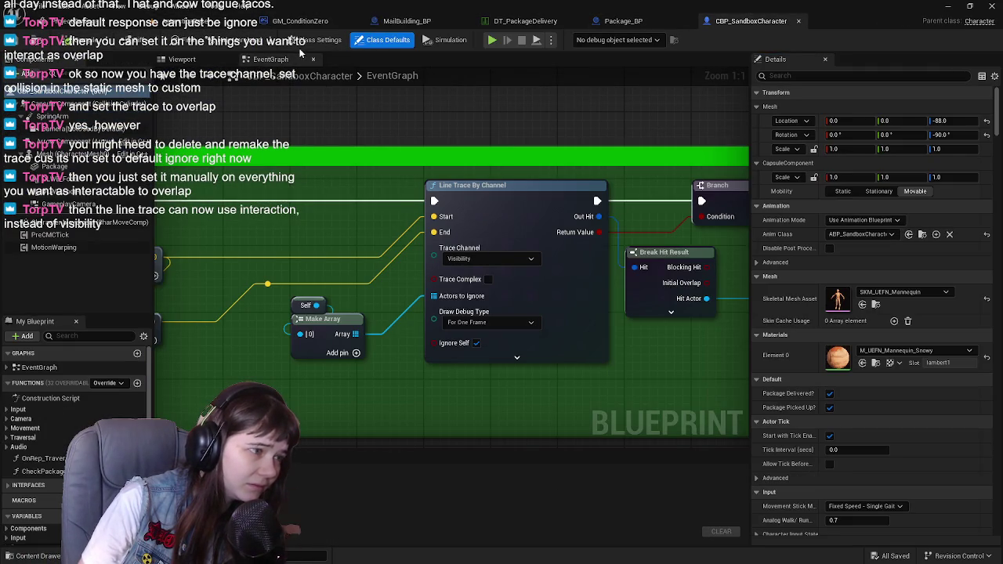
# - Check the line trace's channel choices, leave it unchanged, and save CBP_SandboxCharacter
pyautogui.click(528, 264)
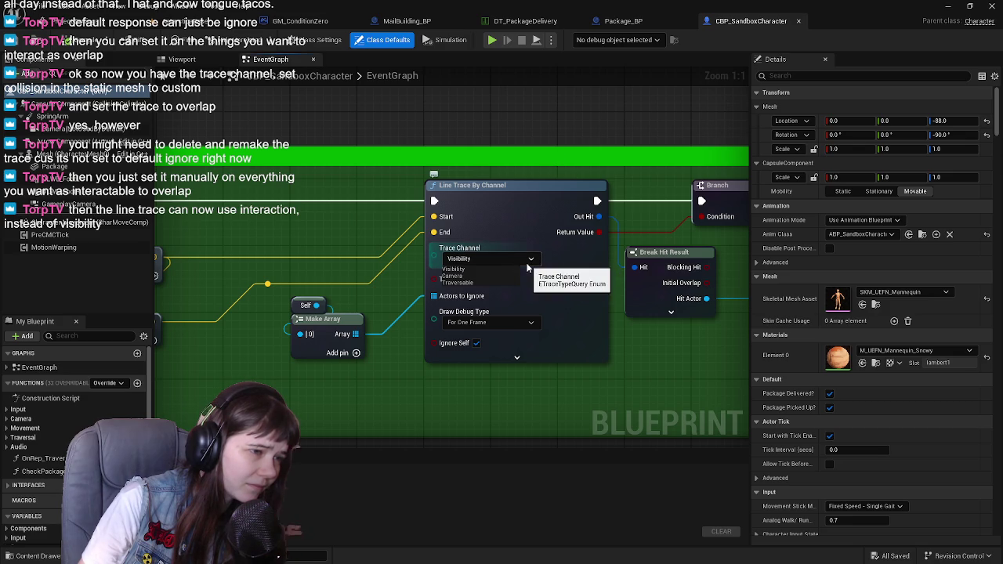
pyautogui.click(527, 268)
pyautogui.scroll(-1, 527, 268)
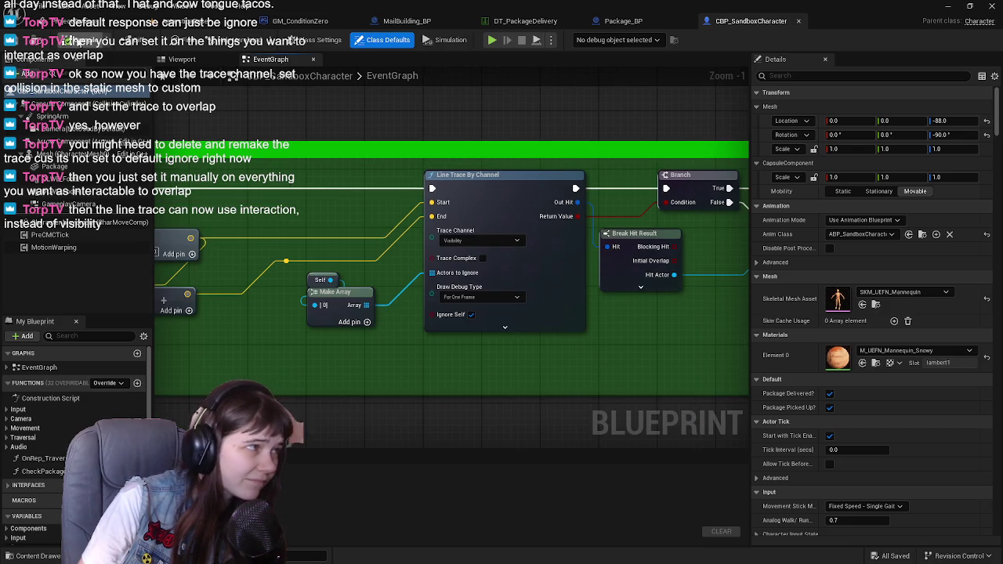
pyautogui.click(79, 39)
# - In Package_BP, wire IA_Interact Triggered into the Pickup Package node
pyautogui.click(86, 21)
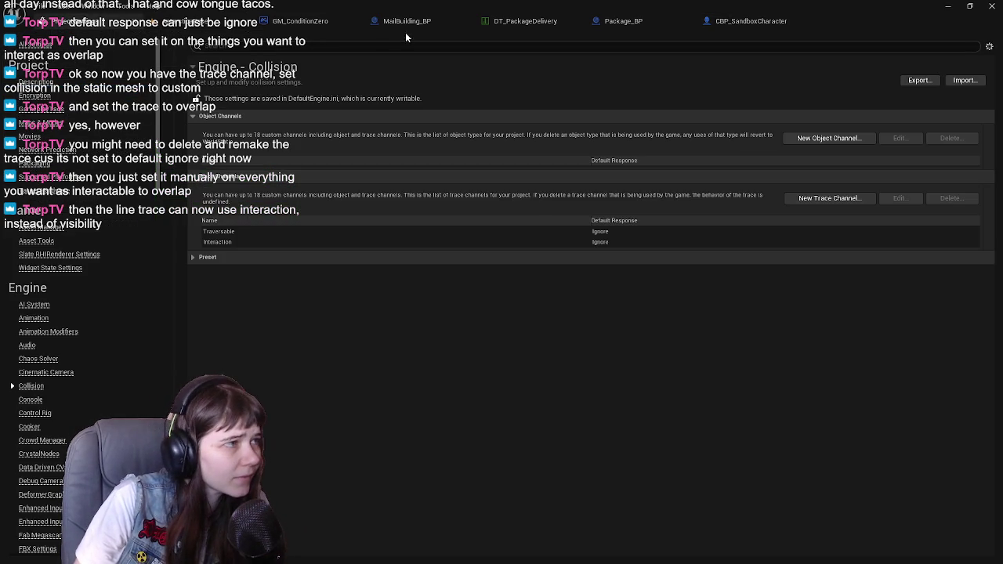
pyautogui.click(302, 22)
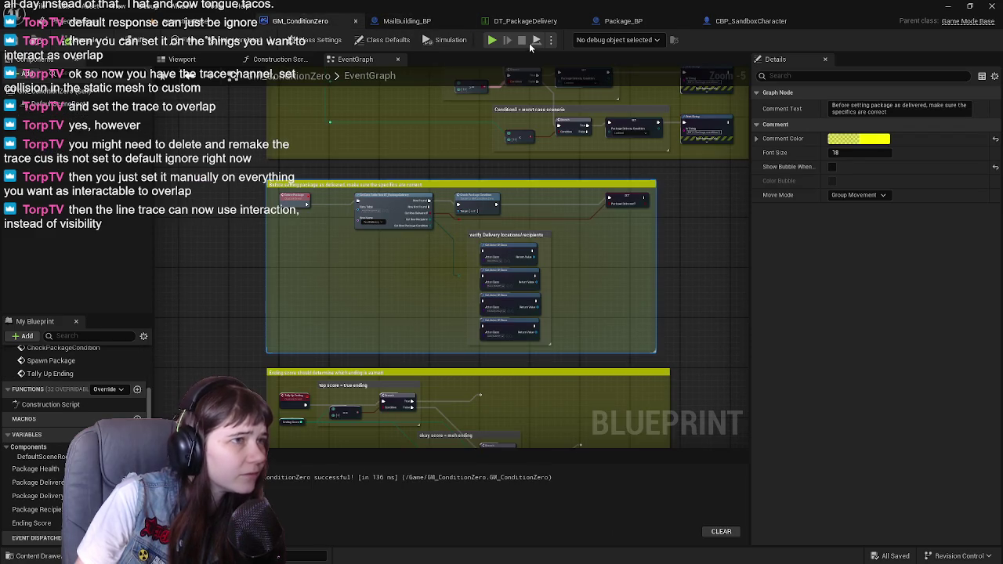
pyautogui.click(623, 22)
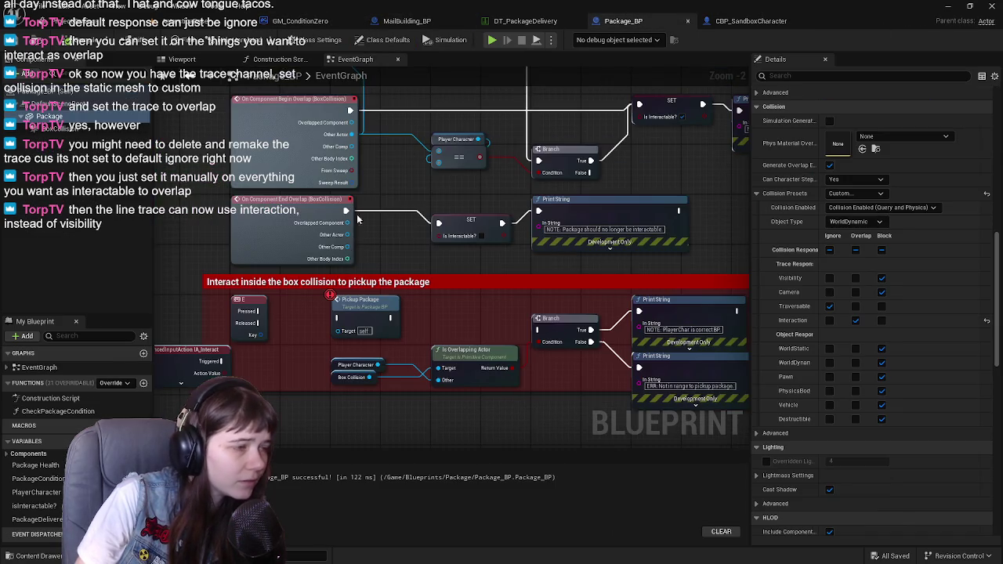
pyautogui.scroll(1, 357, 219)
pyautogui.moveTo(278, 322)
pyautogui.mouseDown()
pyautogui.moveTo(421, 272)
pyautogui.moveTo(411, 272)
pyautogui.mouseUp()
pyautogui.scroll(-1, 525, 280)
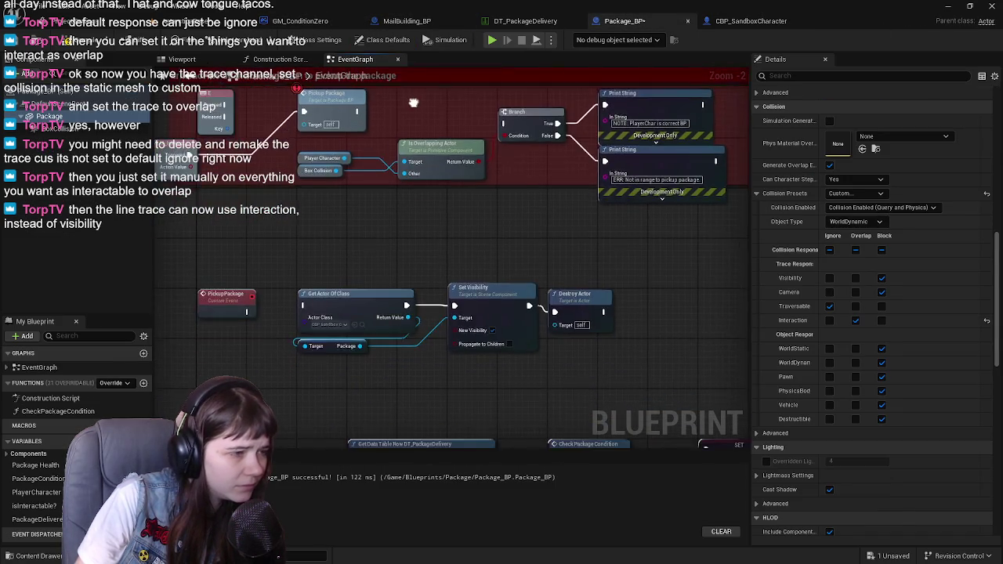
# - Move the E key node aside, tidy IA_Interact and Pickup Package, and save Package_BP
pyautogui.moveTo(298, 212); pyautogui.dragTo(196, 212)
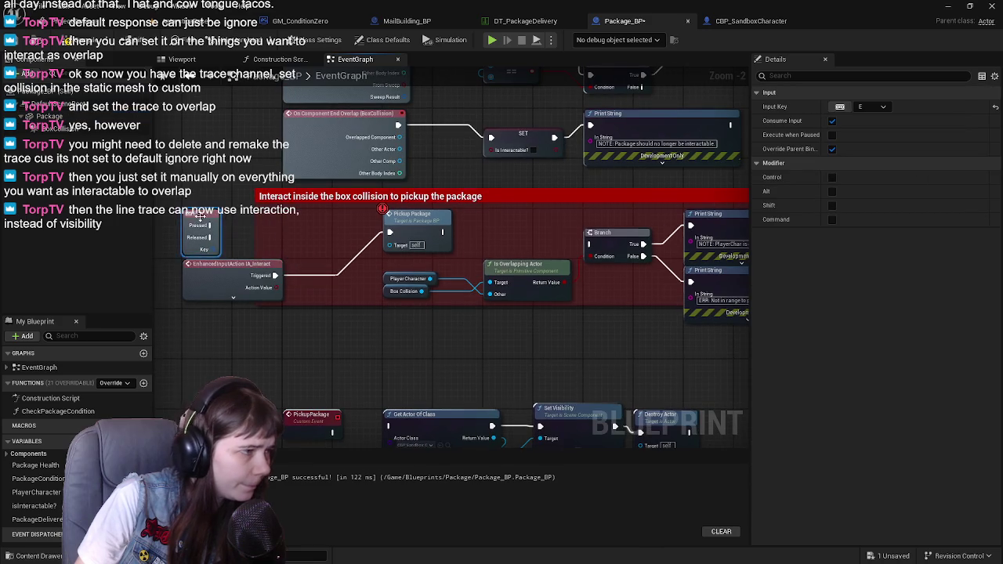
pyautogui.moveTo(345, 278)
pyautogui.mouseDown()
pyautogui.moveTo(386, 240)
pyautogui.moveTo(379, 226)
pyautogui.mouseUp()
pyautogui.scroll(1, 384, 225)
pyautogui.moveTo(355, 224); pyautogui.dragTo(209, 226)
pyautogui.moveTo(328, 237); pyautogui.dragTo(386, 237)
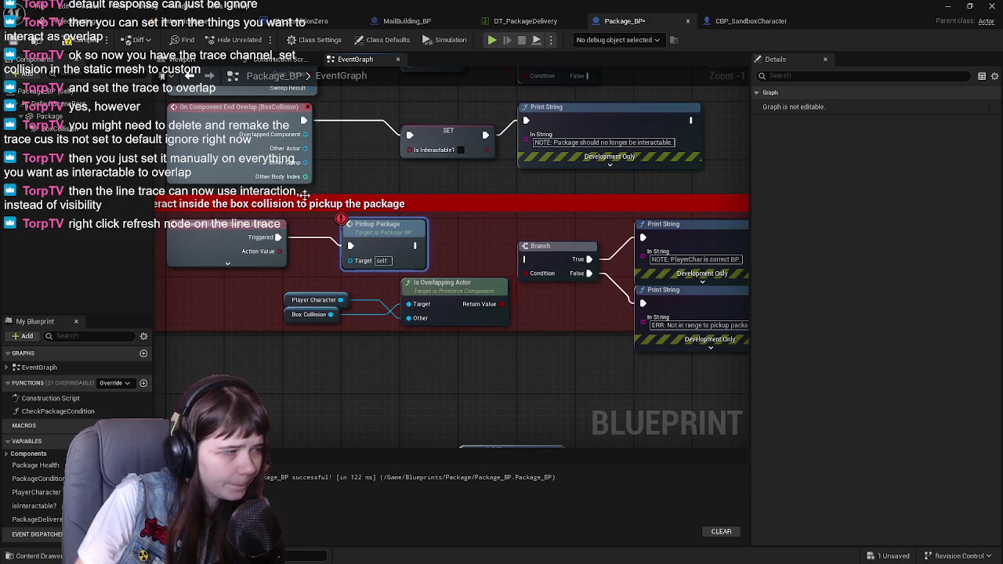
pyautogui.hotkey('ctrl', 's')
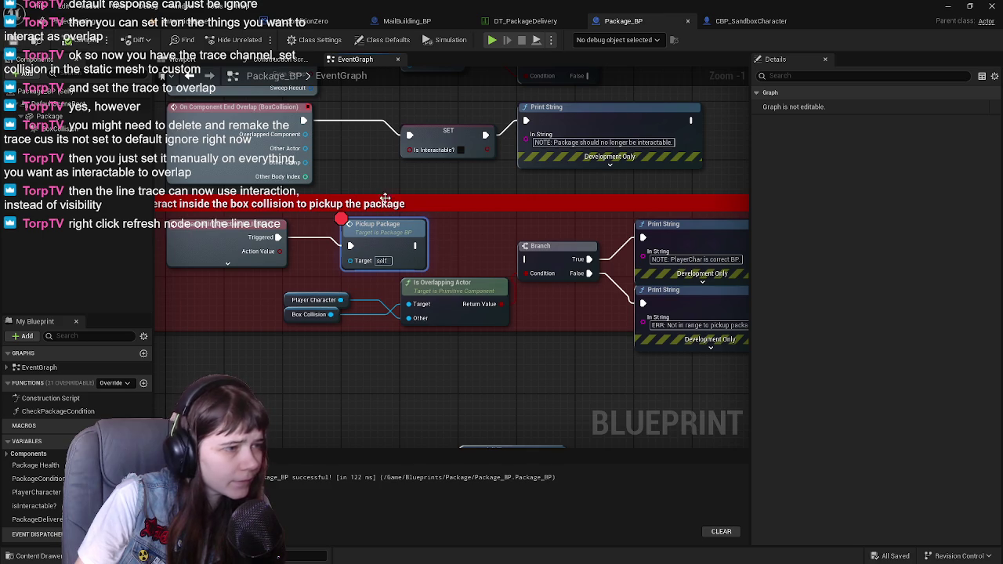
pyautogui.moveTo(391, 174); pyautogui.dragTo(363, 211)
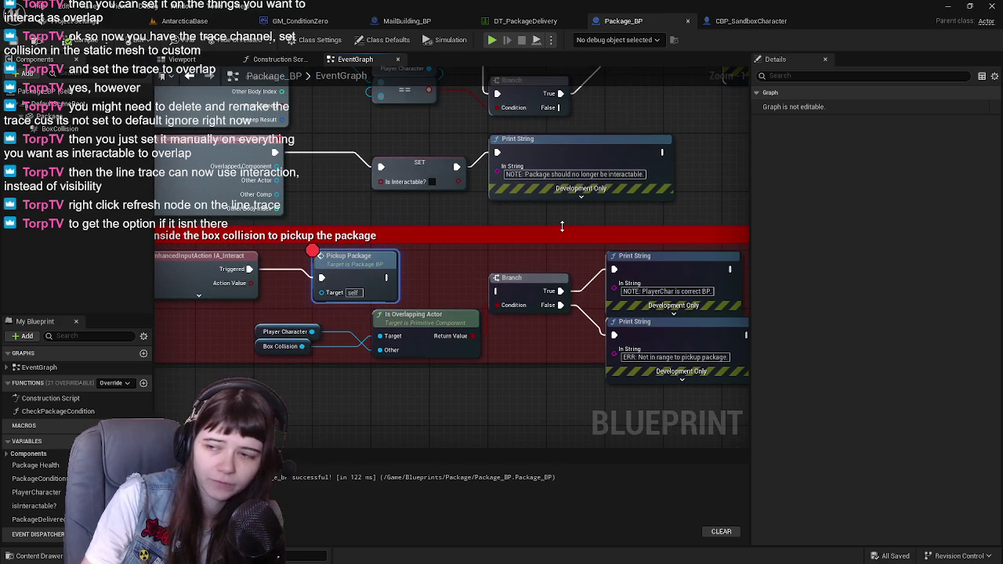
# - Refresh the character's Line Trace By Channel node and set its Trace Channel to Interaction
pyautogui.click(753, 21)
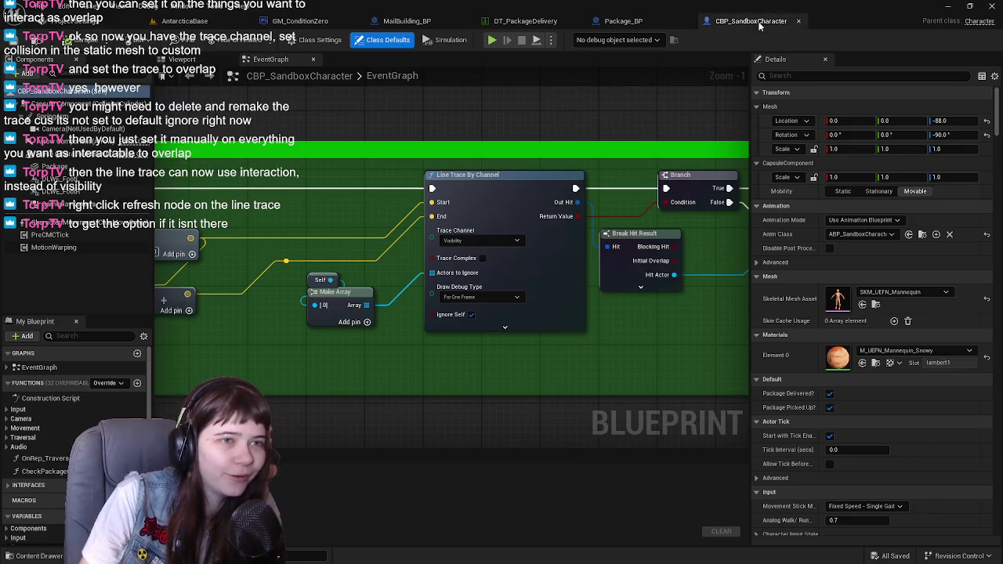
pyautogui.rightClick(496, 206)
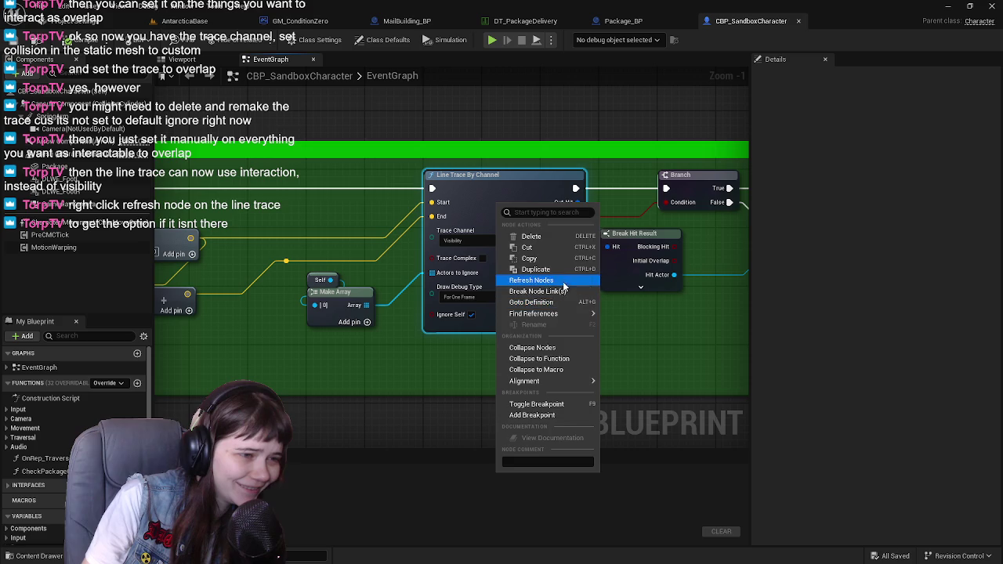
pyautogui.click(548, 284)
pyautogui.click(496, 240)
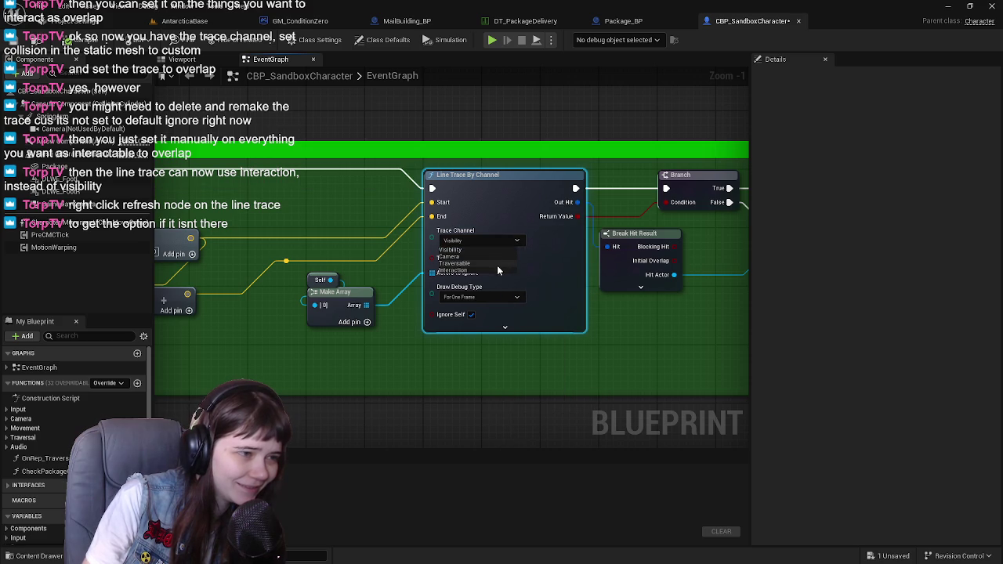
pyautogui.click(498, 271)
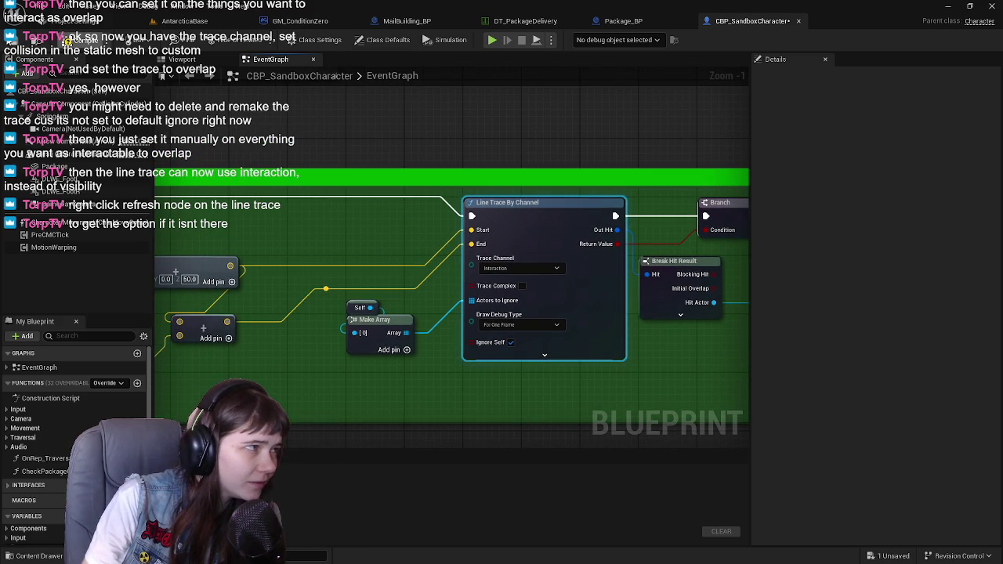
# - Save CBP_SandboxCharacter and go back to the AntarcticaBase level
pyautogui.click(78, 39)
pyautogui.click(70, 23)
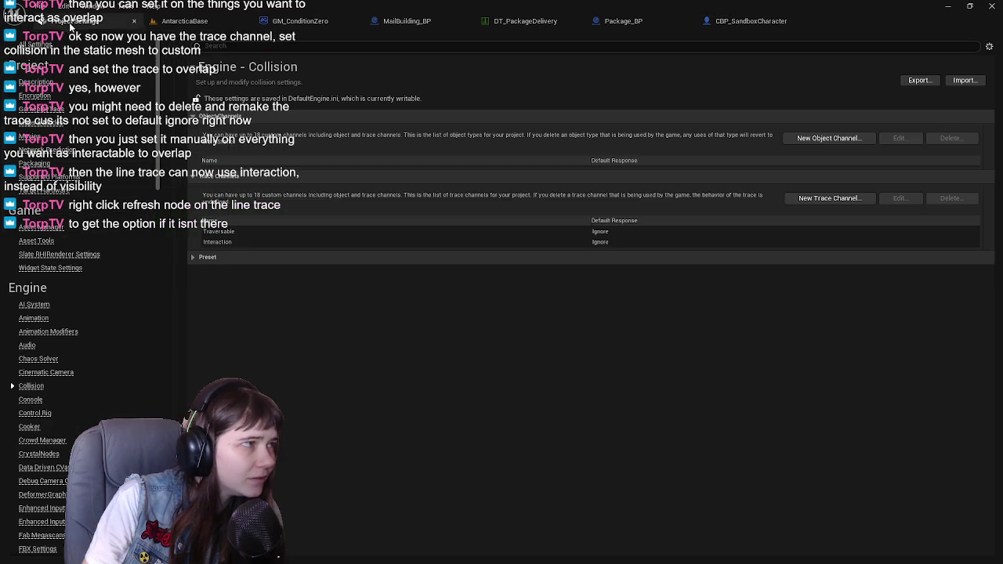
pyautogui.click(184, 21)
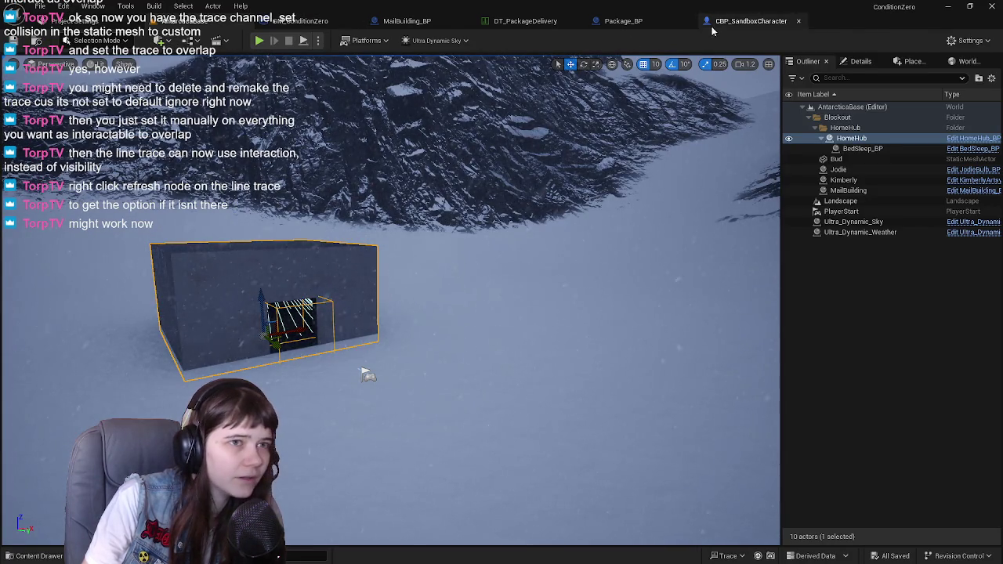
# - Look over Package_BP's PickupPackage event chain, then open the Content Drawer at Blueprints over the level
pyautogui.click(639, 22)
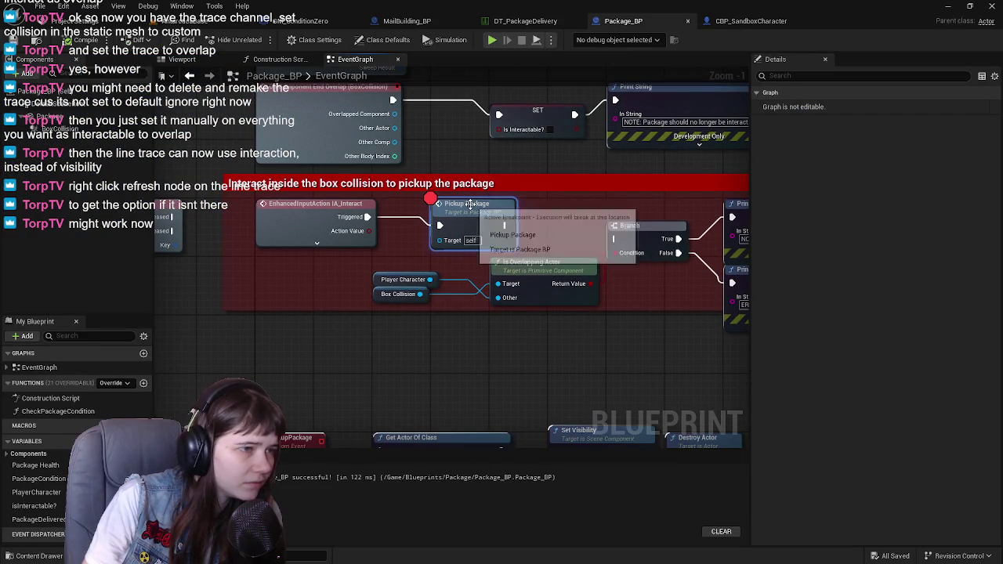
pyautogui.scroll(-2, 441, 359)
pyautogui.scroll(1, 439, 362)
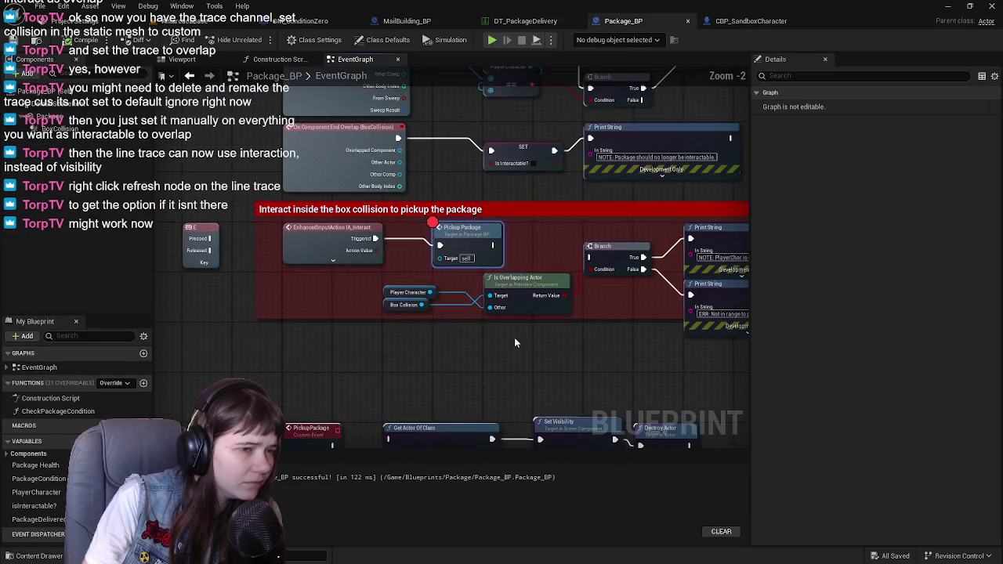
pyautogui.moveTo(514, 339)
pyautogui.mouseDown()
pyautogui.moveTo(294, 327)
pyautogui.moveTo(414, 318)
pyautogui.moveTo(437, 156)
pyautogui.moveTo(445, 228)
pyautogui.moveTo(419, 294)
pyautogui.mouseUp()
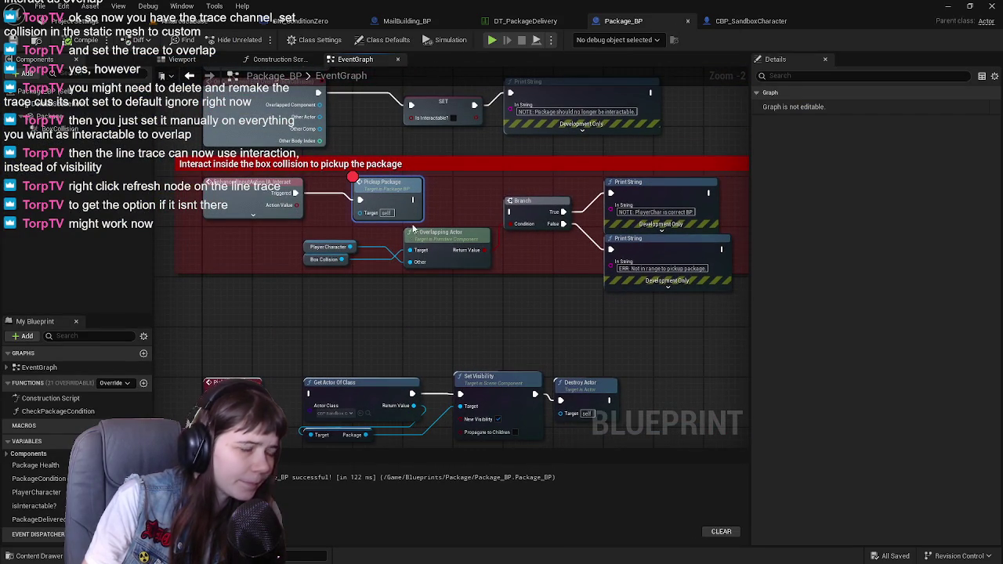
pyautogui.moveTo(419, 332)
pyautogui.mouseDown()
pyautogui.moveTo(418, 161)
pyautogui.moveTo(464, 230)
pyautogui.mouseUp()
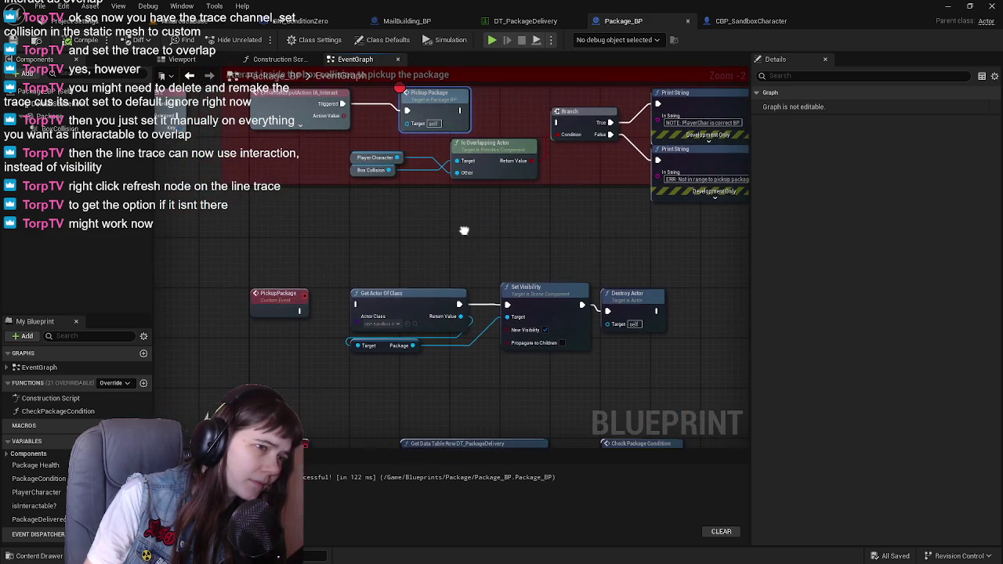
pyautogui.click(125, 22)
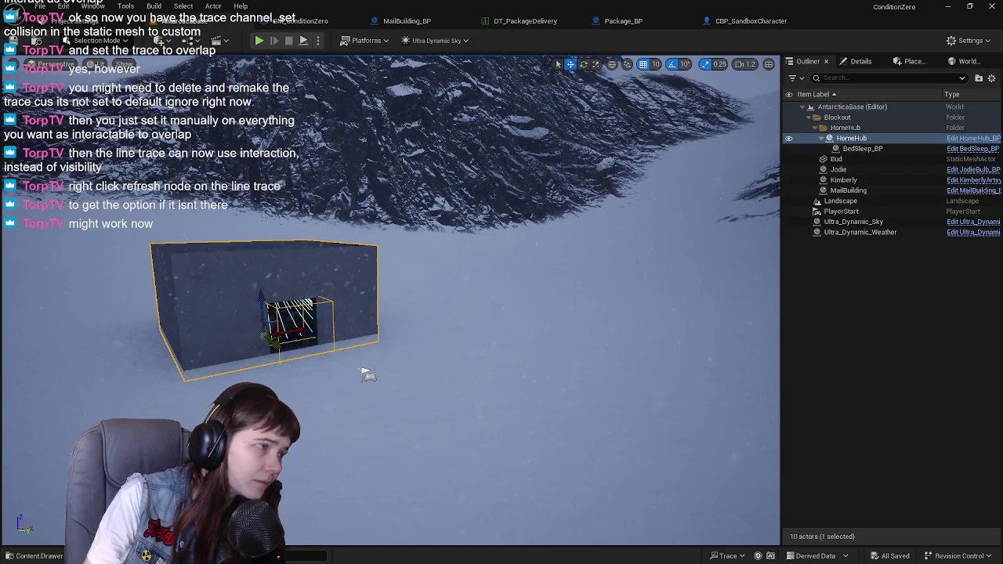
pyautogui.hotkey('ctrl', 'space')
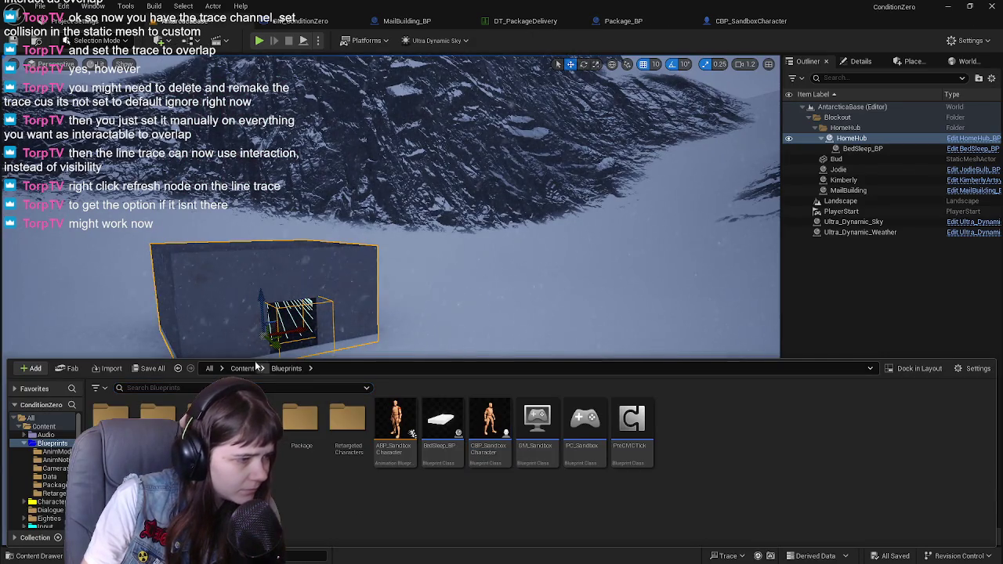
# - Place a Package_BP from the Package folder by the building's doorway and lift it off the snow
pyautogui.doubleClick(286, 431)
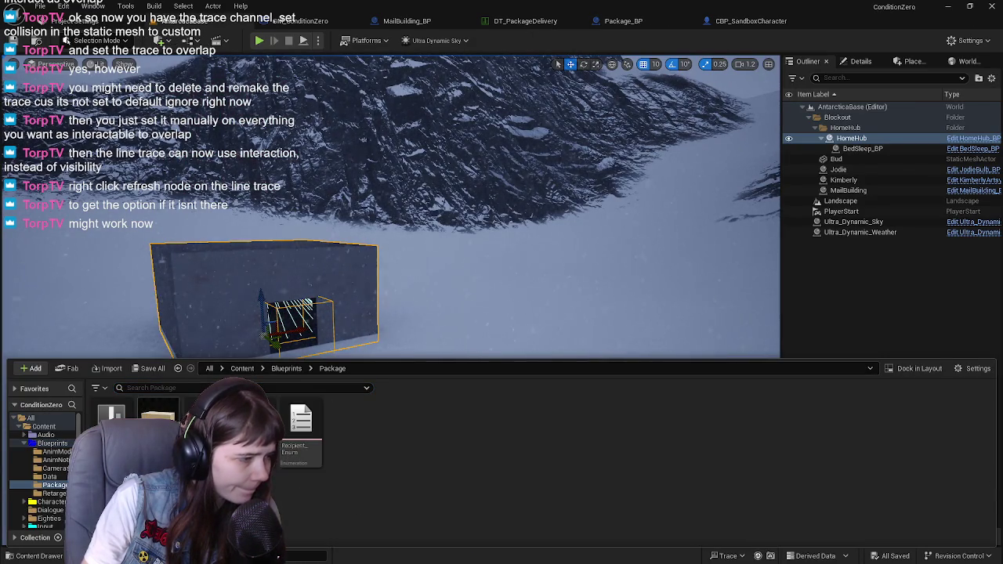
pyautogui.moveTo(157, 414)
pyautogui.mouseDown()
pyautogui.moveTo(385, 332)
pyautogui.moveTo(359, 385)
pyautogui.moveTo(345, 359)
pyautogui.mouseUp()
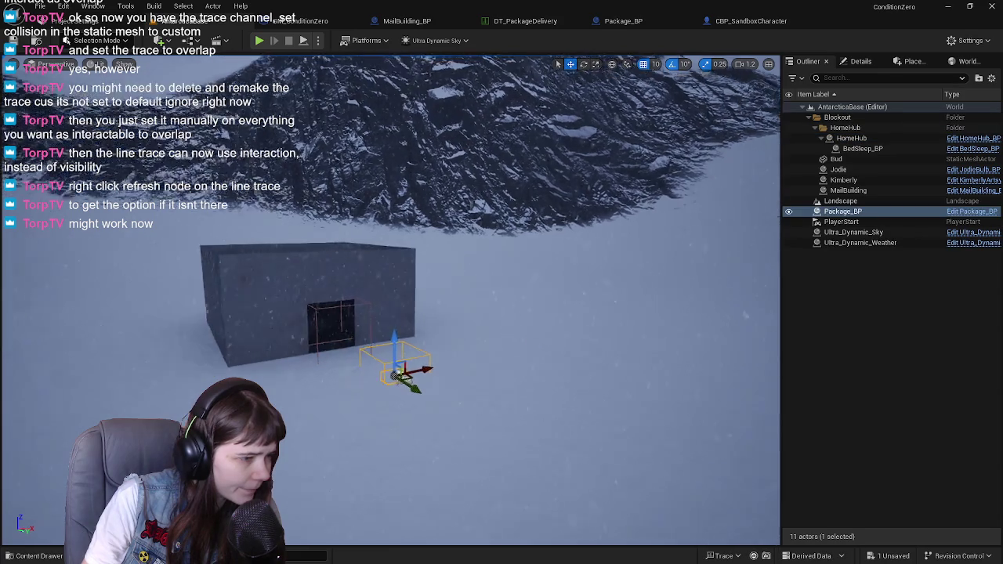
pyautogui.press('f')
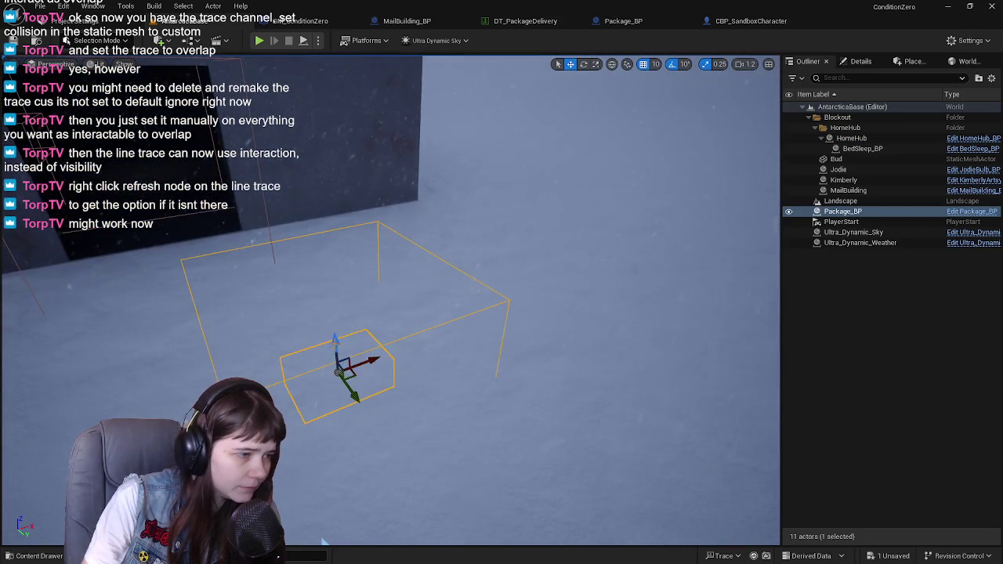
pyautogui.moveTo(322, 220); pyautogui.dragTo(321, 188)
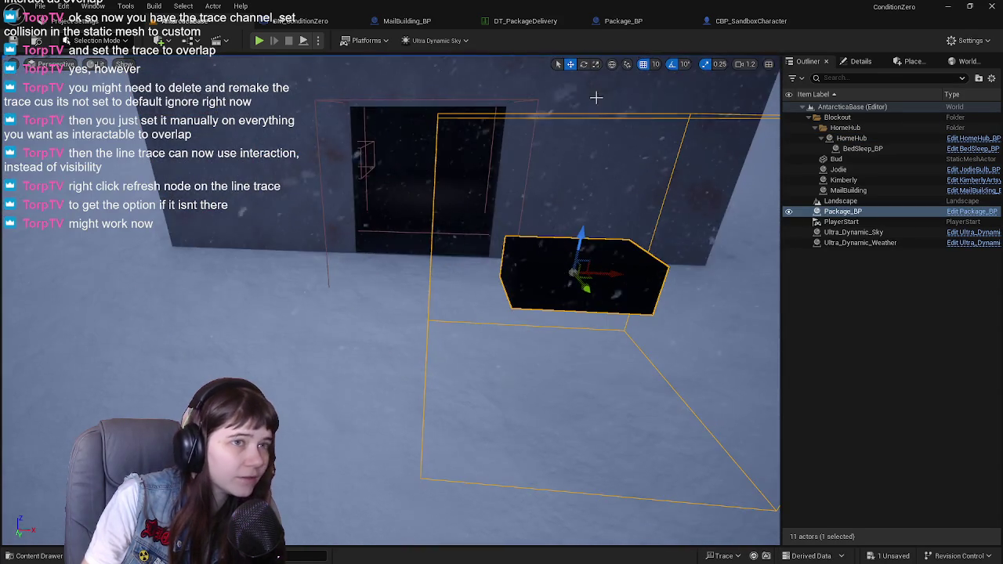
pyautogui.click(621, 22)
pyautogui.moveTo(426, 264); pyautogui.dragTo(432, 275)
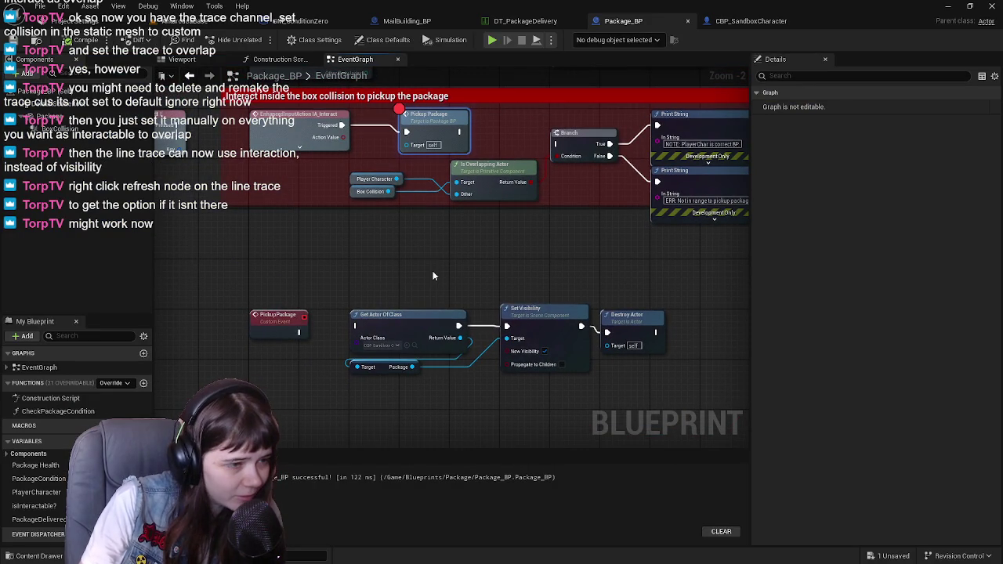
# - Wire the PickupPackage event's exec into Get Actor Of Class, then compile and save Package_BP
pyautogui.moveTo(433, 275)
pyautogui.mouseDown()
pyautogui.moveTo(465, 352)
pyautogui.moveTo(511, 256)
pyautogui.moveTo(500, 284)
pyautogui.mouseUp()
pyautogui.scroll(1, 282, 276)
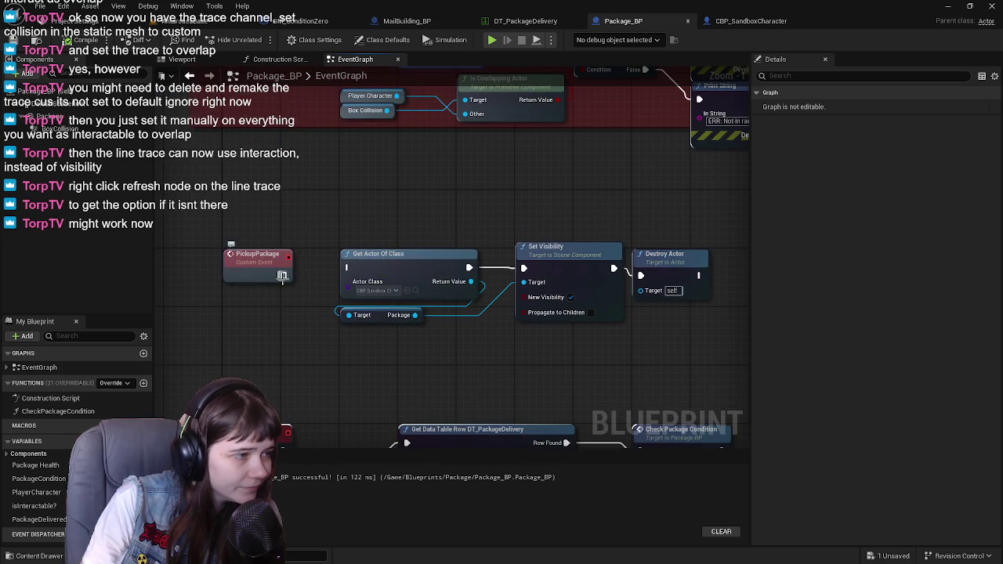
pyautogui.moveTo(282, 275); pyautogui.dragTo(354, 270)
pyautogui.moveTo(509, 352); pyautogui.dragTo(425, 383)
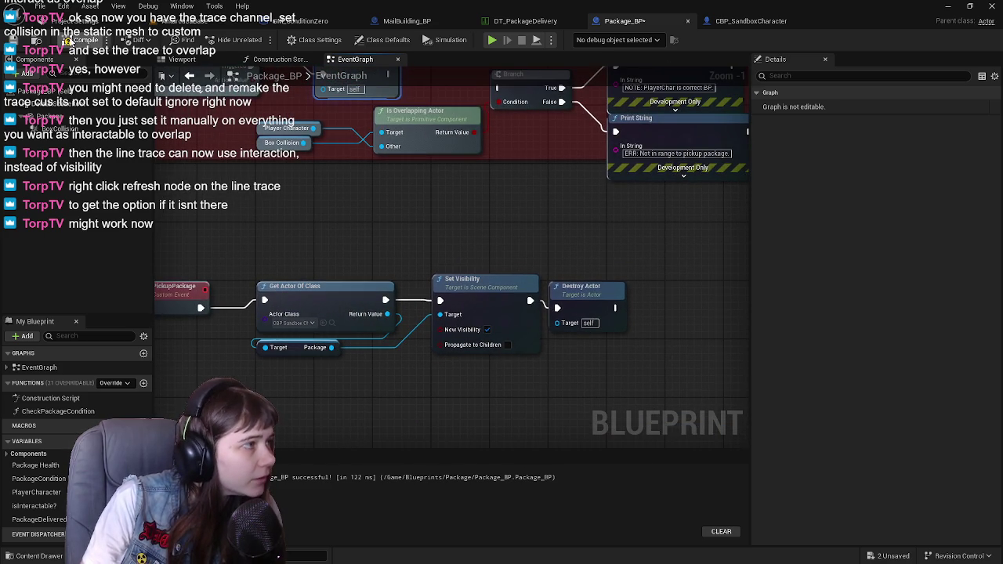
pyautogui.click(67, 39)
pyautogui.moveTo(459, 202)
pyautogui.mouseDown()
pyautogui.moveTo(562, 206)
pyautogui.moveTo(426, 223)
pyautogui.mouseUp()
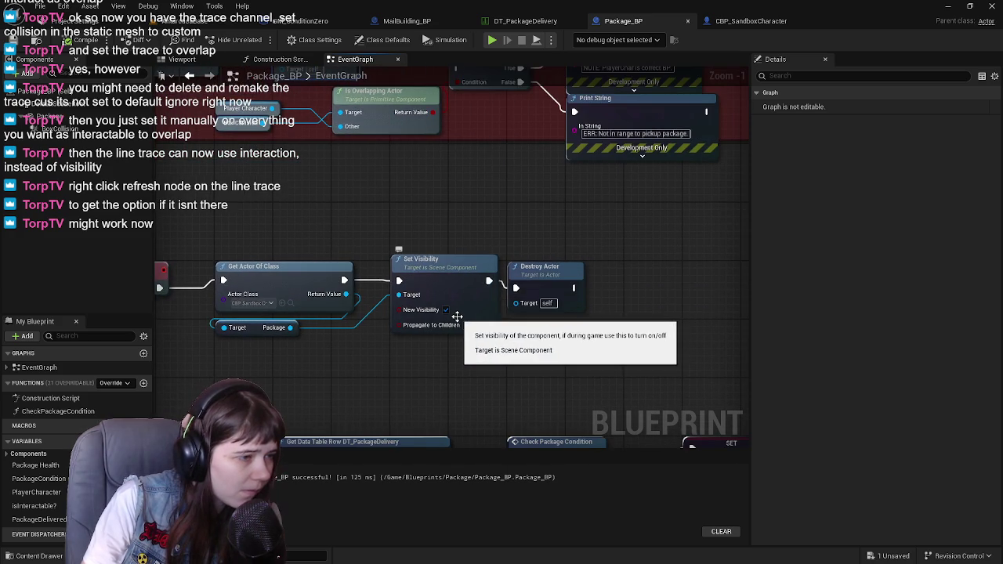
pyautogui.scroll(-2, 451, 330)
pyautogui.moveTo(425, 342)
pyautogui.mouseDown()
pyautogui.moveTo(455, 350)
pyautogui.moveTo(464, 424)
pyautogui.moveTo(453, 365)
pyautogui.mouseUp()
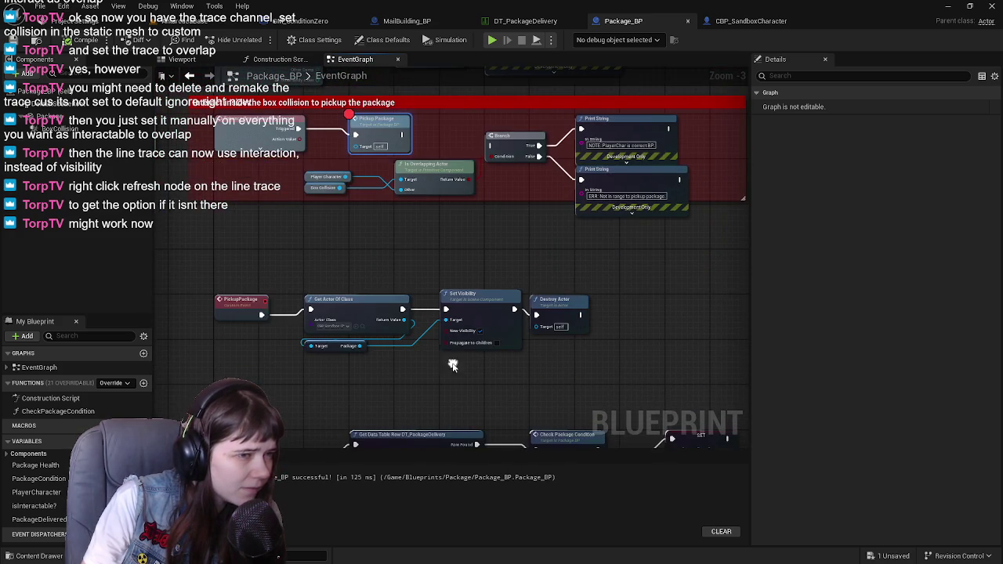
pyautogui.click(78, 20)
# - Play the level, walk the character to the package and press E to pick it up, then stop
pyautogui.click(206, 22)
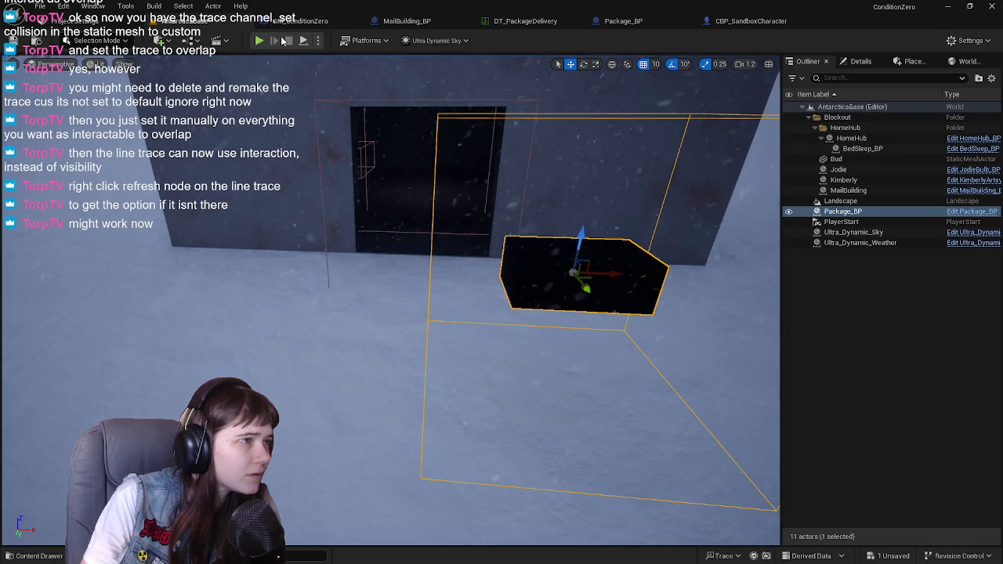
pyautogui.click(260, 41)
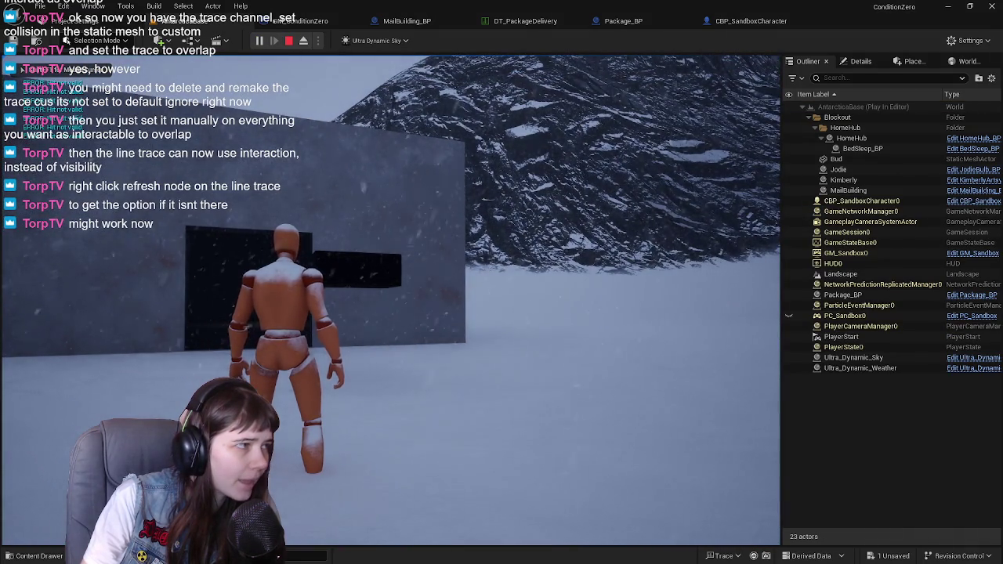
pyautogui.press('e')
pyautogui.press('w')
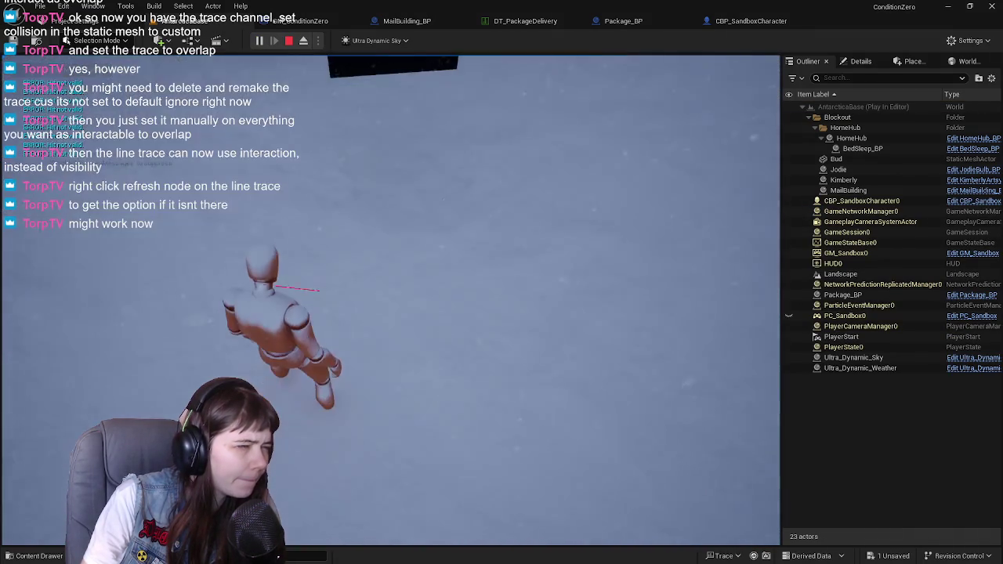
pyautogui.press('s')
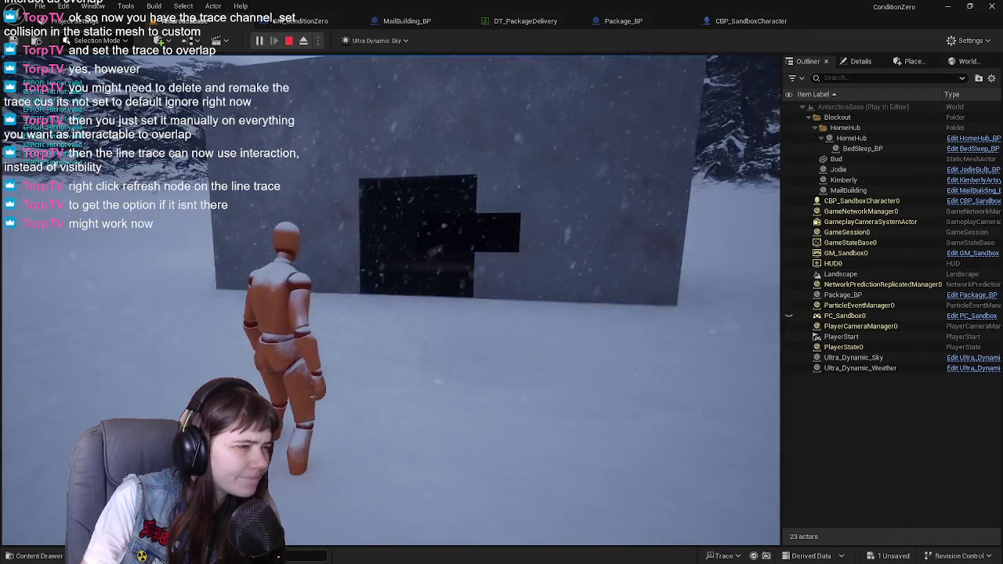
pyautogui.press('e')
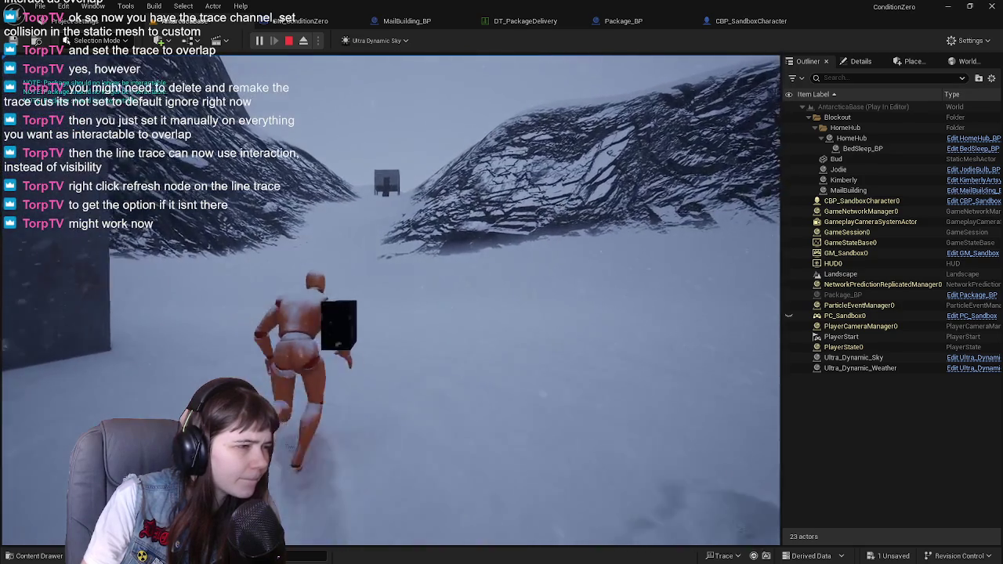
pyautogui.press('w')
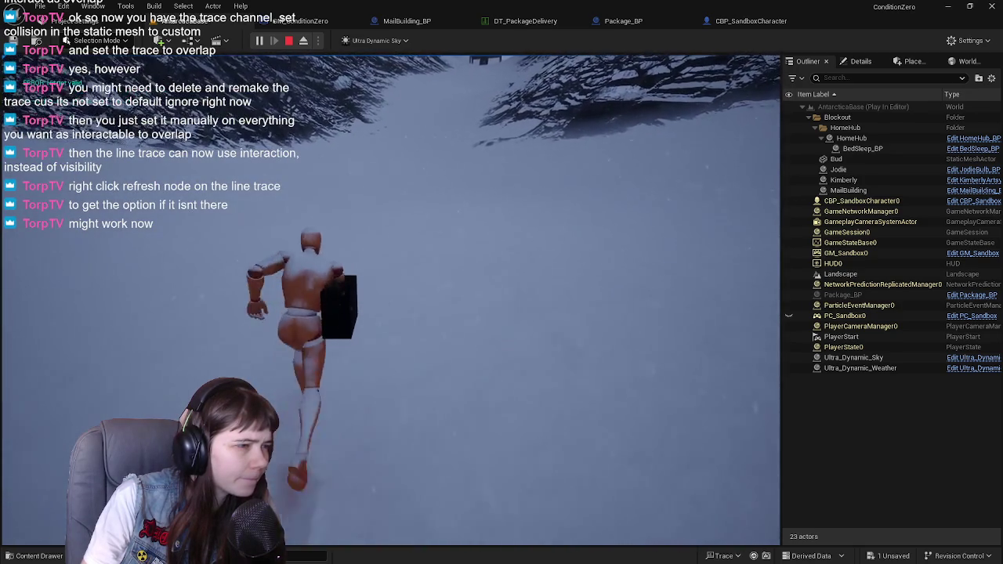
pyautogui.press('Escape')
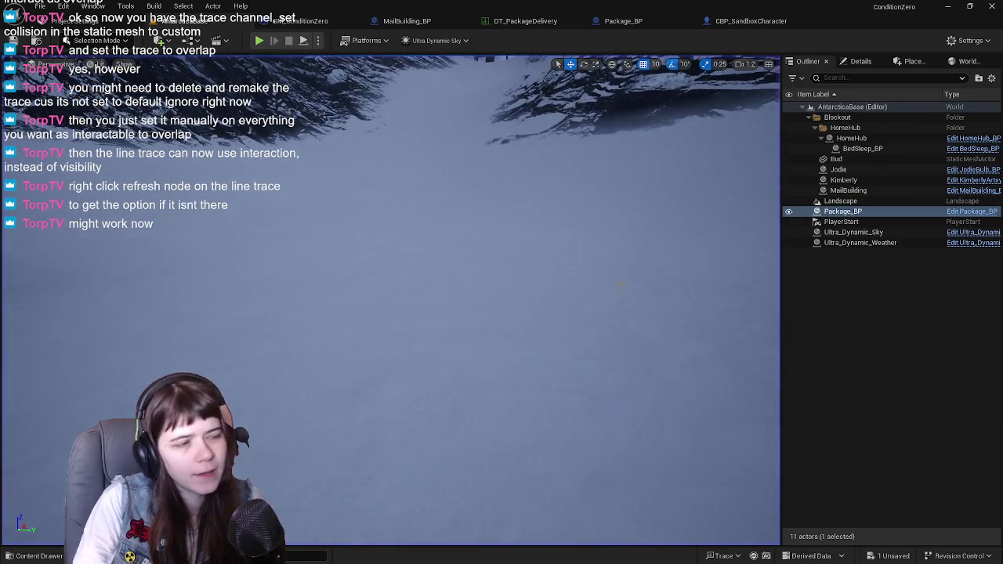
pyautogui.click(741, 21)
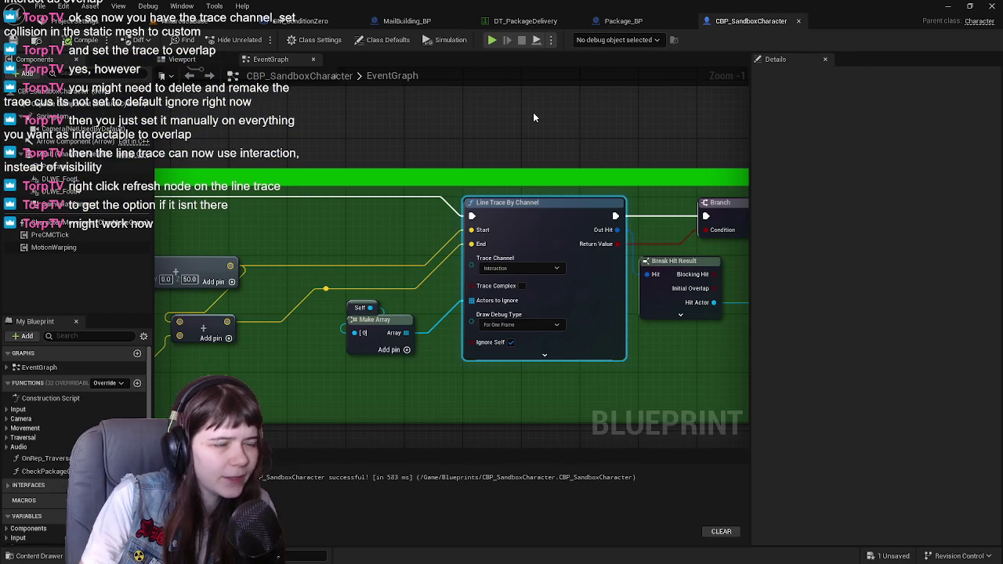
# - Compare the character and Package_BP 3D previews, then open Package_BP's event graph
pyautogui.scroll(-1, 533, 118)
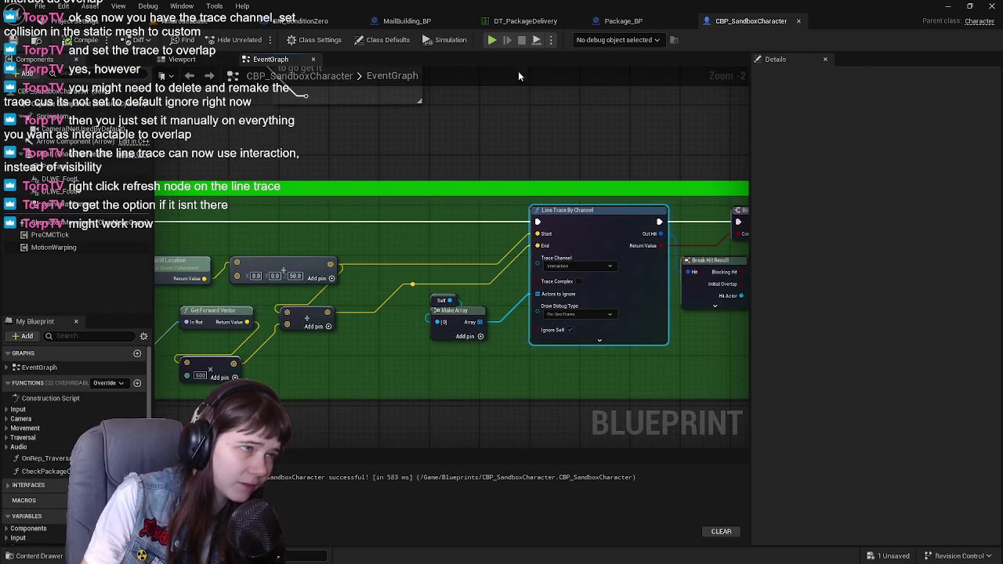
pyautogui.click(182, 58)
pyautogui.click(623, 21)
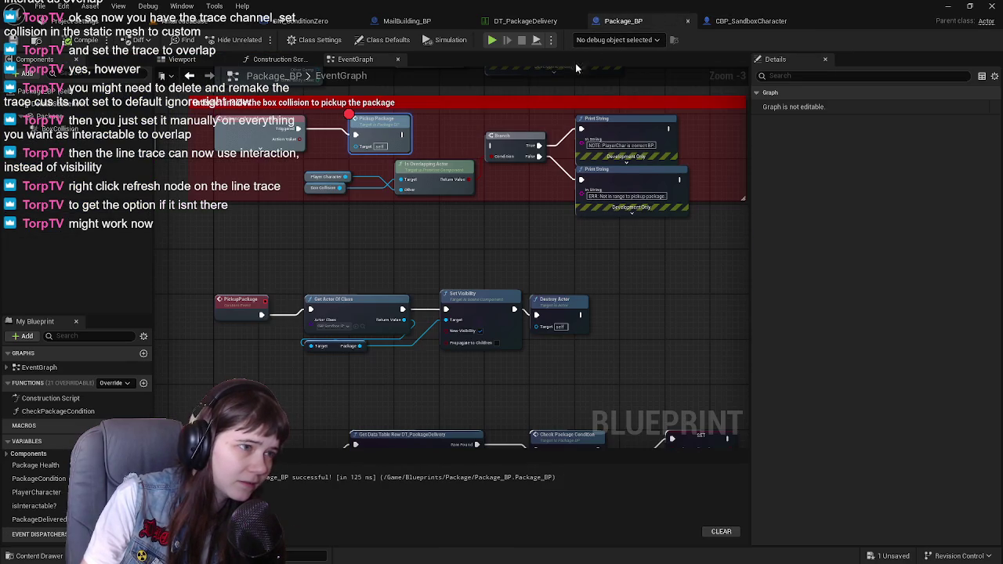
pyautogui.click(220, 59)
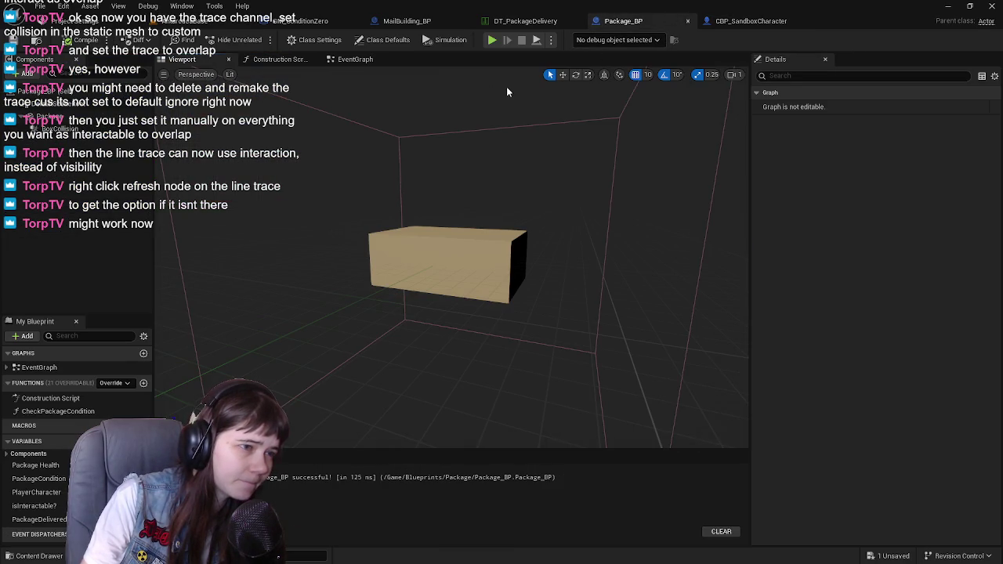
pyautogui.click(747, 22)
pyautogui.click(271, 60)
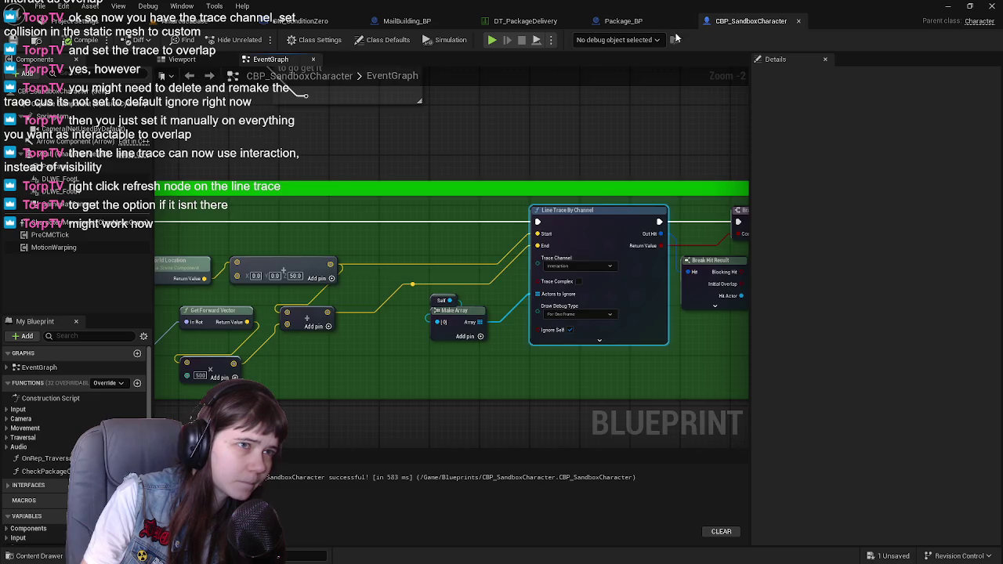
pyautogui.click(623, 22)
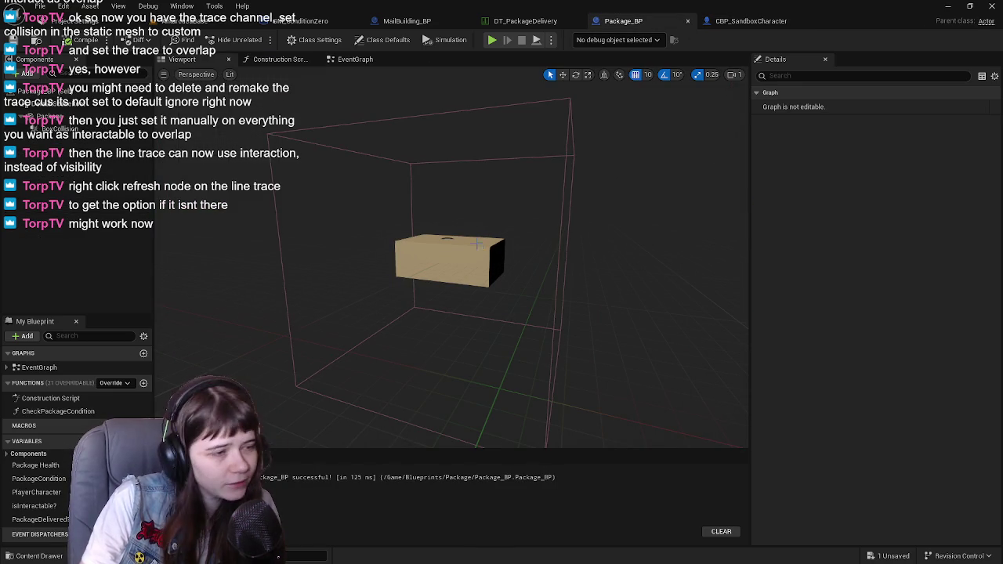
pyautogui.click(345, 60)
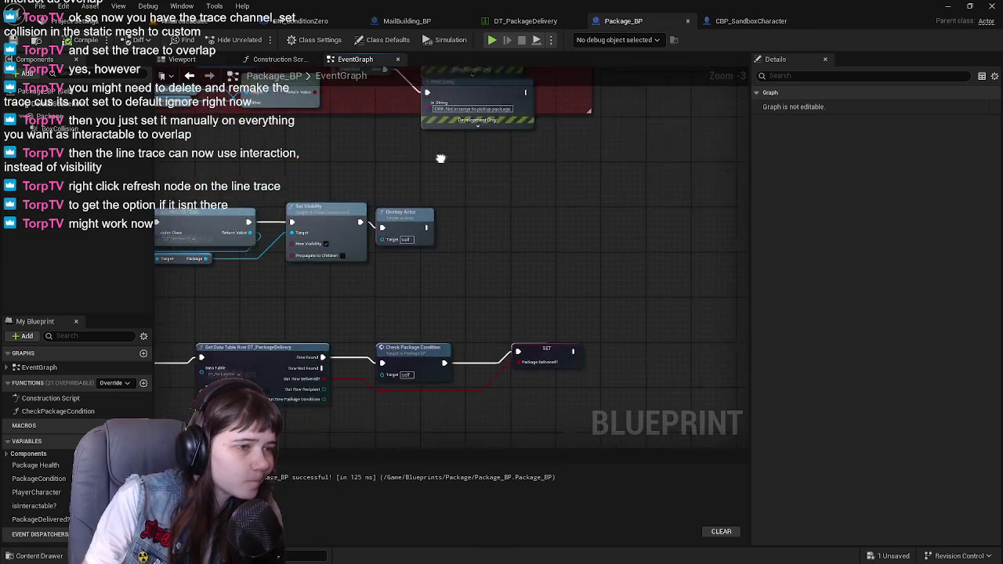
# - Inspect Package_BP's delivery-check nodes and the character's Line Trace By Channel, then show Package_BP's viewport
pyautogui.scroll(1, 471, 247)
pyautogui.moveTo(465, 261)
pyautogui.mouseDown()
pyautogui.moveTo(368, 314)
pyautogui.moveTo(353, 352)
pyautogui.moveTo(570, 411)
pyautogui.moveTo(486, 252)
pyautogui.moveTo(510, 166)
pyautogui.mouseUp()
pyautogui.click(745, 22)
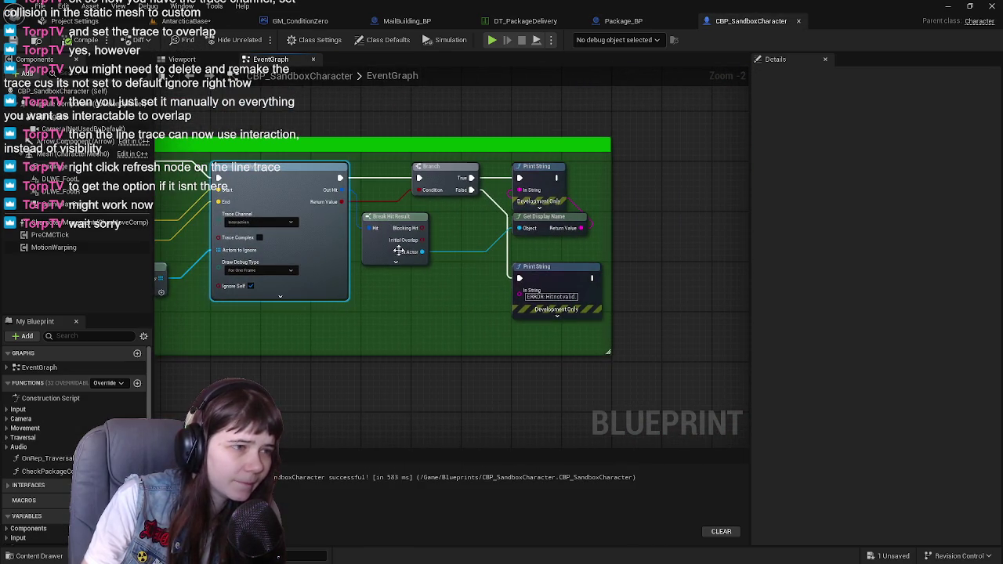
pyautogui.click(514, 273)
pyautogui.scroll(1, 509, 284)
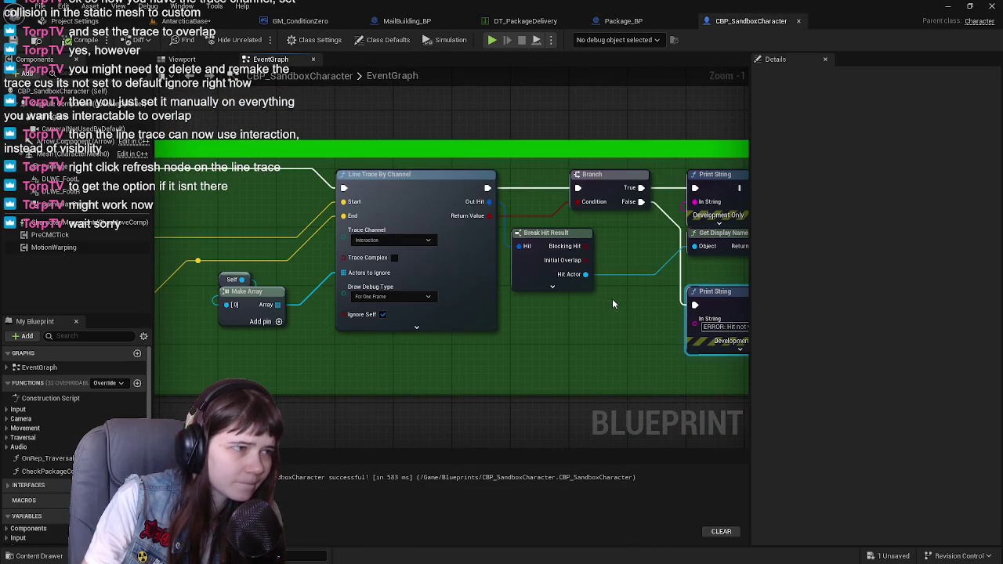
pyautogui.moveTo(541, 330); pyautogui.dragTo(405, 280)
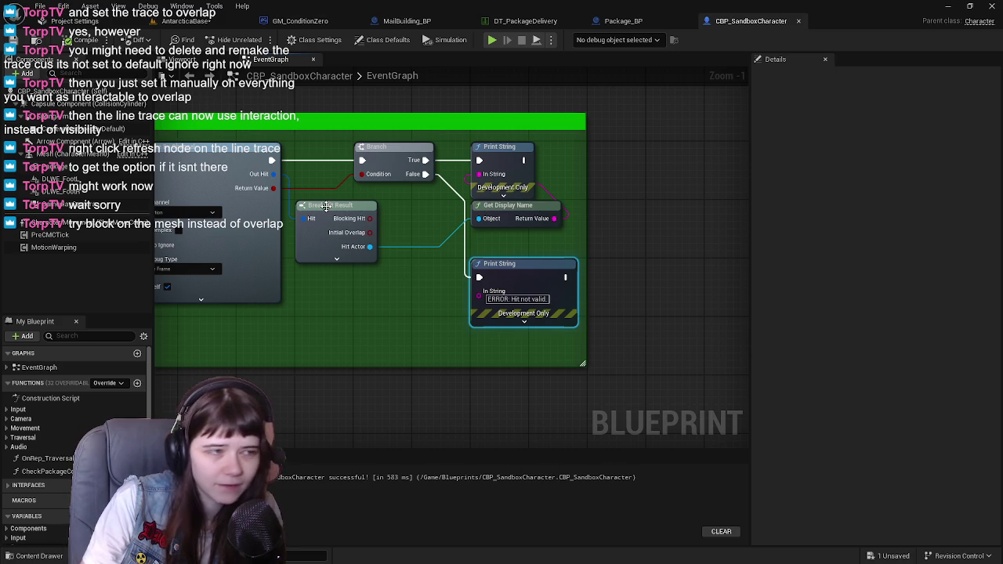
pyautogui.click(623, 21)
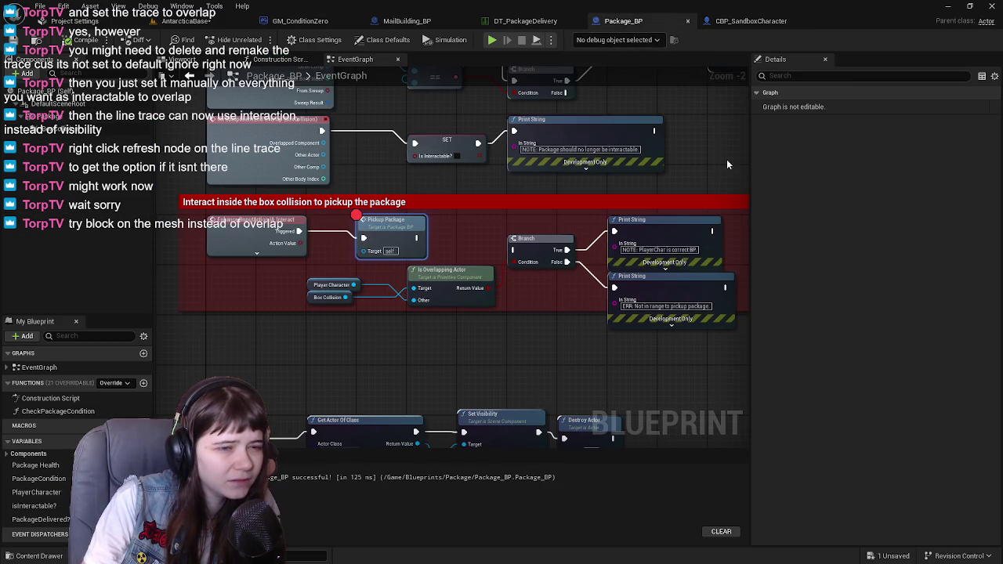
pyautogui.click(205, 63)
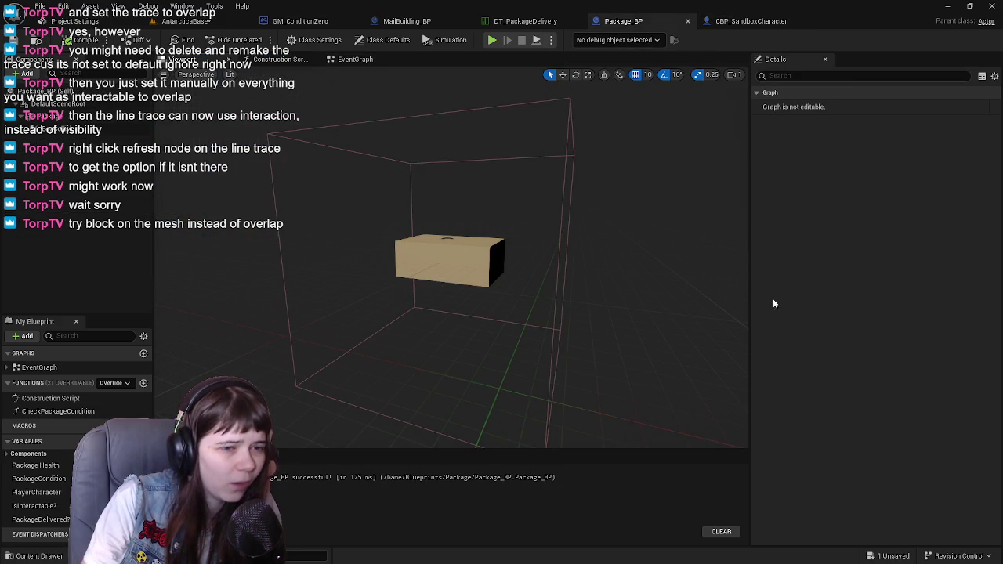
# - Set the package mesh's Interaction trace response to Block, then playtest the level with Alt+P
pyautogui.click(449, 282)
pyautogui.scroll(-10, 867, 383)
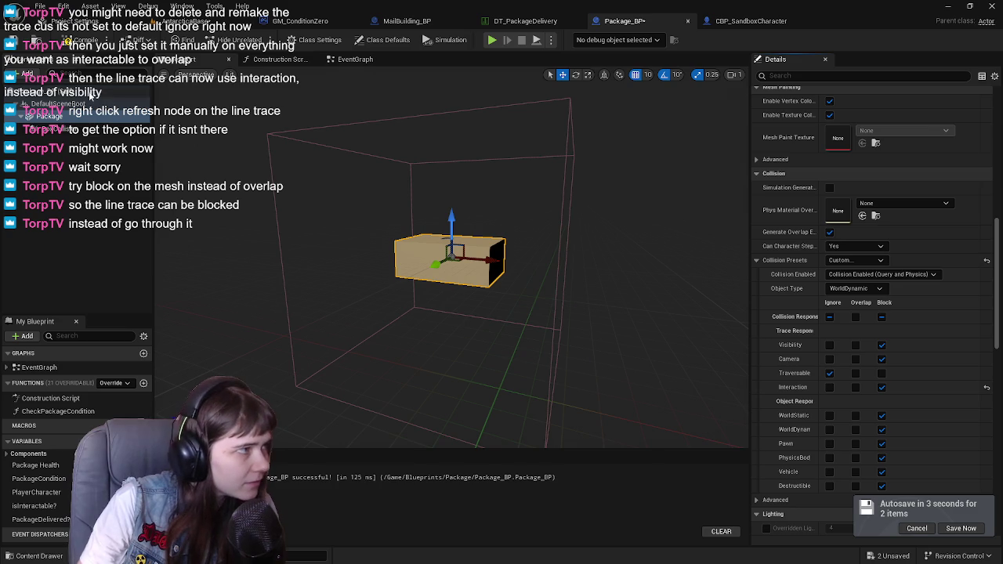
pyautogui.click(210, 24)
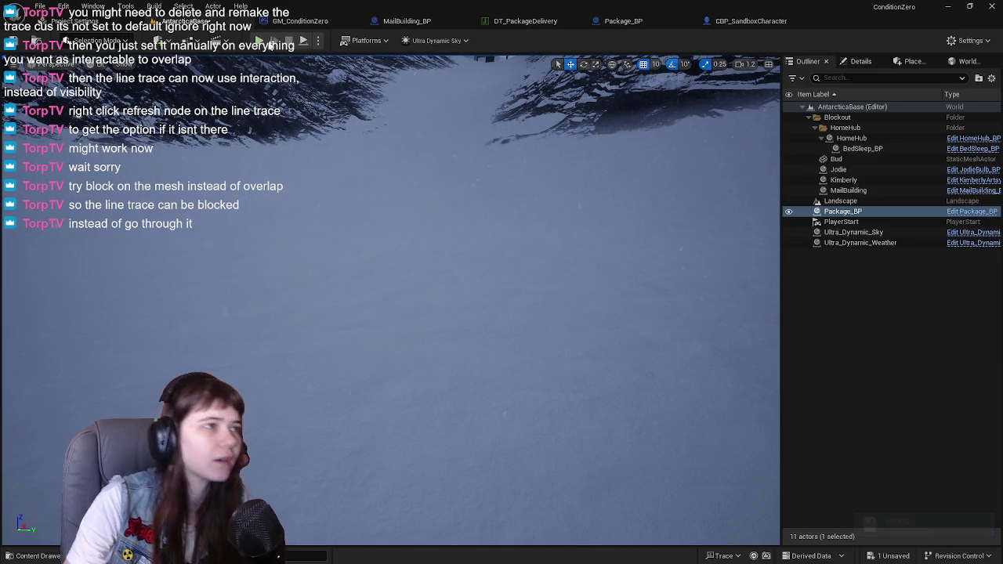
pyautogui.hotkey('alt', 'p')
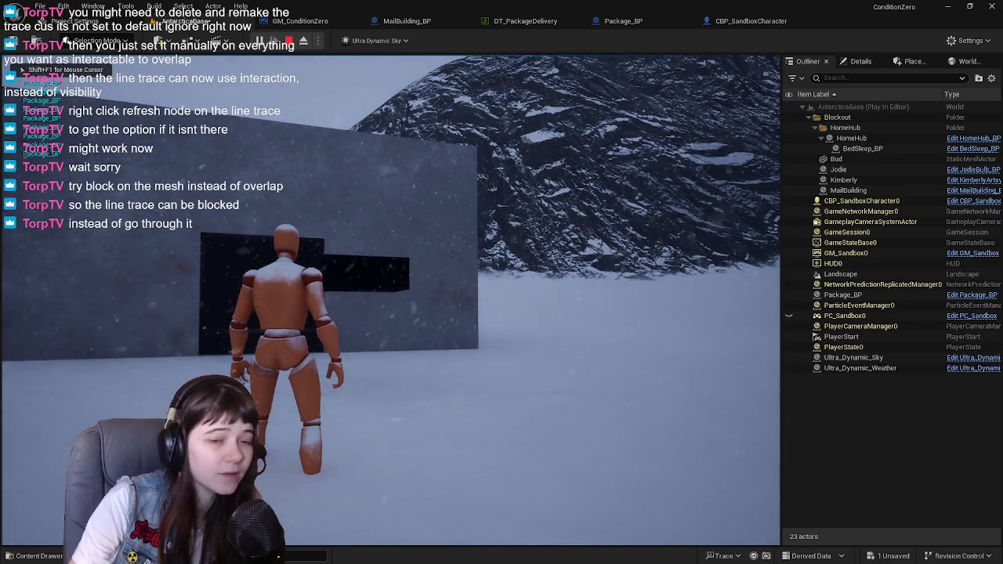
pyautogui.press('Escape')
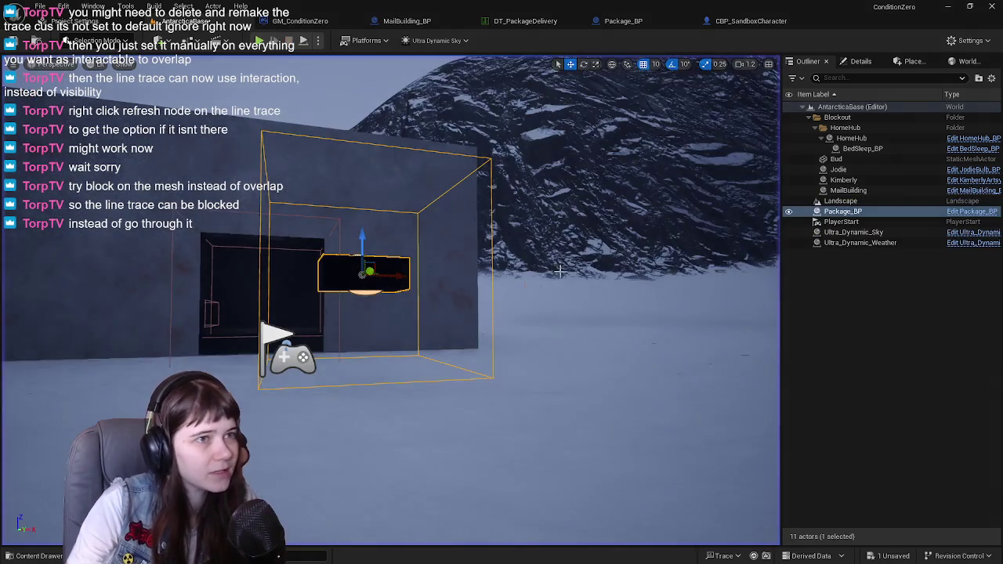
pyautogui.click(619, 21)
pyautogui.click(355, 59)
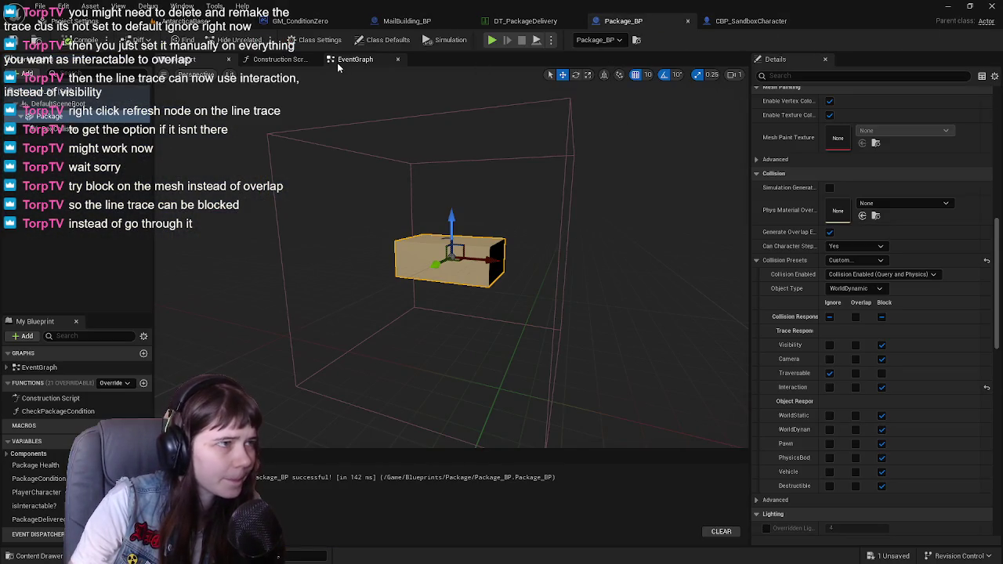
pyautogui.moveTo(502, 273)
pyautogui.mouseDown()
pyautogui.moveTo(396, 318)
pyautogui.moveTo(433, 253)
pyautogui.mouseUp()
pyautogui.doubleClick(392, 249)
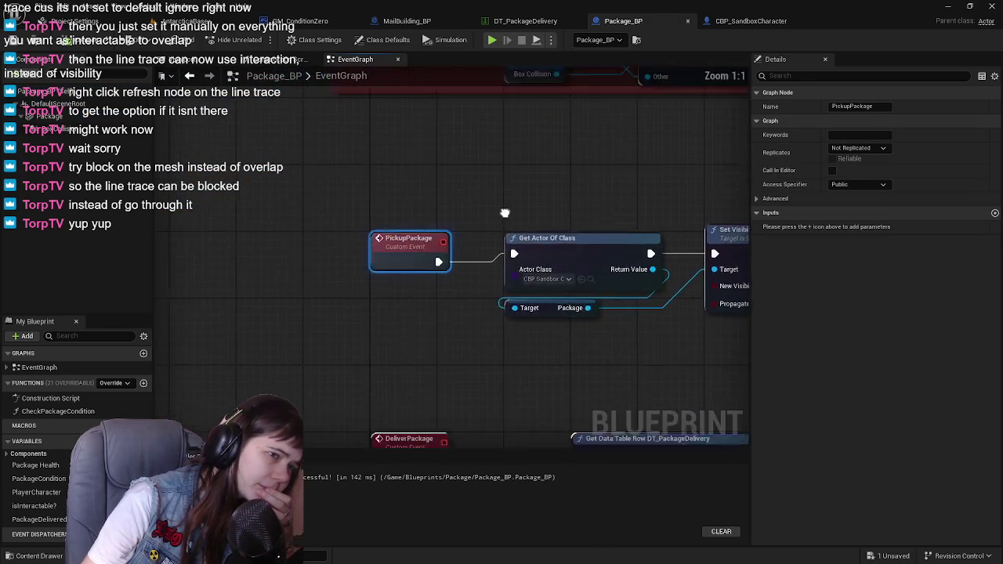
pyautogui.scroll(-1, 394, 217)
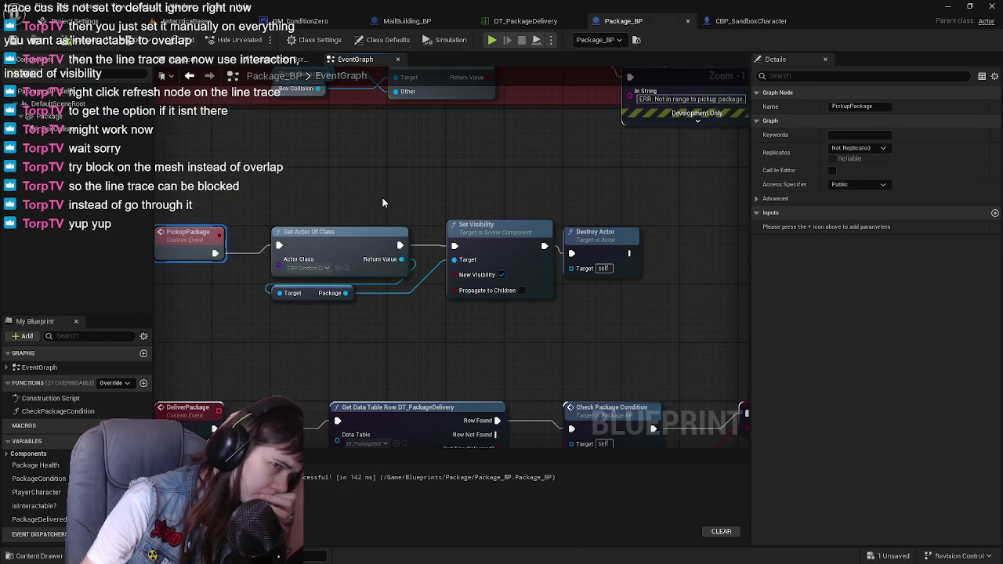
pyautogui.moveTo(383, 199)
pyautogui.mouseDown()
pyautogui.moveTo(459, 230)
pyautogui.moveTo(453, 246)
pyautogui.mouseUp()
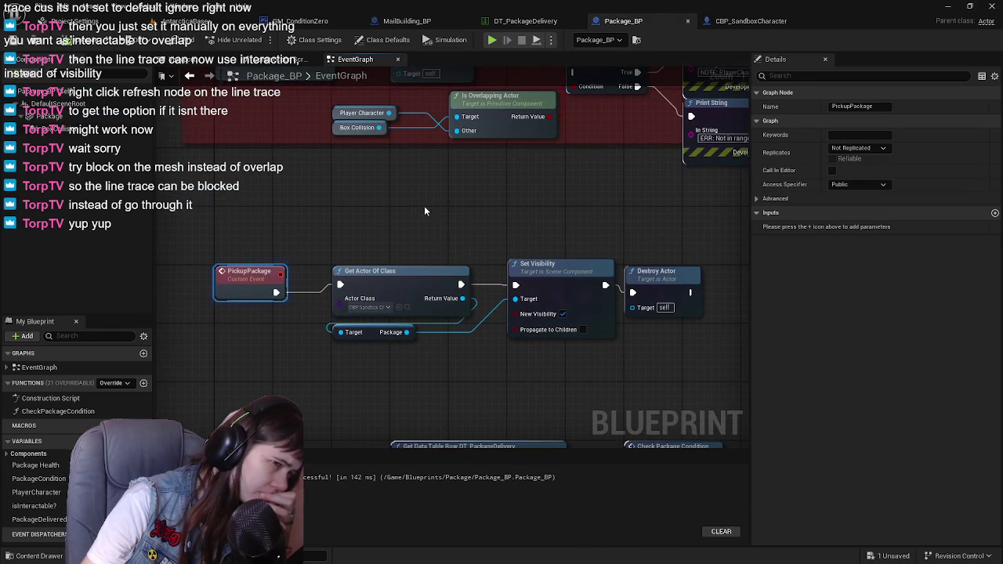
pyautogui.moveTo(424, 206); pyautogui.dragTo(419, 379)
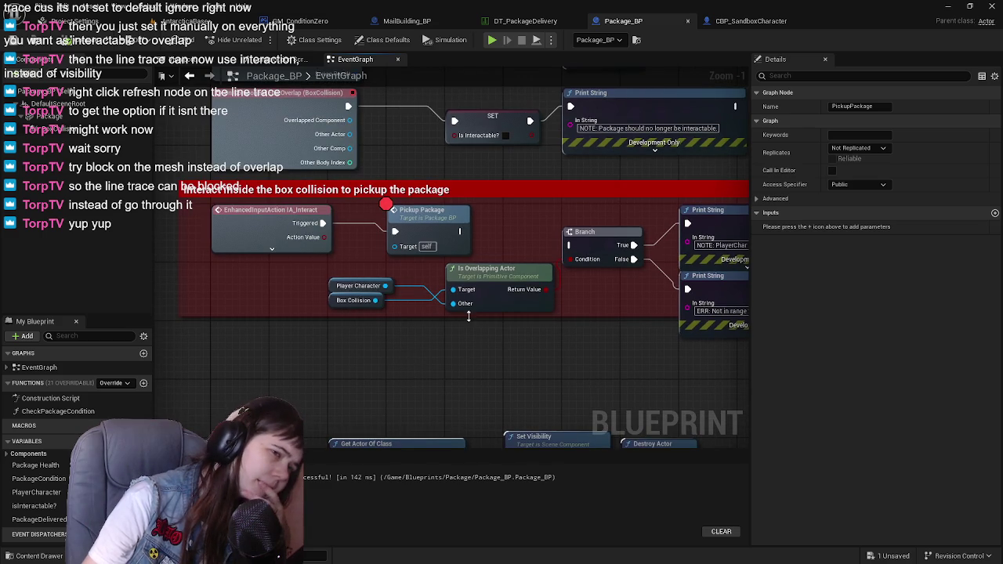
pyautogui.moveTo(469, 317); pyautogui.dragTo(389, 362)
pyautogui.moveTo(527, 238)
pyautogui.mouseDown()
pyautogui.moveTo(351, 378)
pyautogui.moveTo(328, 378)
pyautogui.moveTo(406, 415)
pyautogui.moveTo(436, 320)
pyautogui.moveTo(448, 331)
pyautogui.moveTo(513, 251)
pyautogui.mouseUp()
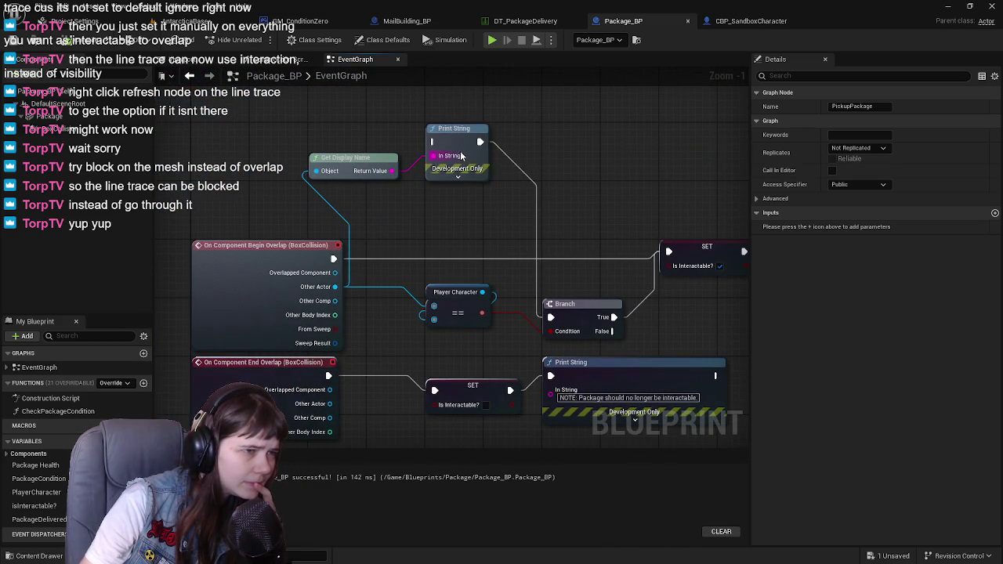
pyautogui.moveTo(461, 156)
pyautogui.mouseDown()
pyautogui.moveTo(297, 98)
pyautogui.moveTo(200, 134)
pyautogui.mouseUp()
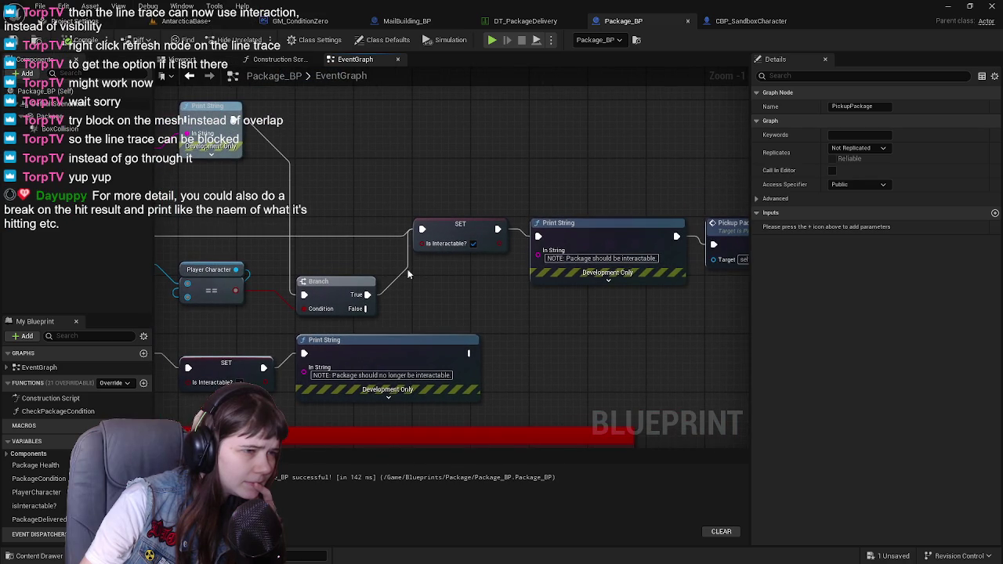
pyautogui.moveTo(445, 291)
pyautogui.mouseDown()
pyautogui.moveTo(358, 282)
pyautogui.moveTo(474, 258)
pyautogui.moveTo(364, 259)
pyautogui.moveTo(436, 297)
pyautogui.moveTo(316, 269)
pyautogui.moveTo(413, 276)
pyautogui.moveTo(375, 274)
pyautogui.mouseUp()
pyautogui.moveTo(257, 278)
pyautogui.mouseDown()
pyautogui.moveTo(334, 278)
pyautogui.moveTo(610, 227)
pyautogui.moveTo(580, 257)
pyautogui.moveTo(384, 250)
pyautogui.mouseUp()
pyautogui.scroll(-2, 609, 227)
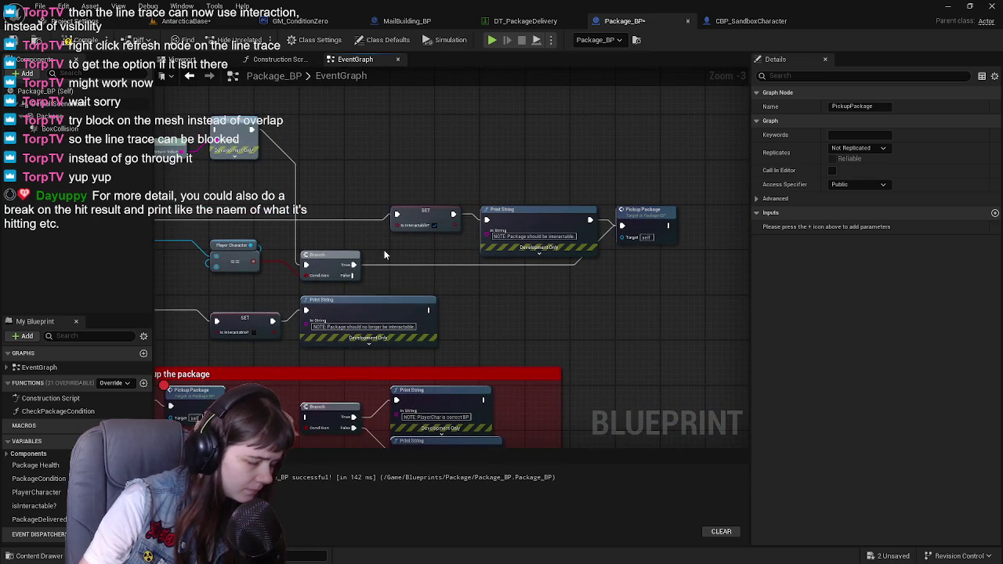
pyautogui.hotkey('ctrl', 'z')
pyautogui.moveTo(385, 286); pyautogui.dragTo(479, 207)
pyautogui.scroll(2, 478, 207)
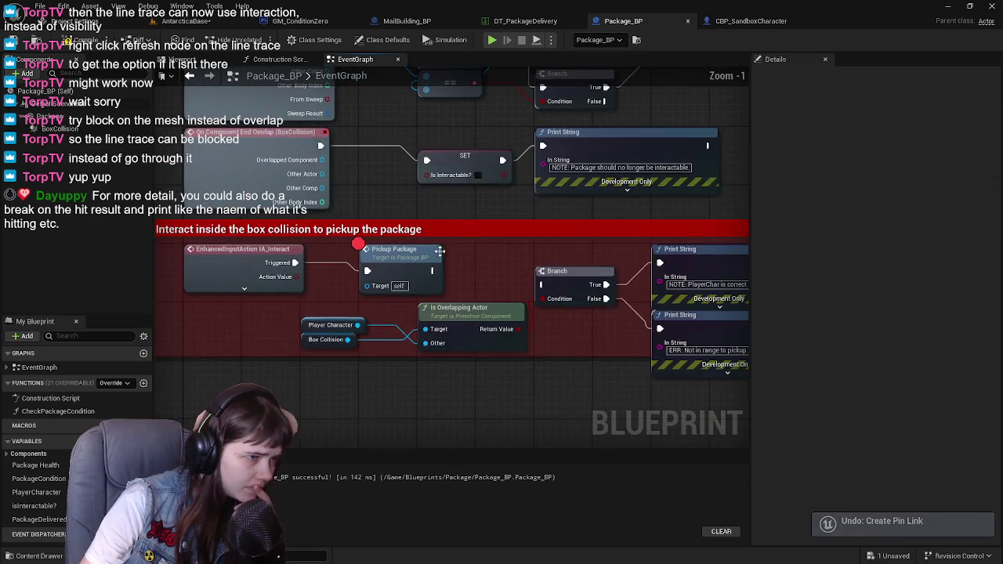
pyautogui.doubleClick(431, 227)
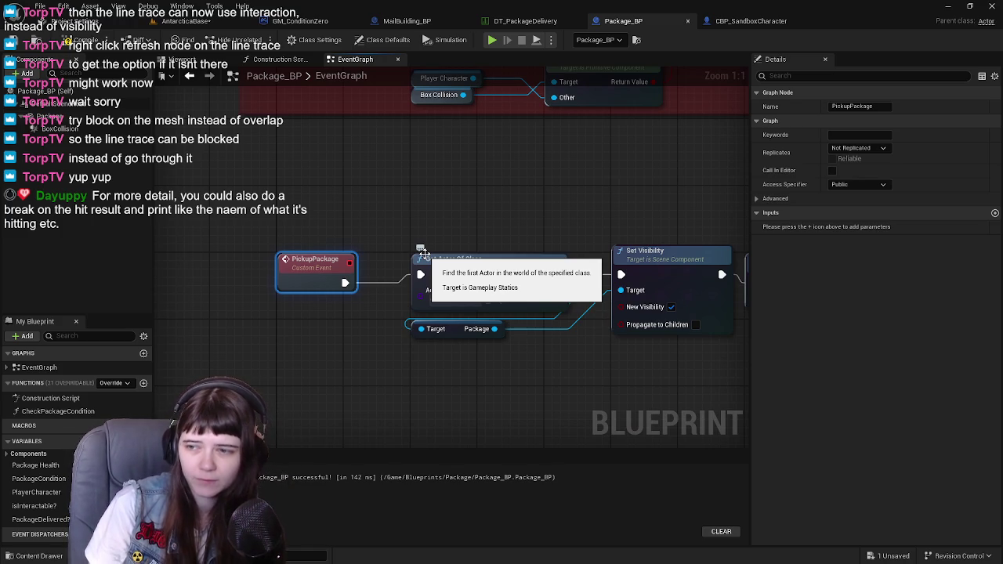
pyautogui.scroll(-5, 423, 252)
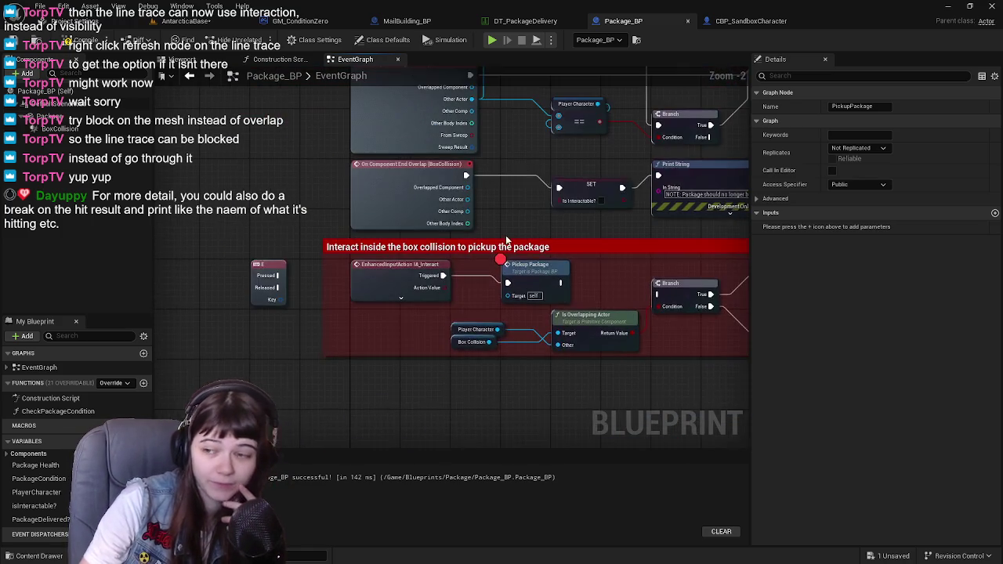
pyautogui.scroll(3, 429, 281)
pyautogui.scroll(1, 429, 281)
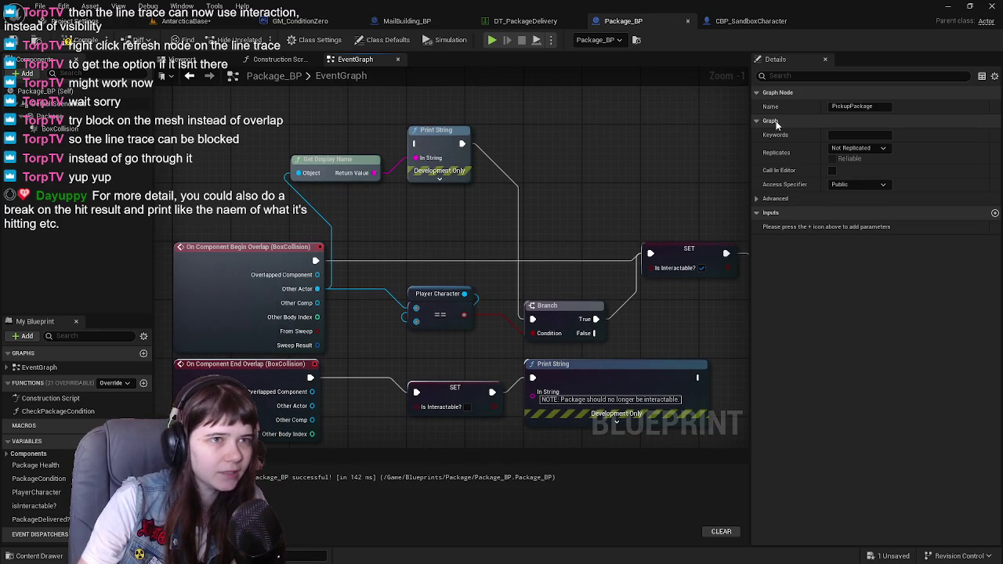
pyautogui.moveTo(471, 443)
pyautogui.mouseDown()
pyautogui.moveTo(475, 251)
pyautogui.moveTo(582, 137)
pyautogui.moveTo(538, 231)
pyautogui.mouseUp()
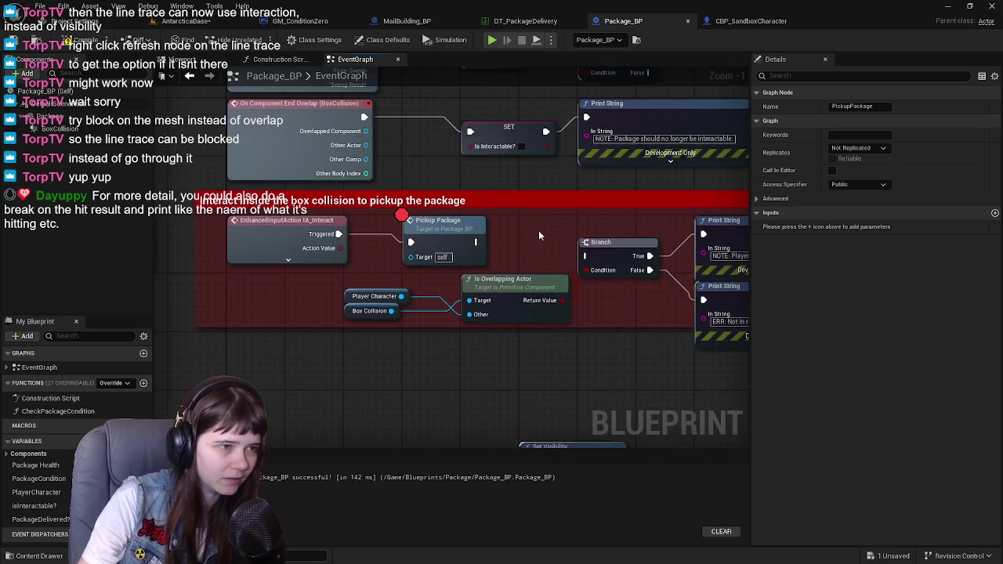
pyautogui.click(749, 21)
pyautogui.moveTo(375, 229)
pyautogui.mouseDown()
pyautogui.moveTo(626, 297)
pyautogui.moveTo(623, 353)
pyautogui.moveTo(190, 323)
pyautogui.mouseUp()
pyautogui.scroll(-1, 626, 297)
pyautogui.scroll(3, 439, 294)
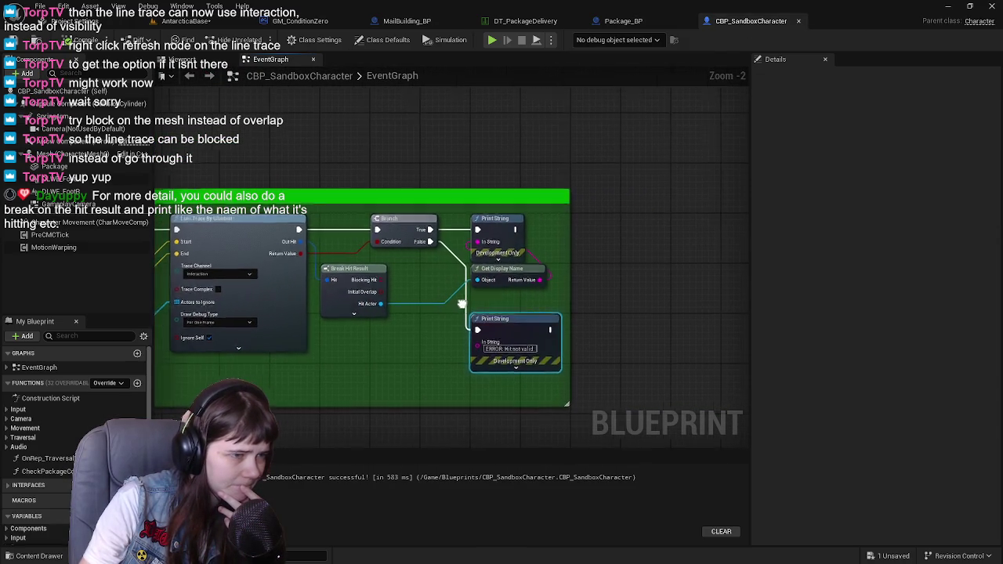
pyautogui.click(517, 279)
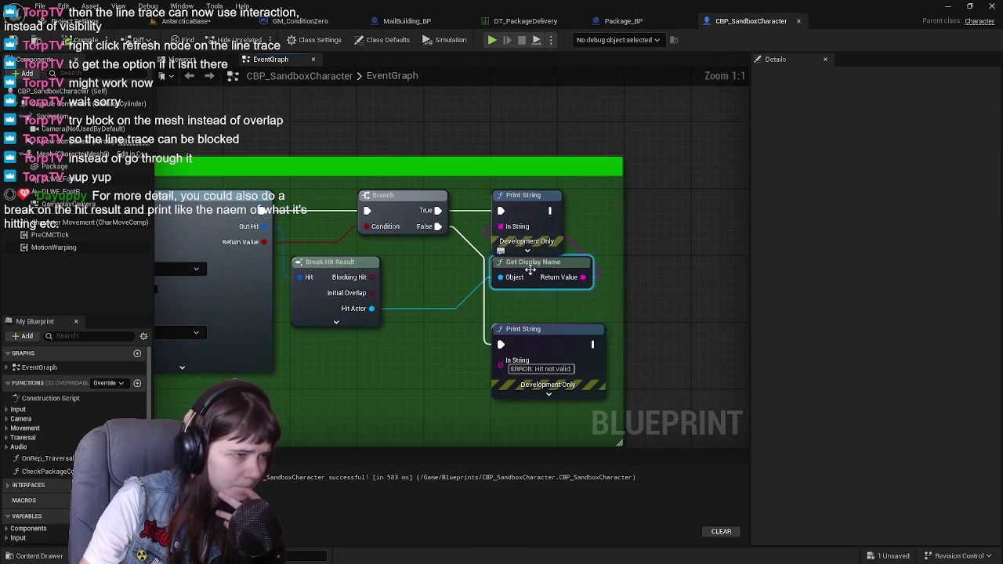
pyautogui.click(318, 311)
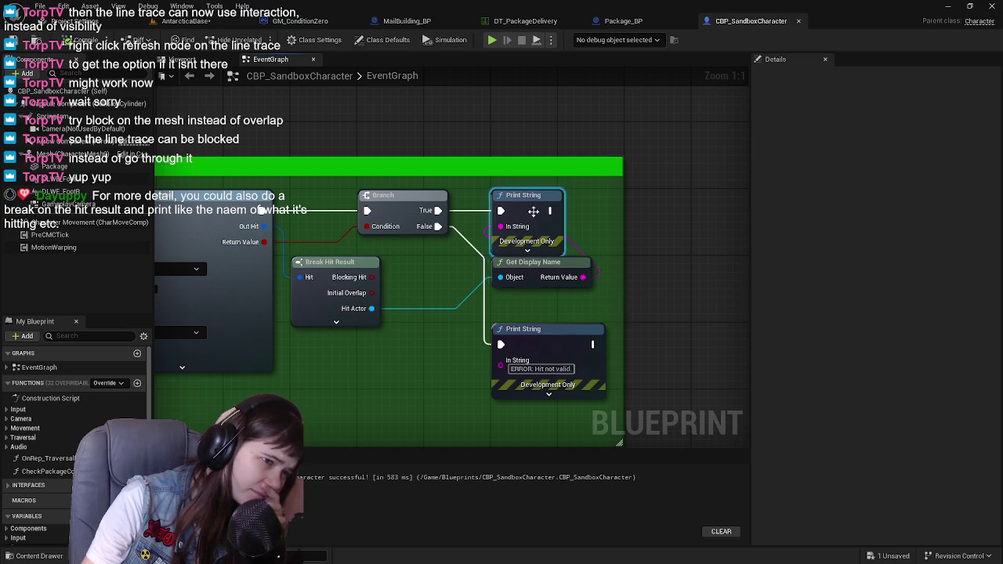
pyautogui.scroll(-2, 550, 266)
pyautogui.moveTo(321, 297)
pyautogui.mouseDown()
pyautogui.moveTo(635, 298)
pyautogui.moveTo(393, 312)
pyautogui.mouseUp()
pyautogui.scroll(-1, 635, 298)
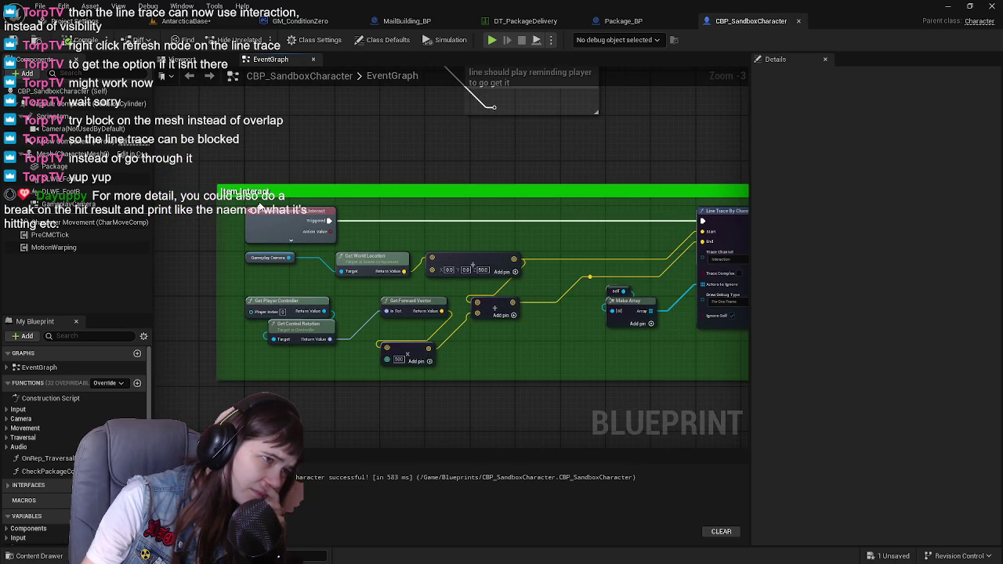
pyautogui.click(289, 221)
pyautogui.moveTo(571, 356); pyautogui.dragTo(412, 357)
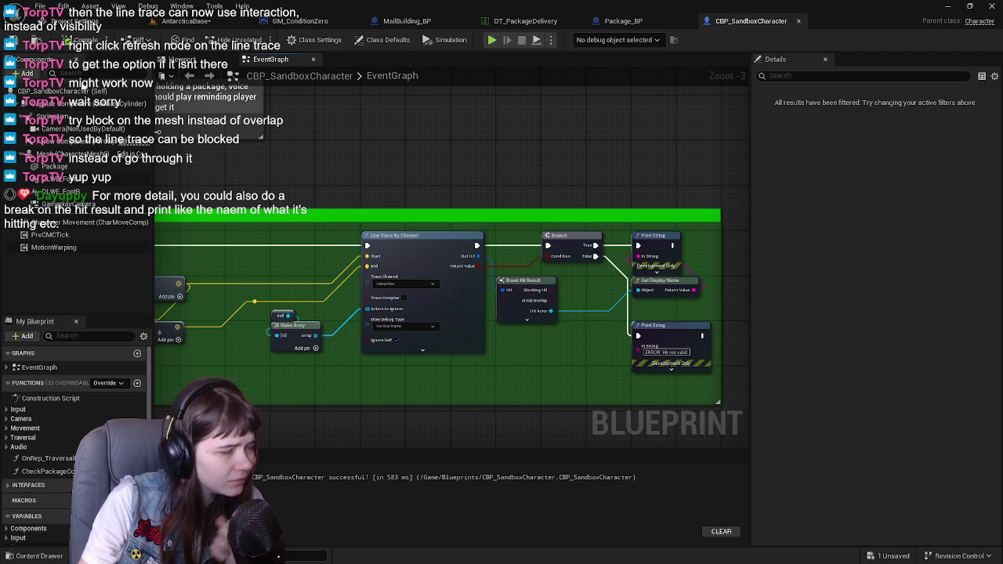
pyautogui.moveTo(666, 219); pyautogui.dragTo(633, 236)
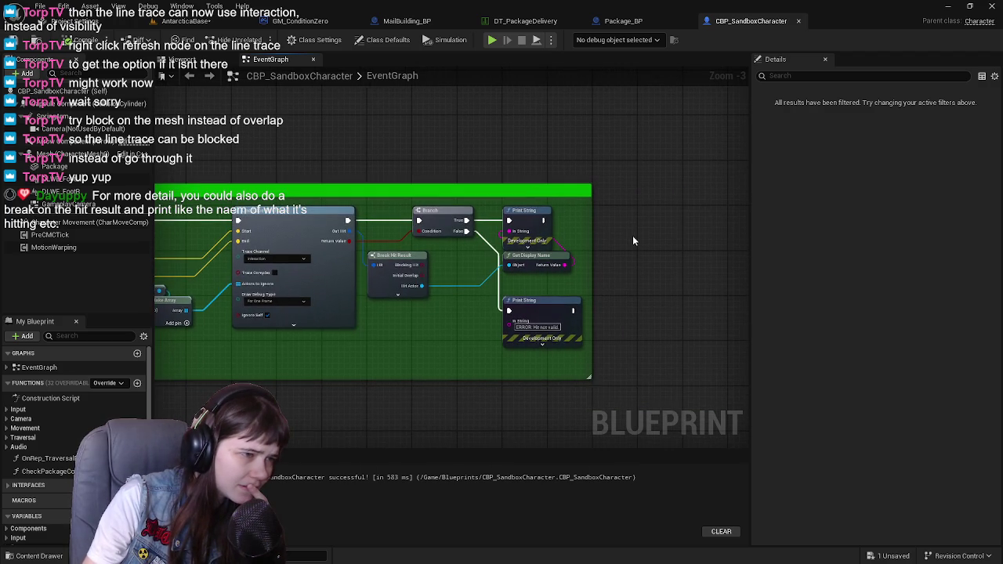
pyautogui.scroll(1, 633, 235)
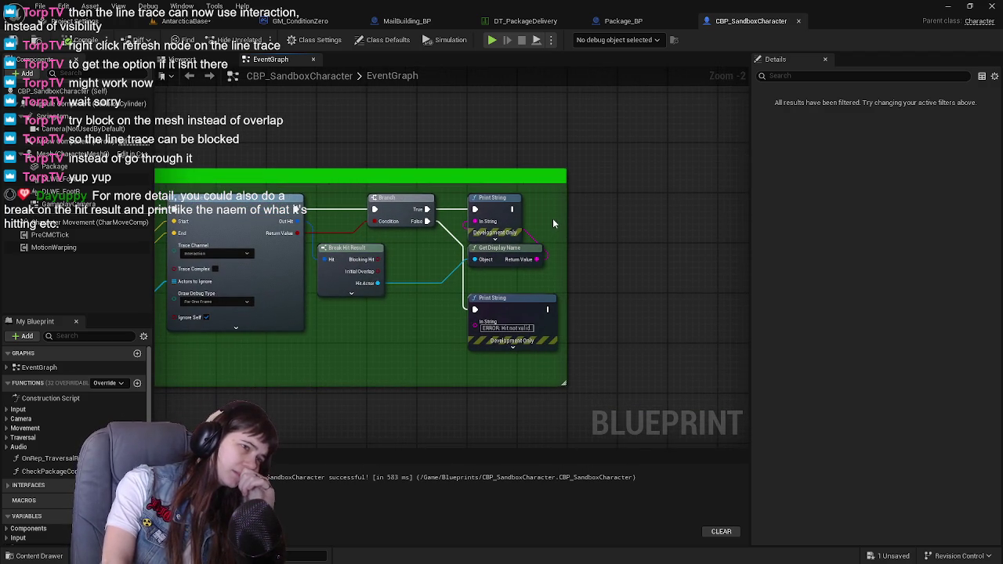
pyautogui.moveTo(558, 236); pyautogui.dragTo(506, 220)
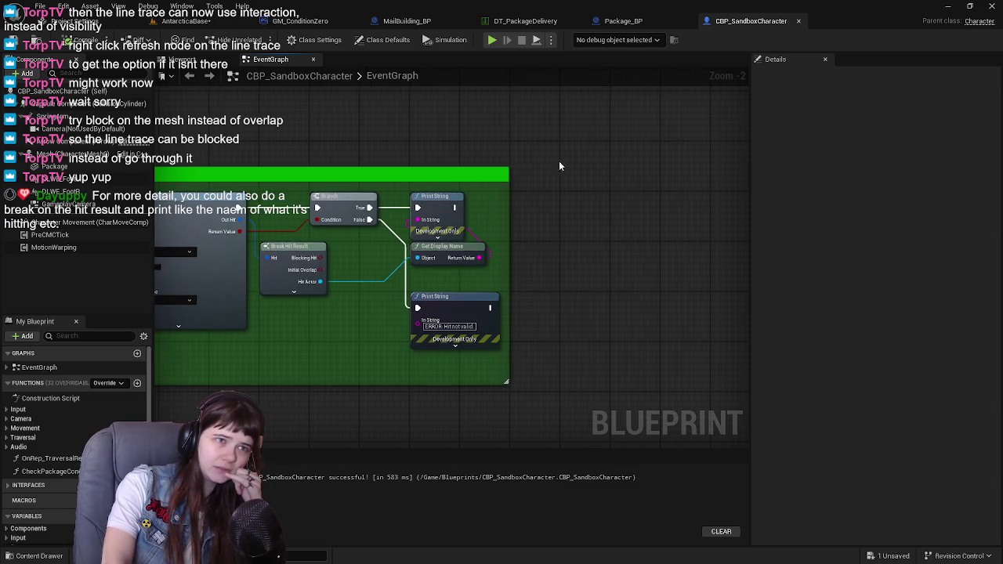
pyautogui.click(647, 24)
pyautogui.moveTo(577, 168)
pyautogui.mouseDown()
pyautogui.moveTo(352, 206)
pyautogui.moveTo(364, 306)
pyautogui.moveTo(526, 185)
pyautogui.moveTo(545, 325)
pyautogui.moveTo(416, 385)
pyautogui.mouseUp()
pyautogui.moveTo(418, 283)
pyautogui.mouseDown()
pyautogui.moveTo(356, 113)
pyautogui.moveTo(337, 209)
pyautogui.moveTo(463, 300)
pyautogui.mouseUp()
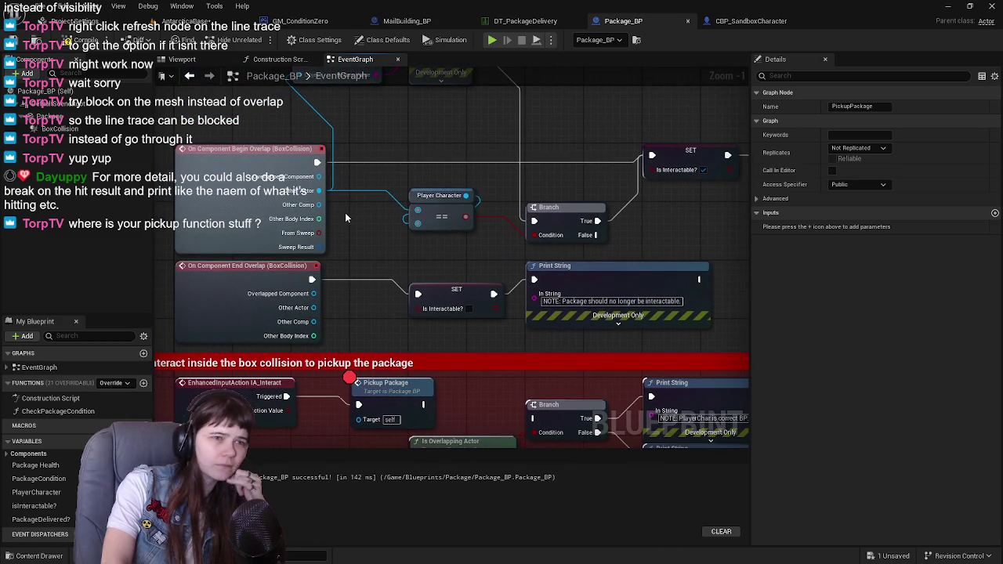
# - Break the exec wire from On Component Begin Overlap to the SET Is Interactable node
pyautogui.keyDown('alt'); pyautogui.click(318, 162); pyautogui.keyUp('alt')
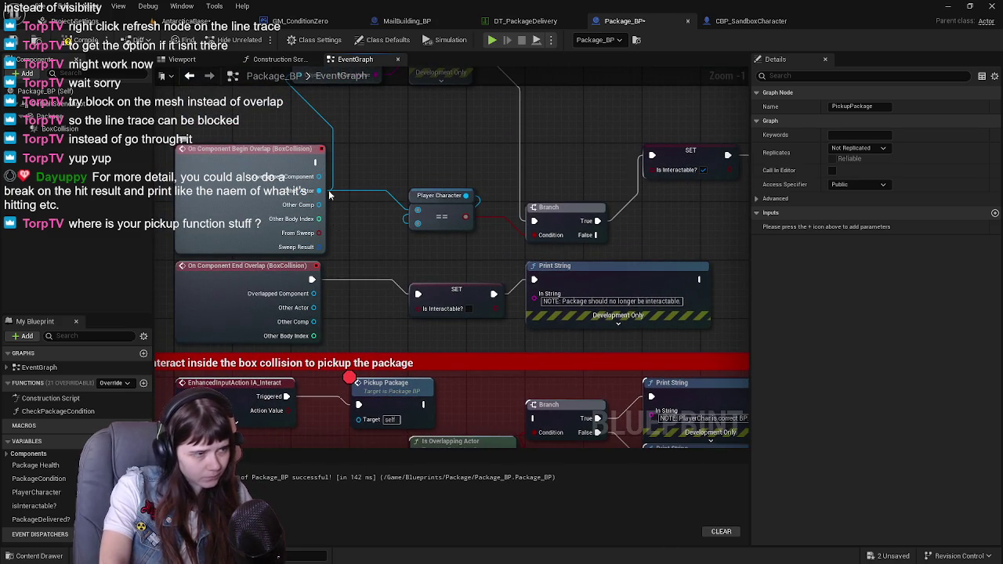
pyautogui.moveTo(338, 253)
pyautogui.mouseDown()
pyautogui.moveTo(260, 247)
pyautogui.moveTo(278, 240)
pyautogui.mouseUp()
pyautogui.moveTo(358, 156)
pyautogui.mouseDown()
pyautogui.moveTo(322, 274)
pyautogui.moveTo(338, 238)
pyautogui.moveTo(285, 242)
pyautogui.moveTo(283, 225)
pyautogui.moveTo(347, 261)
pyautogui.mouseUp()
# - Jump to the PickupPackage event and review its Get Actor Of Class to Destroy Actor chain
pyautogui.doubleClick(447, 245)
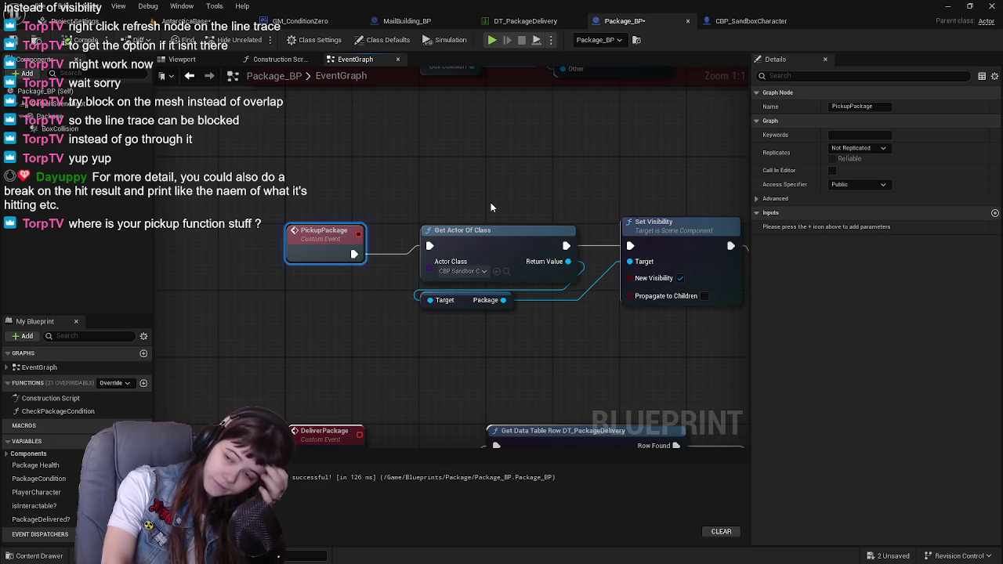
pyautogui.moveTo(524, 213)
pyautogui.mouseDown()
pyautogui.moveTo(458, 208)
pyautogui.moveTo(352, 237)
pyautogui.mouseUp()
pyautogui.click(352, 237)
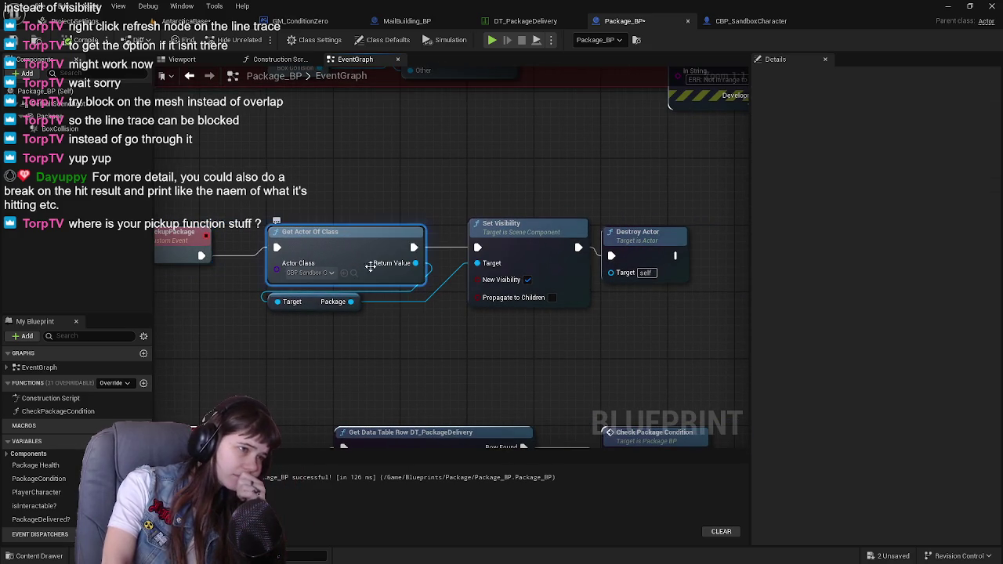
pyautogui.moveTo(420, 334)
pyautogui.mouseDown()
pyautogui.moveTo(516, 339)
pyautogui.moveTo(470, 334)
pyautogui.mouseUp()
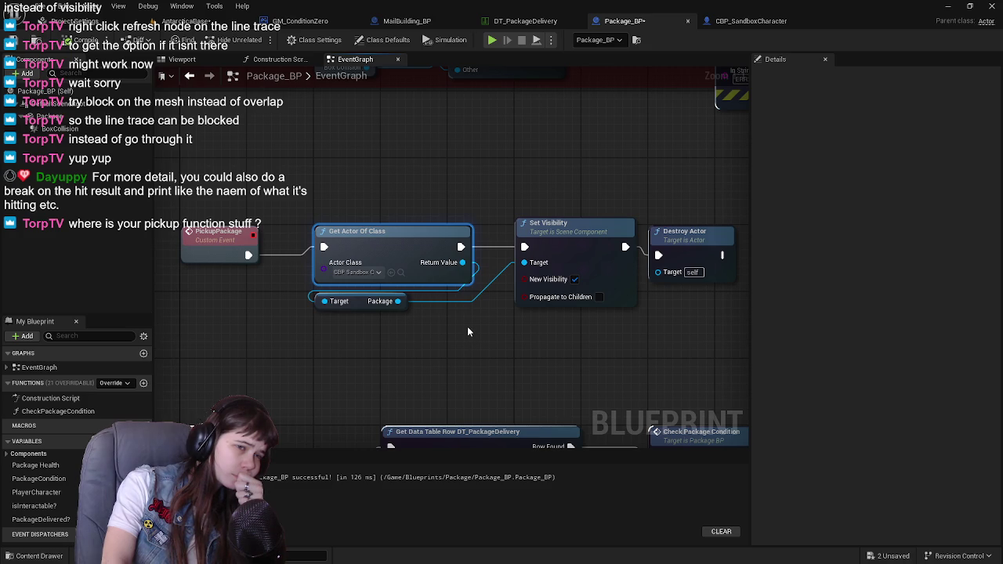
pyautogui.moveTo(468, 332)
pyautogui.mouseDown()
pyautogui.moveTo(518, 160)
pyautogui.moveTo(316, 159)
pyautogui.moveTo(453, 189)
pyautogui.moveTo(533, 369)
pyautogui.moveTo(464, 346)
pyautogui.mouseUp()
pyautogui.moveTo(450, 312); pyautogui.dragTo(459, 345)
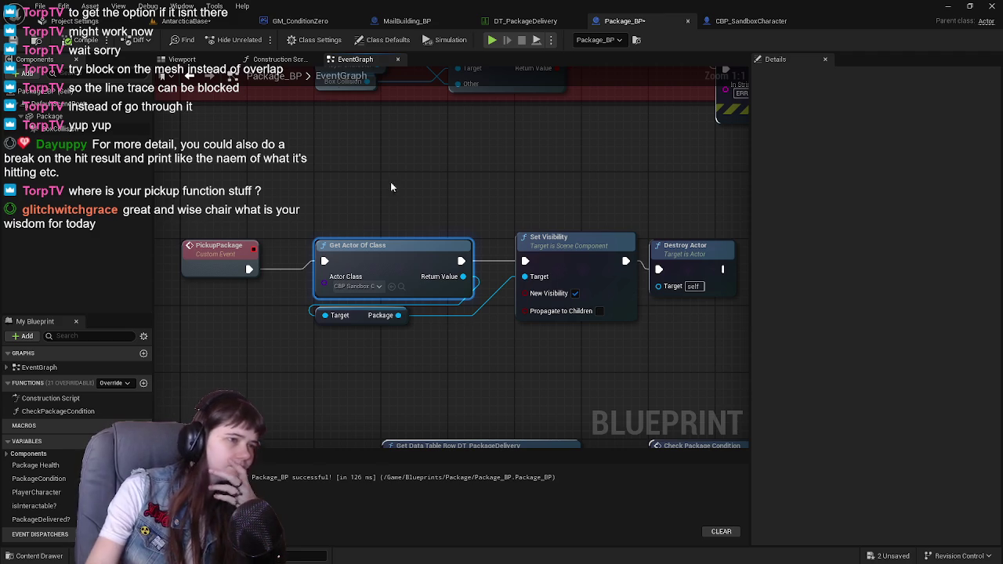
pyautogui.click(14, 40)
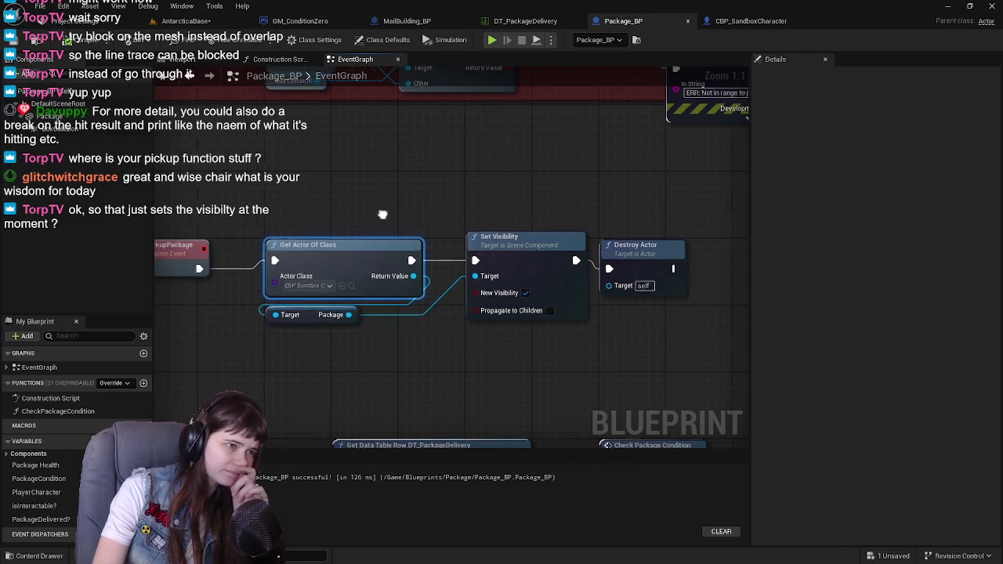
# - Add a breakpoint on Get Actor Of Class, save all, and run a quick Alt+P play test
pyautogui.rightClick(336, 260)
pyautogui.click(377, 463)
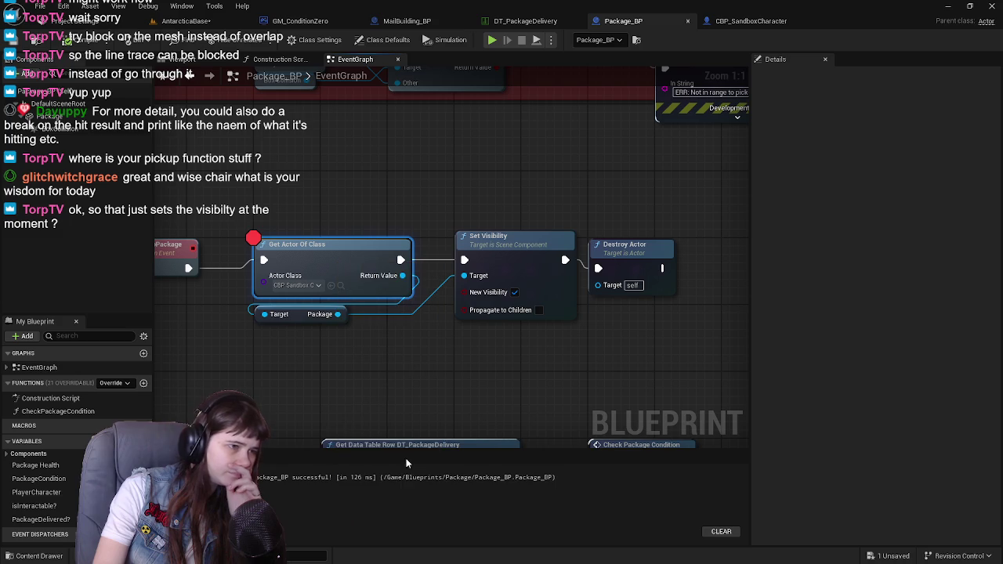
pyautogui.click(102, 21)
pyautogui.click(157, 21)
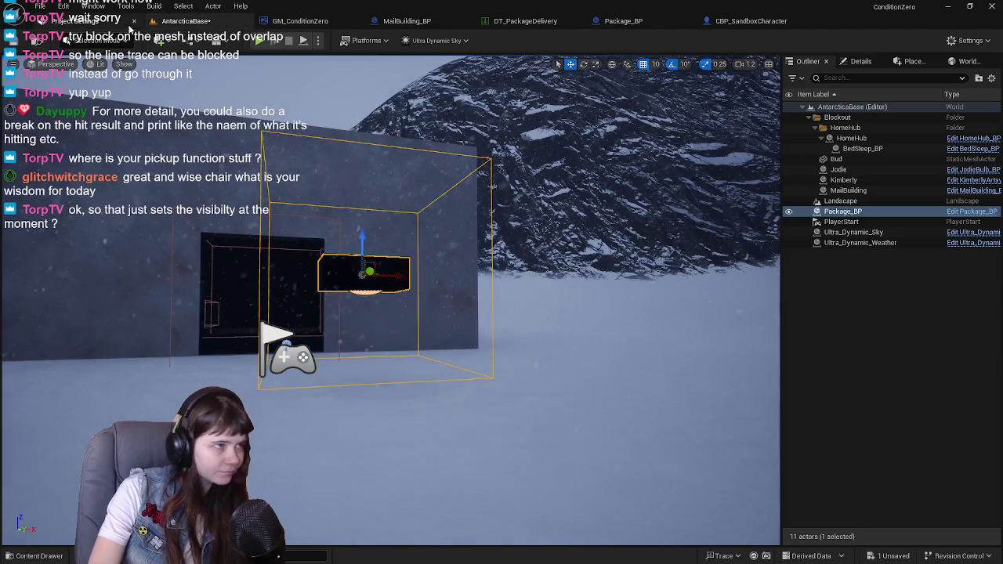
pyautogui.click(135, 23)
pyautogui.hotkey('ctrl', 's')
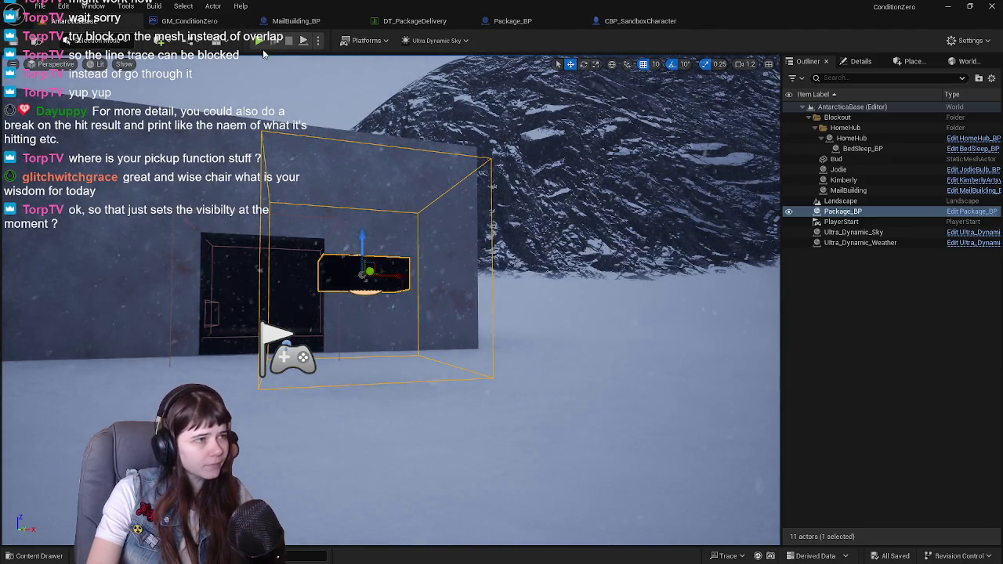
pyautogui.hotkey('alt', 'p')
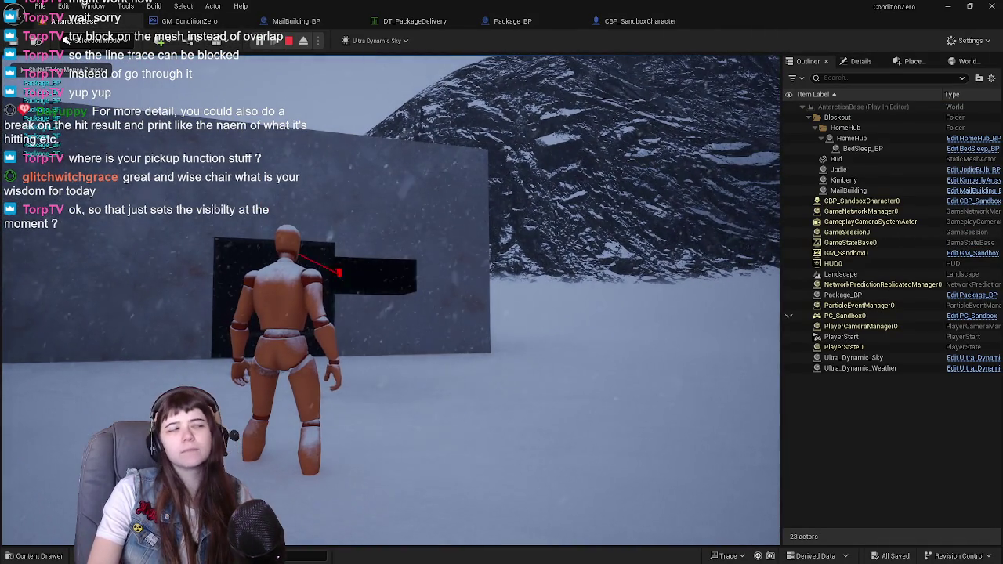
pyautogui.press('Escape')
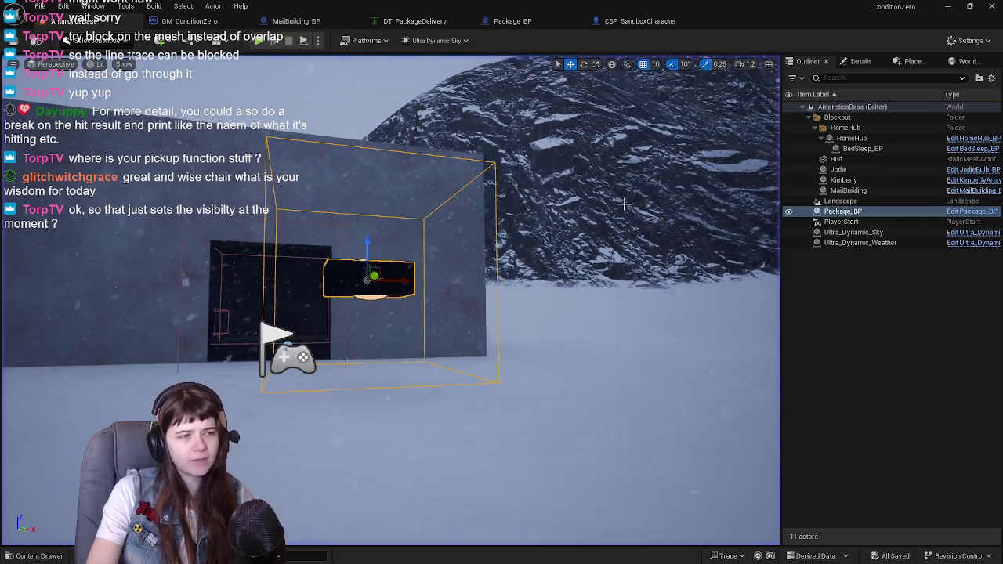
# - Disable the breakpoint on Package_BP's Get Actor Of Class node
pyautogui.click(641, 21)
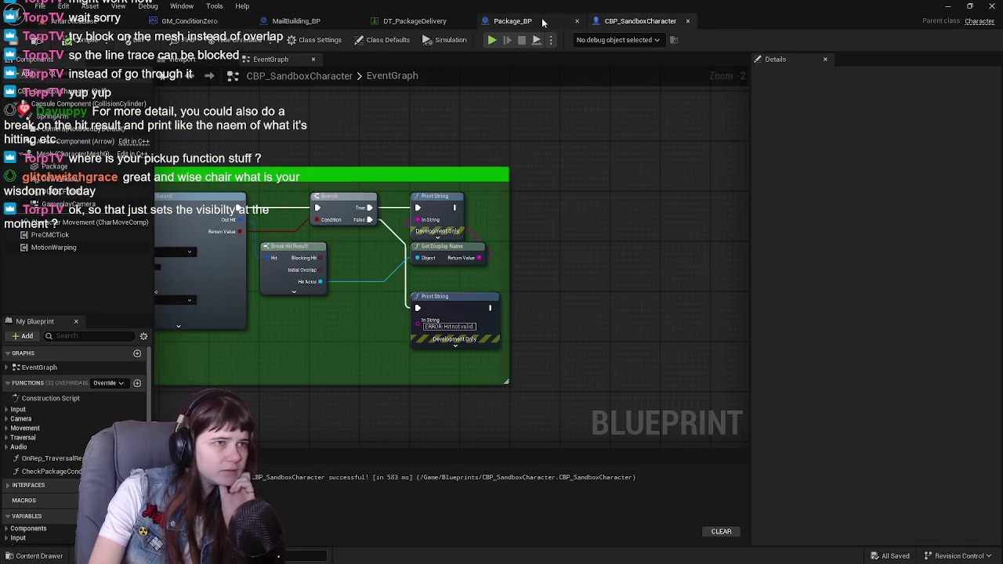
pyautogui.click(512, 20)
pyautogui.moveTo(496, 232); pyautogui.dragTo(562, 189)
pyautogui.rightClick(480, 257)
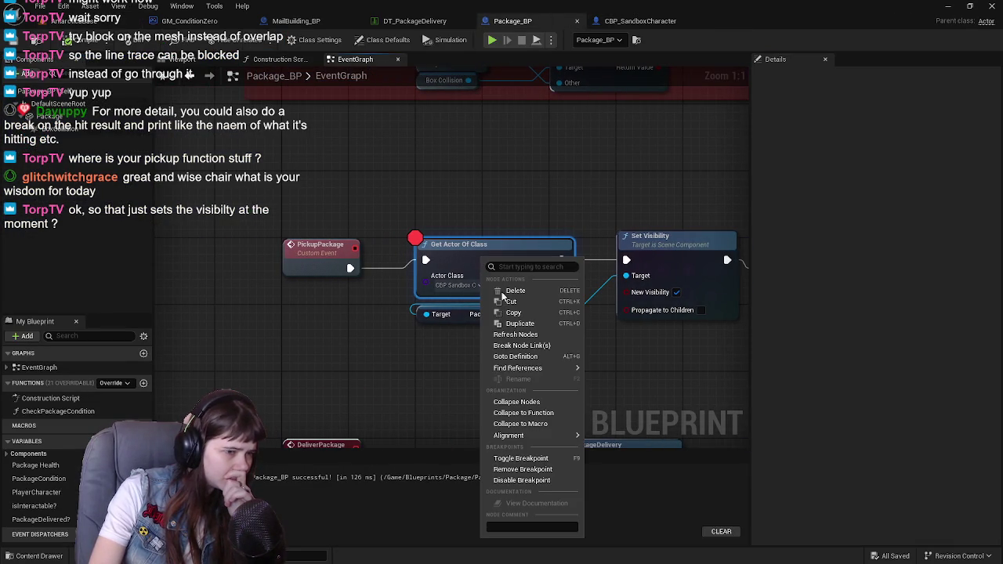
pyautogui.click(551, 481)
# - Add a breakpoint on the IA_Interact event, play-test the pickup, then stop and return to Package_BP
pyautogui.moveTo(505, 254)
pyautogui.mouseDown()
pyautogui.moveTo(439, 321)
pyautogui.moveTo(368, 345)
pyautogui.moveTo(277, 353)
pyautogui.moveTo(421, 312)
pyautogui.mouseUp()
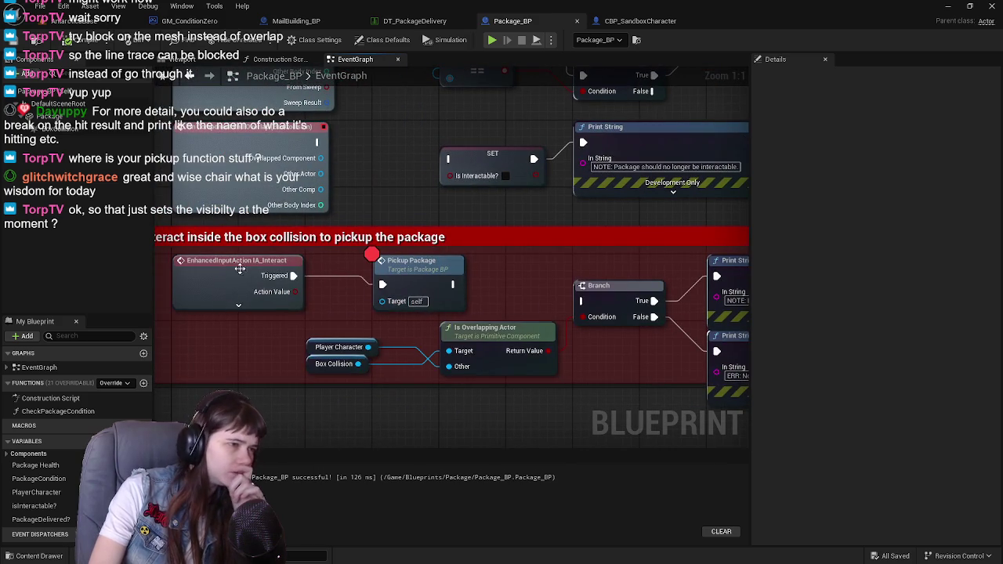
pyautogui.rightClick(221, 266)
pyautogui.click(292, 444)
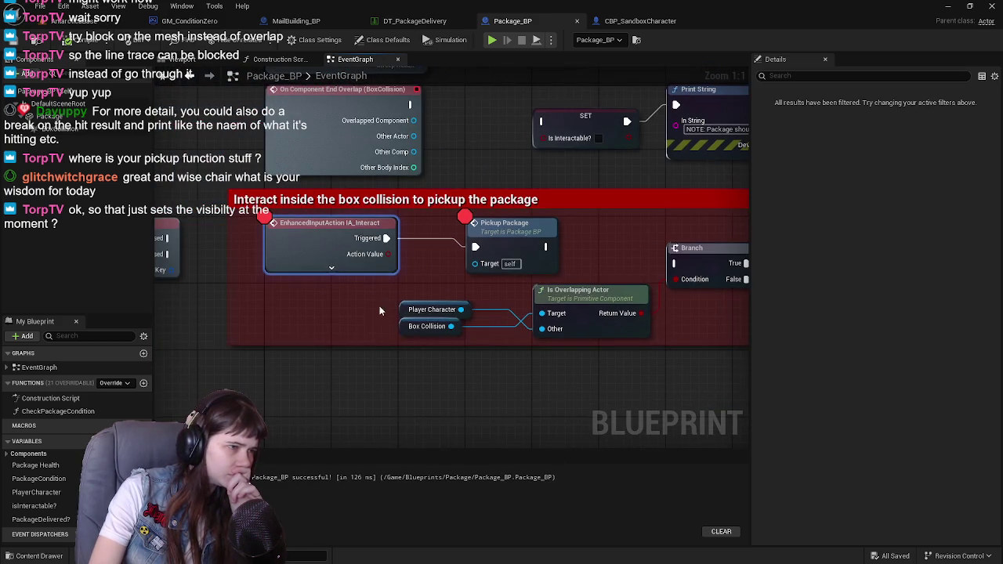
pyautogui.click(89, 21)
pyautogui.click(260, 42)
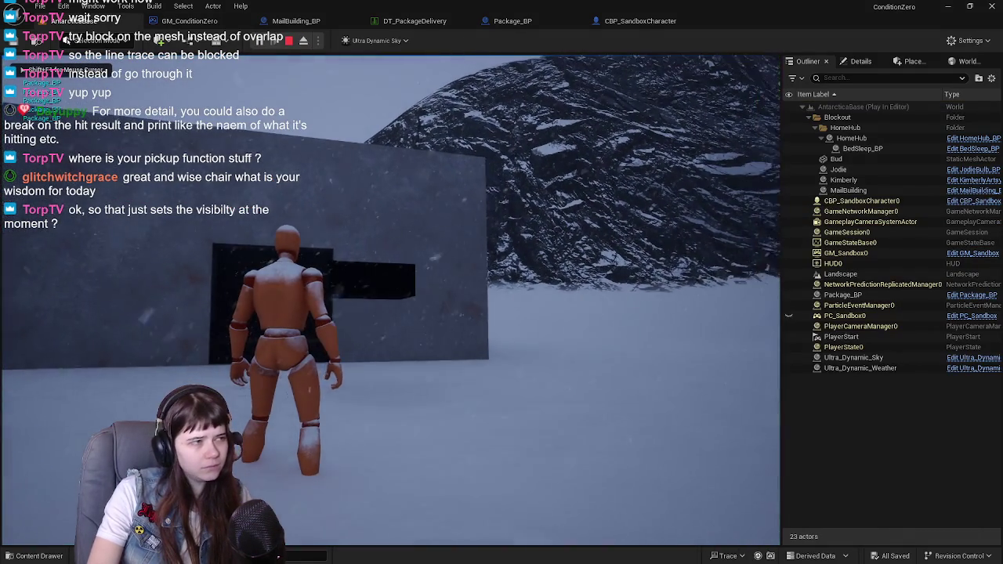
pyautogui.hotkey('shift', 'F1')
pyautogui.press('Escape')
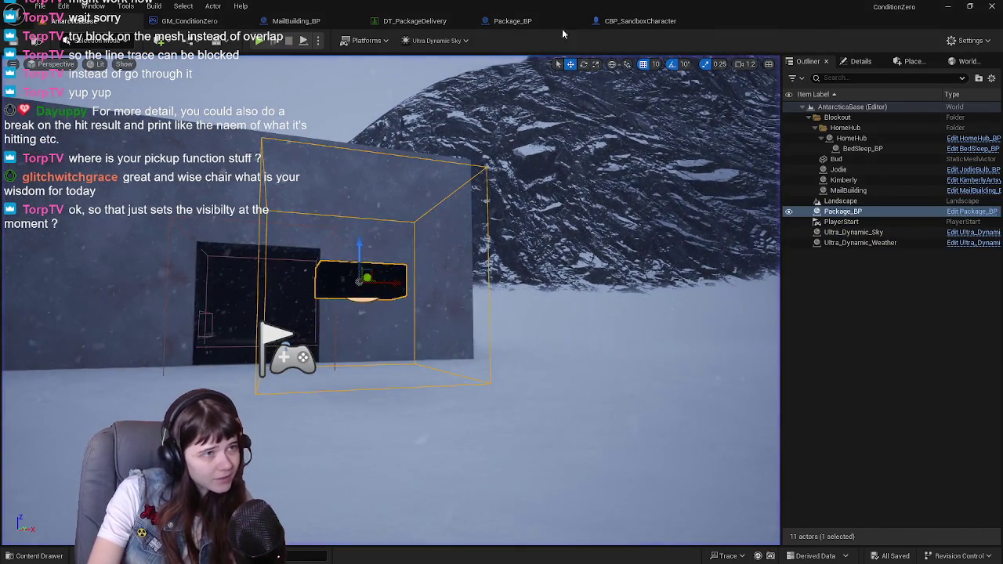
pyautogui.click(513, 20)
pyautogui.moveTo(437, 281)
pyautogui.mouseDown()
pyautogui.moveTo(543, 324)
pyautogui.moveTo(475, 329)
pyautogui.mouseUp()
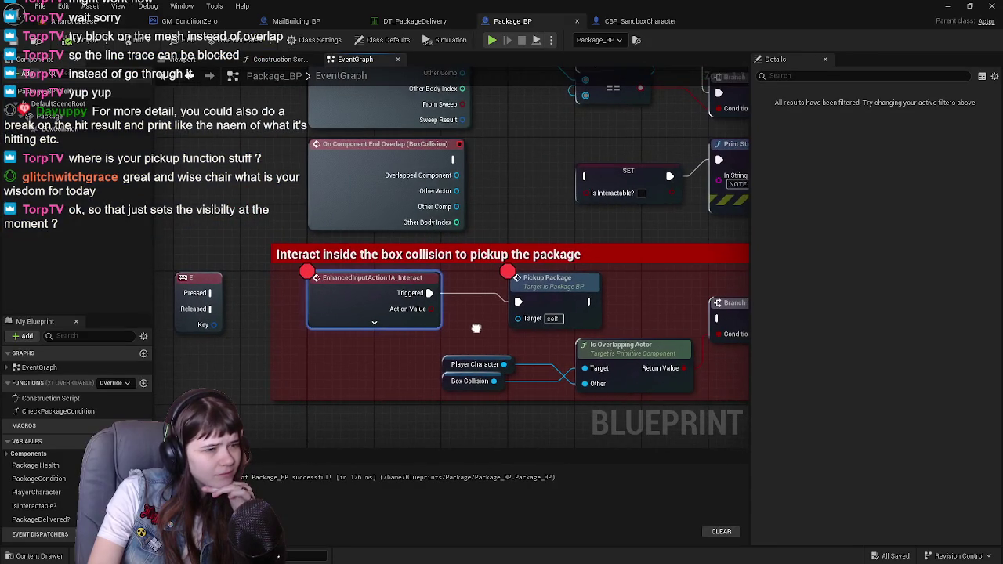
pyautogui.scroll(-2, 474, 328)
pyautogui.scroll(2, 474, 328)
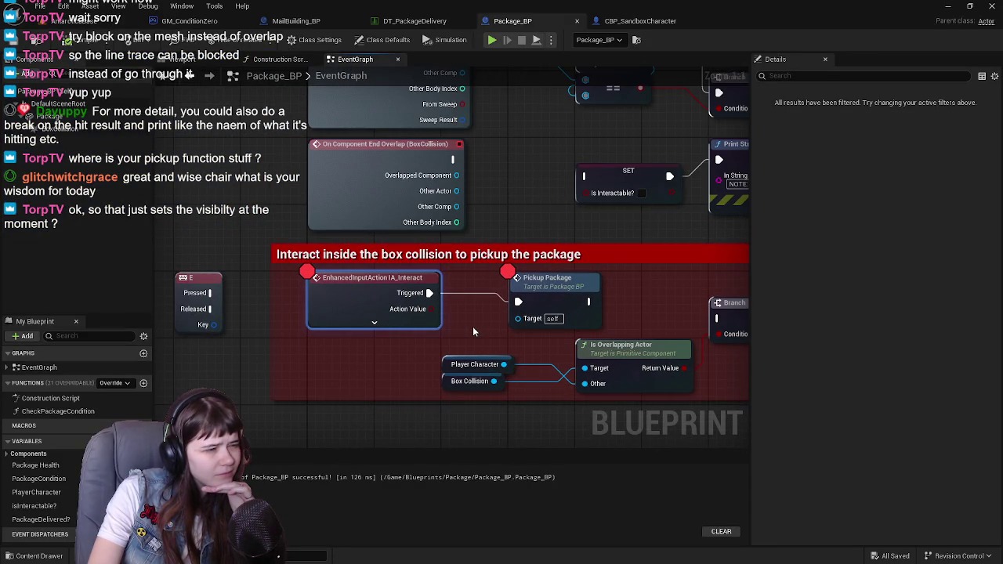
pyautogui.click(374, 323)
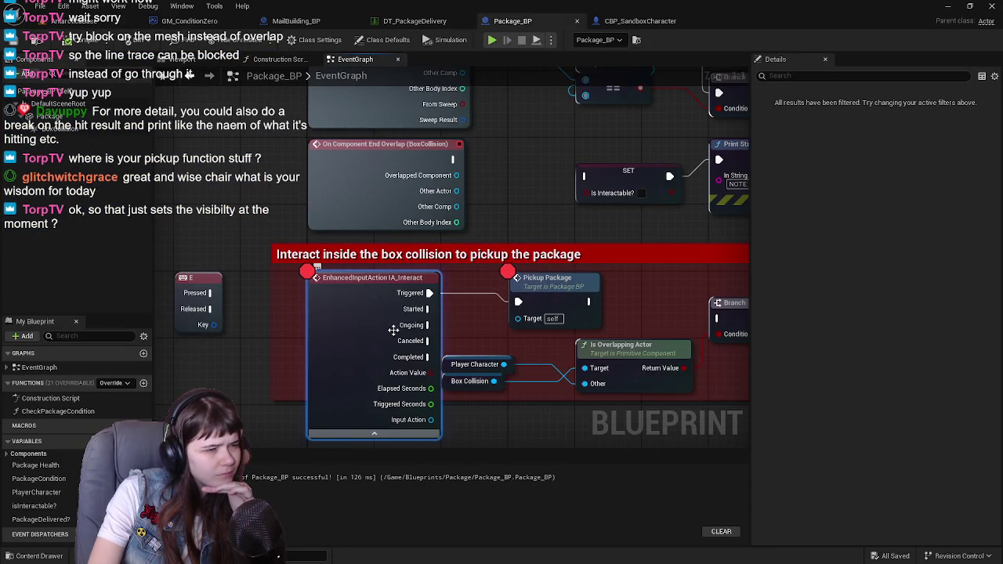
pyautogui.moveTo(410, 381); pyautogui.dragTo(377, 267)
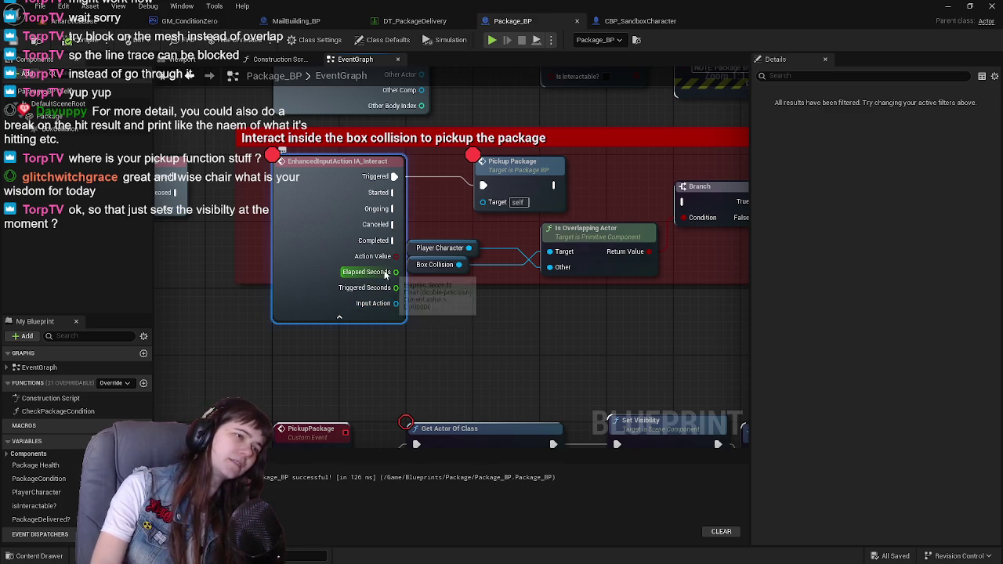
pyautogui.click(340, 317)
pyautogui.moveTo(349, 323); pyautogui.dragTo(393, 406)
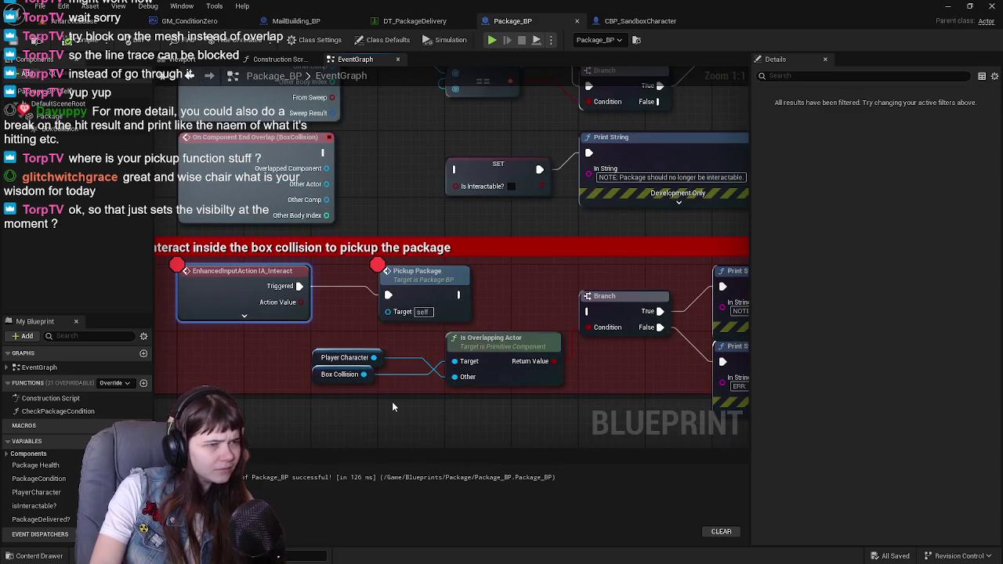
pyautogui.moveTo(384, 253); pyautogui.dragTo(384, 390)
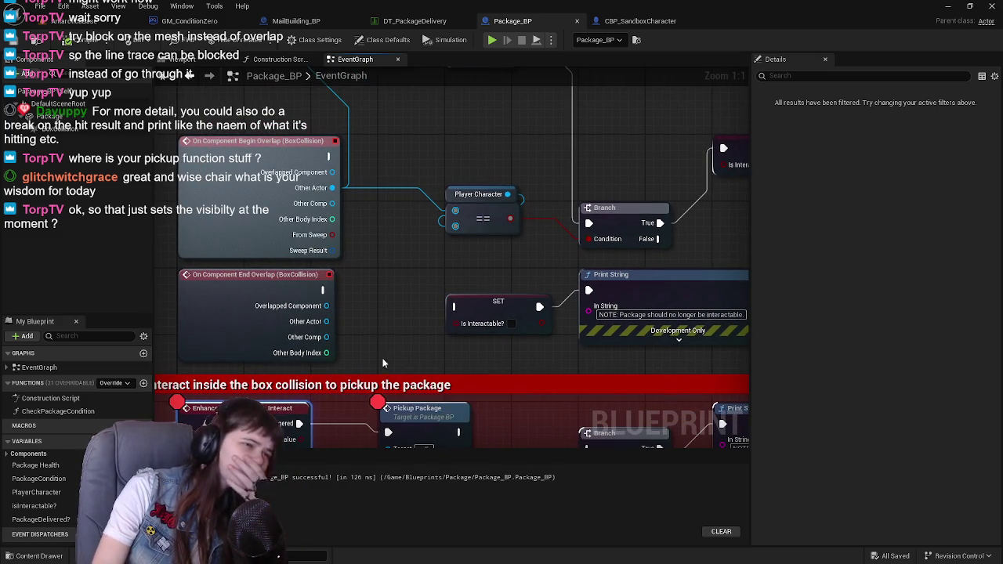
pyautogui.moveTo(429, 381); pyautogui.dragTo(441, 232)
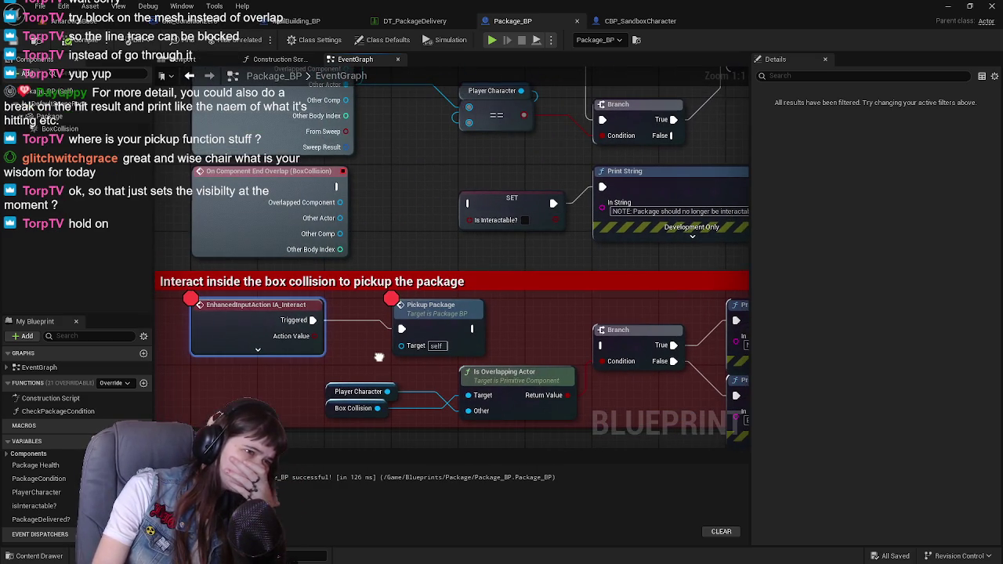
pyautogui.moveTo(377, 315); pyautogui.dragTo(379, 362)
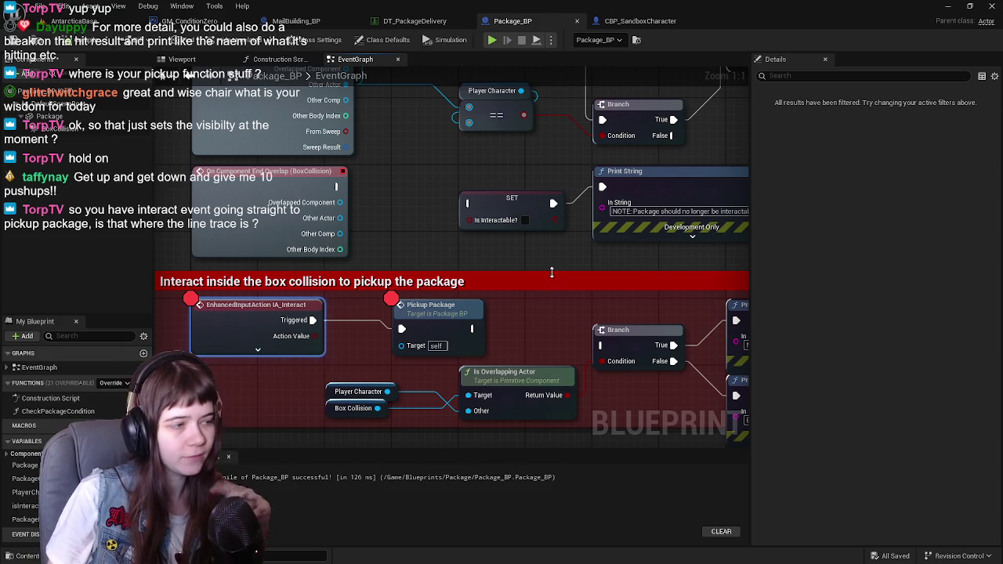
pyautogui.moveTo(554, 273); pyautogui.dragTo(628, 245)
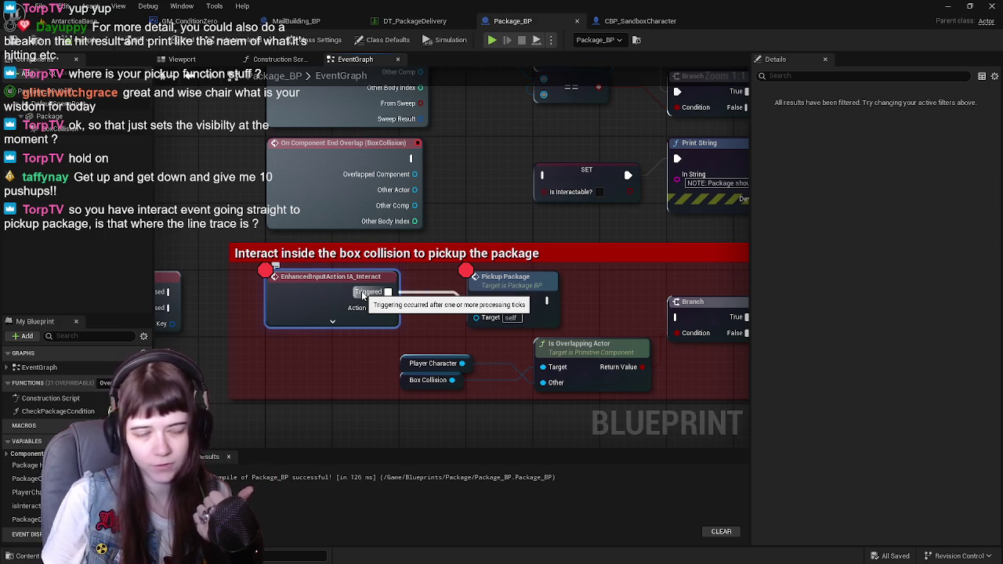
pyautogui.moveTo(479, 213)
pyautogui.mouseDown()
pyautogui.moveTo(444, 180)
pyautogui.moveTo(466, 208)
pyautogui.mouseUp()
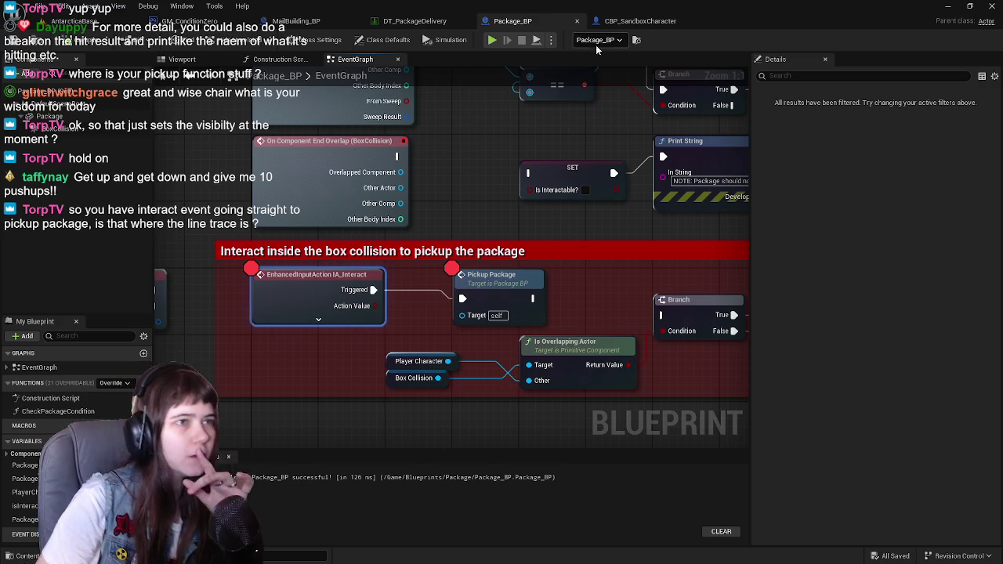
# - Fly the level camera with W and S to frame the package in the mail building's doorway
pyautogui.click(74, 20)
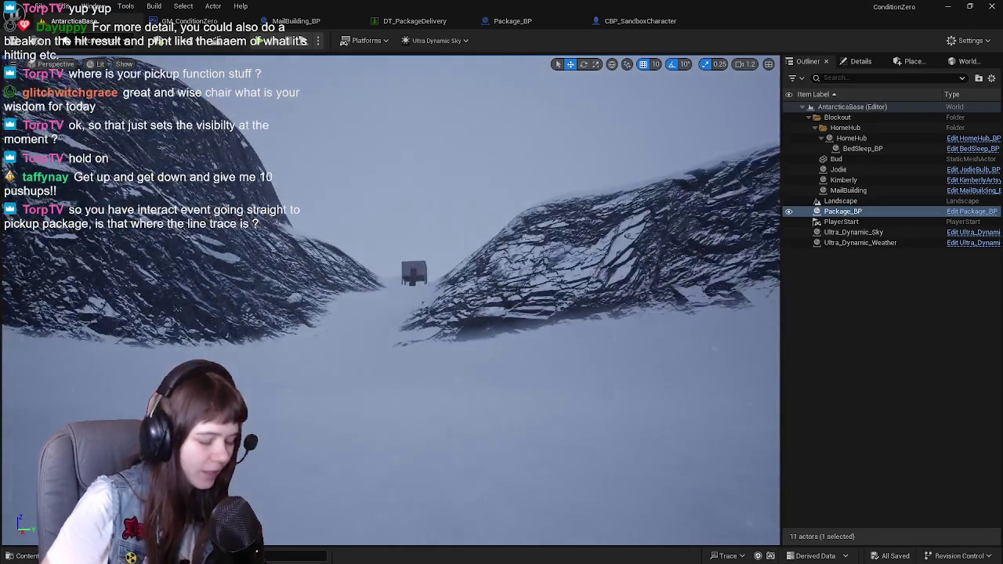
pyautogui.press('w')
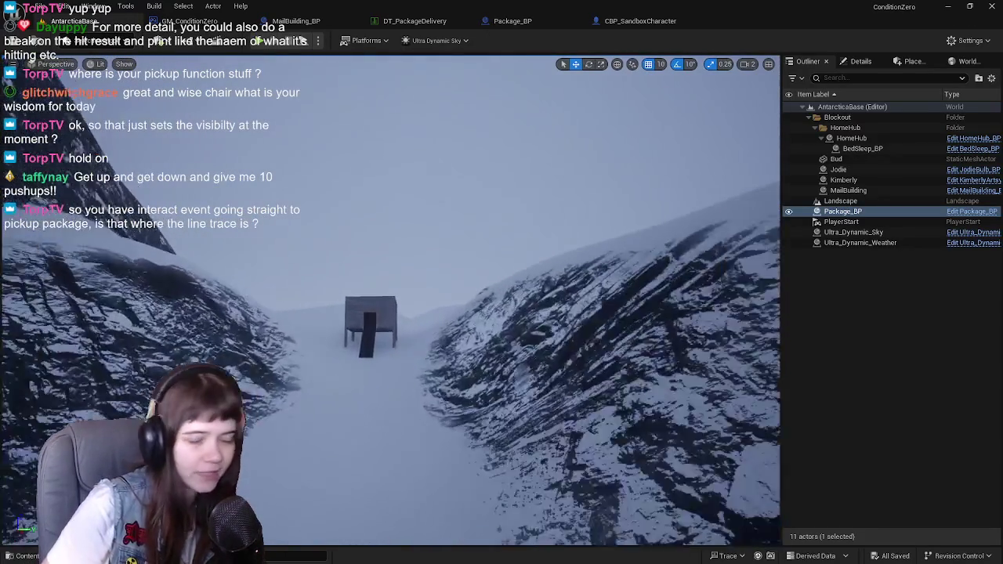
pyautogui.press('w')
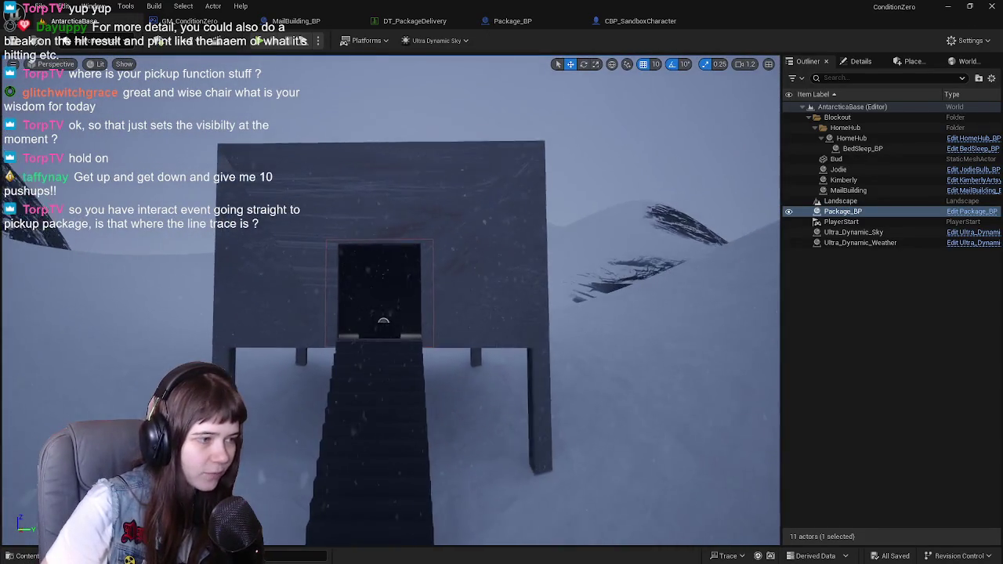
pyautogui.press('w')
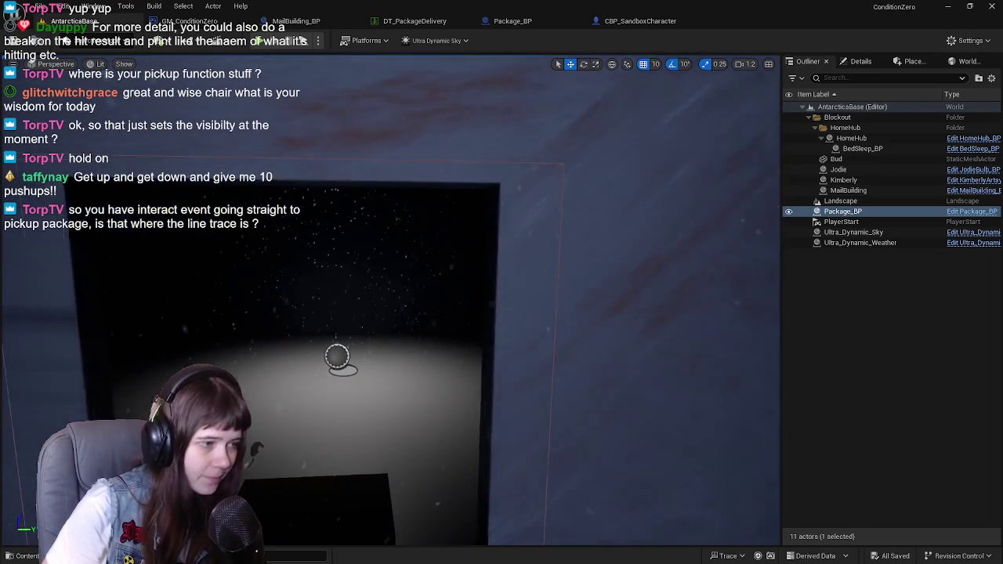
pyautogui.press('s')
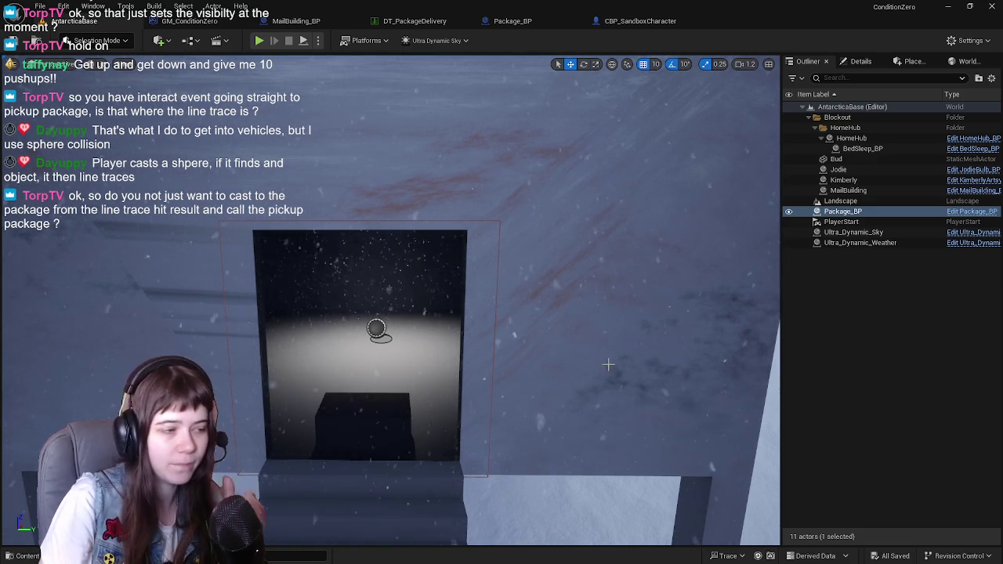
# - Open the MailBuilding actor's blueprint, MailBuilding_BP, in its Viewport view
pyautogui.click(938, 191)
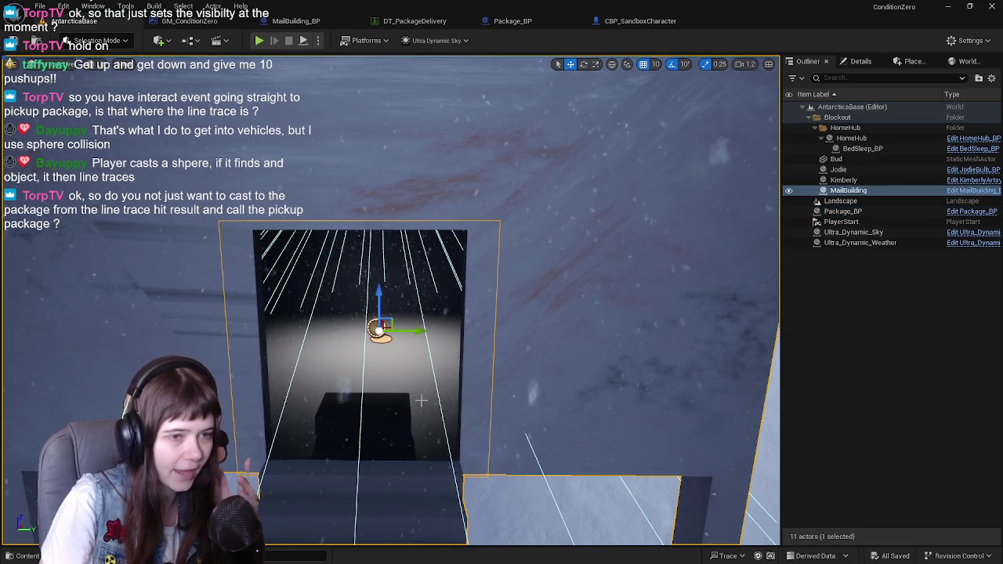
pyautogui.click(958, 191)
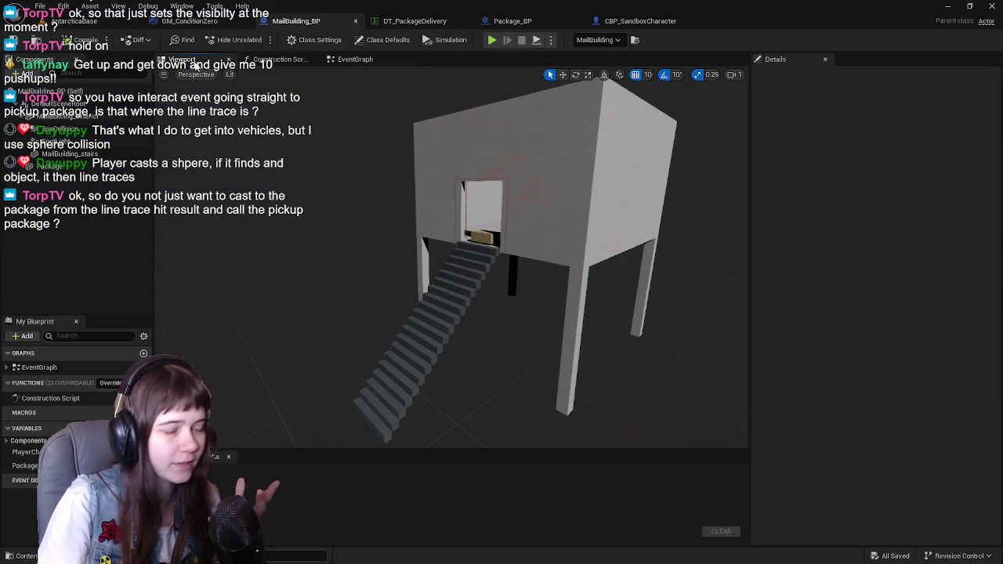
pyautogui.click(182, 59)
# - Select the Package component sitting in the building's doorway
pyautogui.moveTo(478, 285); pyautogui.dragTo(502, 288)
pyautogui.scroll(5, 450, 278)
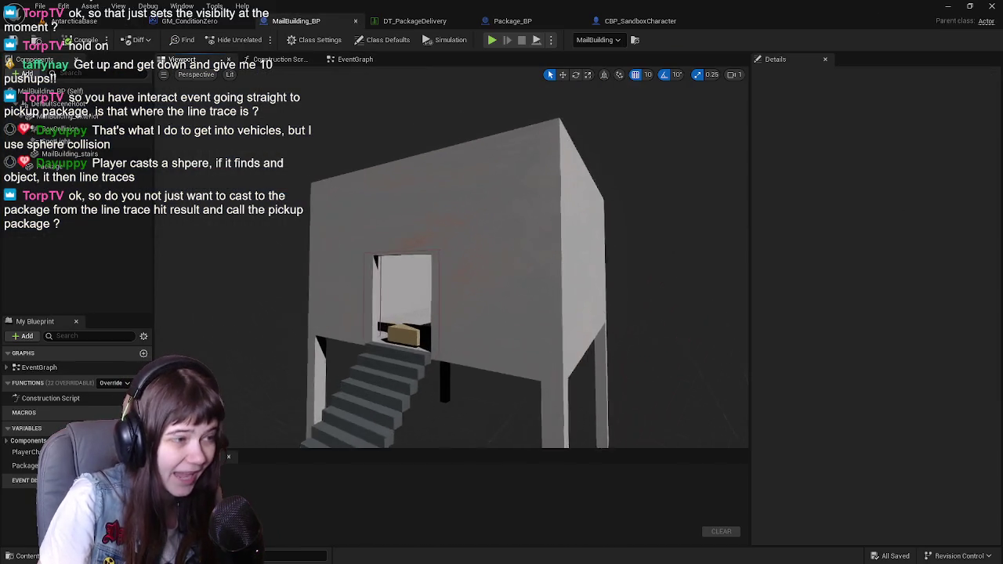
pyautogui.click(390, 269)
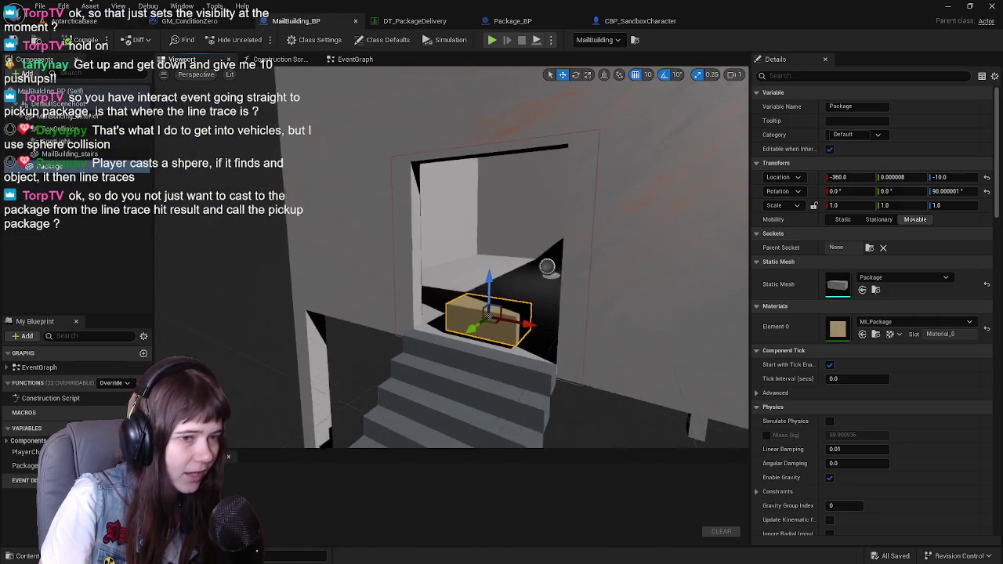
pyautogui.moveTo(484, 333); pyautogui.dragTo(484, 333)
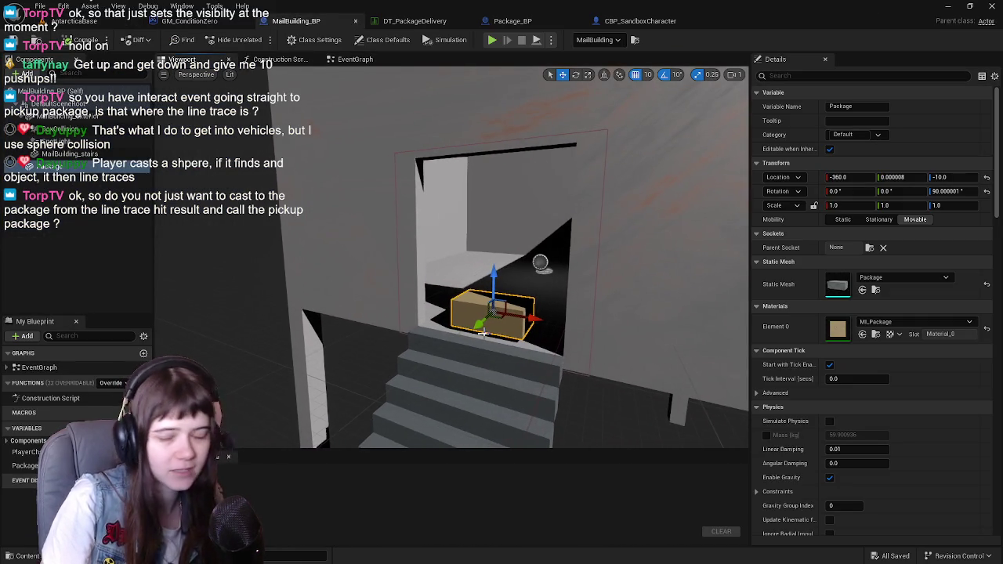